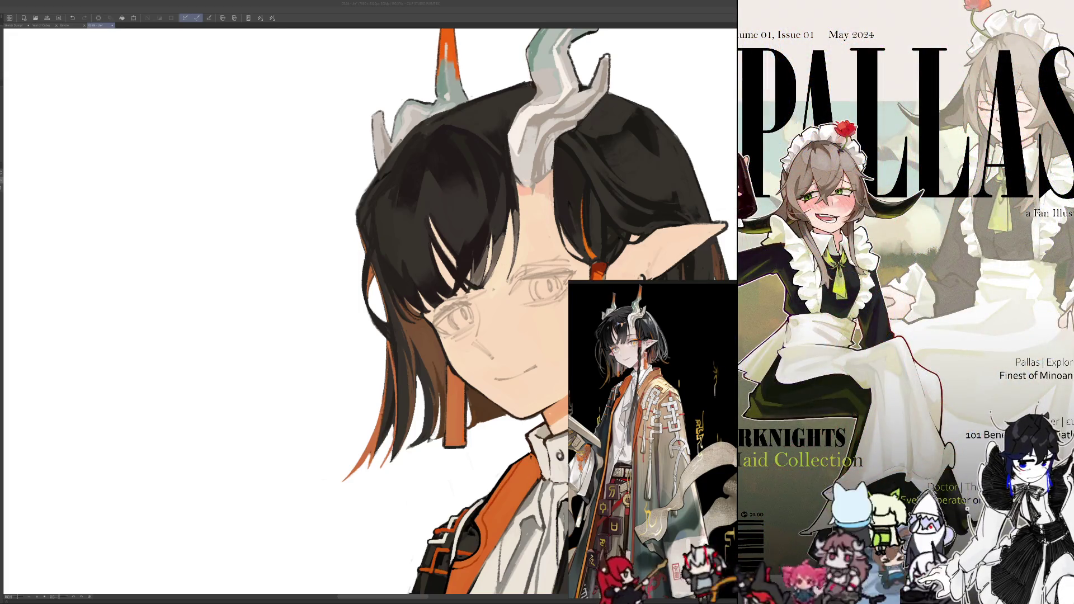
Mirror the portrait horizontally, recentre on the face, and sample colours to refine the tassel earring
key("h")
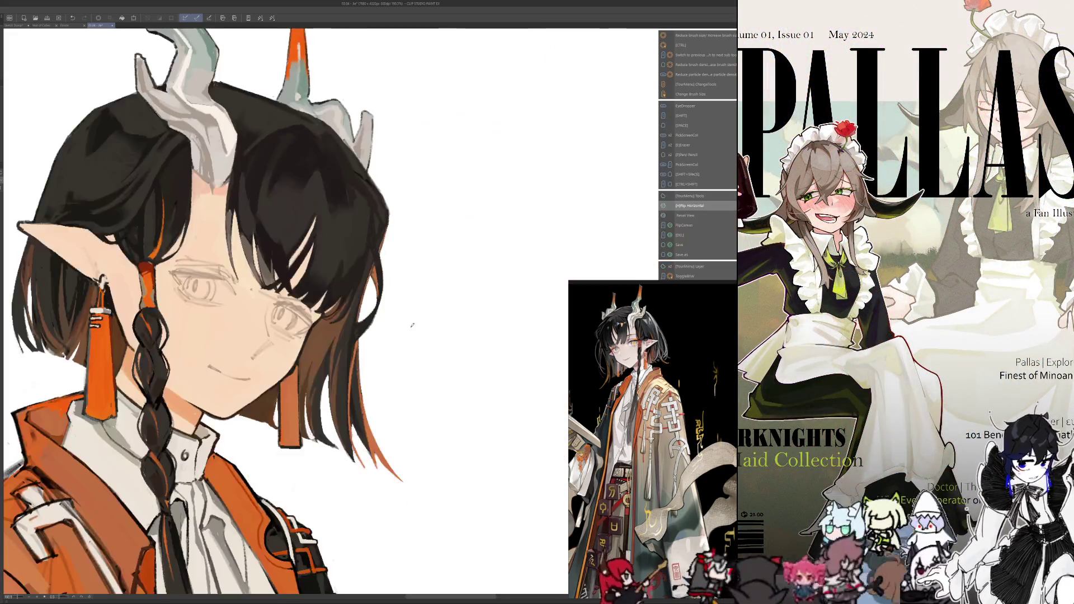
left_click_drag(412, 324, 513, 316)
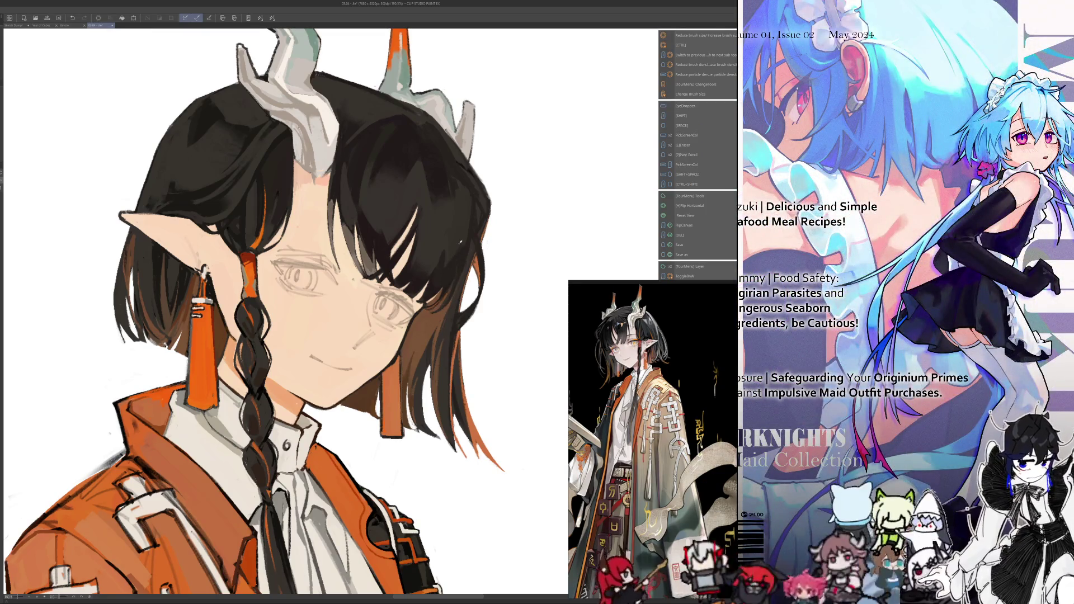
key("i")
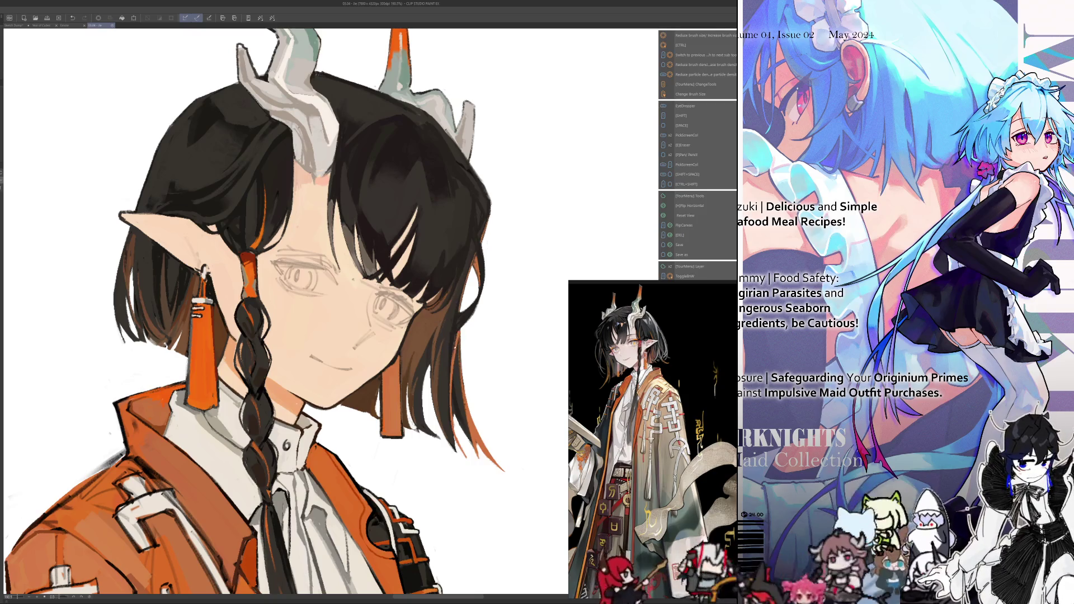
key("i")
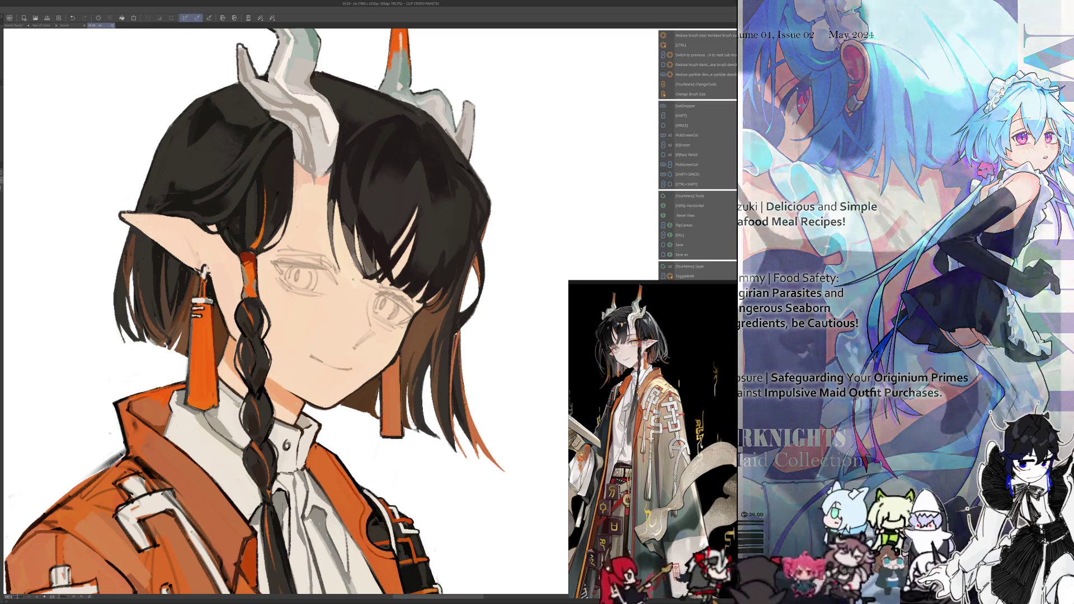
key("i")
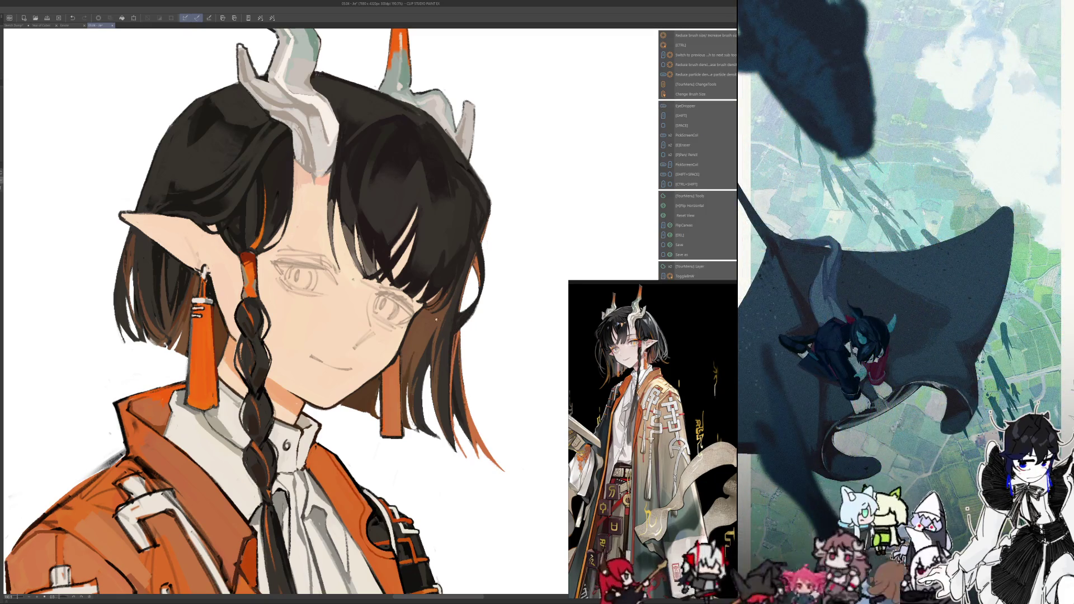
left_click_drag(279, 279, 344, 313)
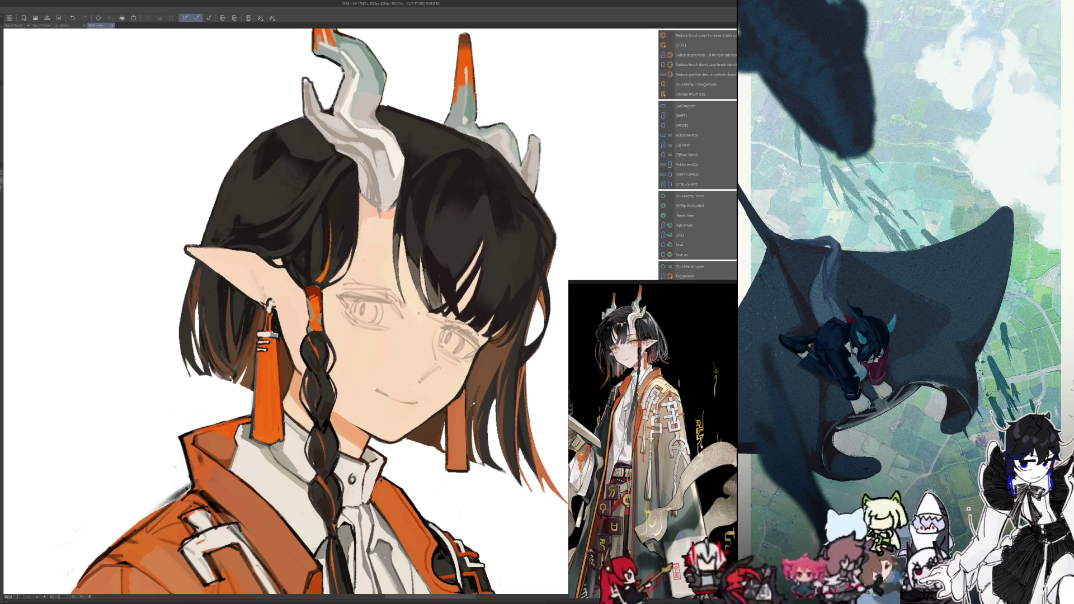
left_click_drag(279, 280, 287, 252)
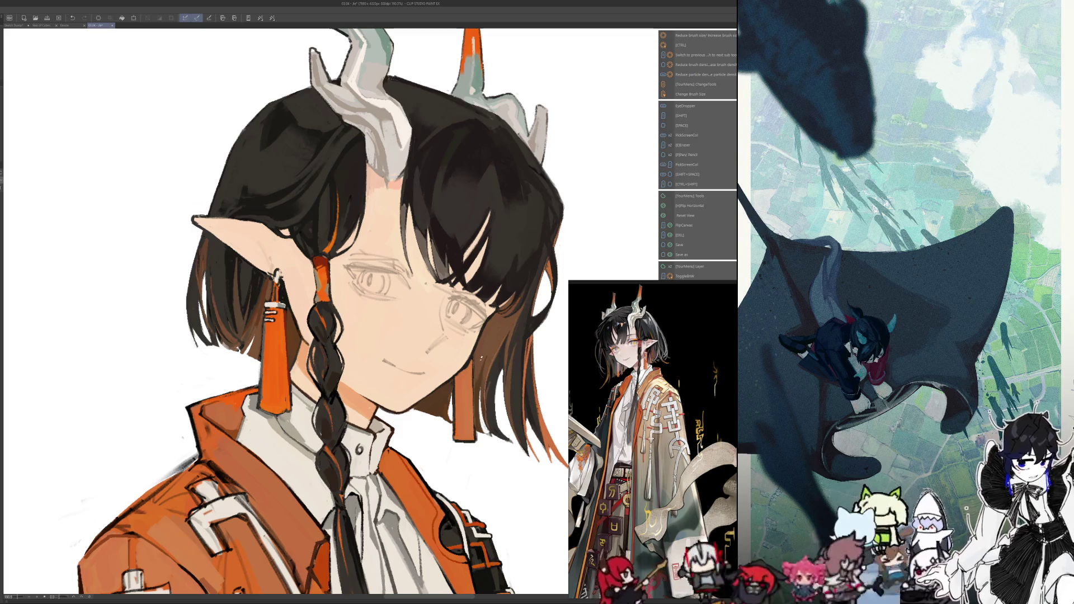
mouse_move(280, 279)
left_mouse_down()
mouse_move(353, 300)
mouse_move(449, 294)
left_mouse_up()
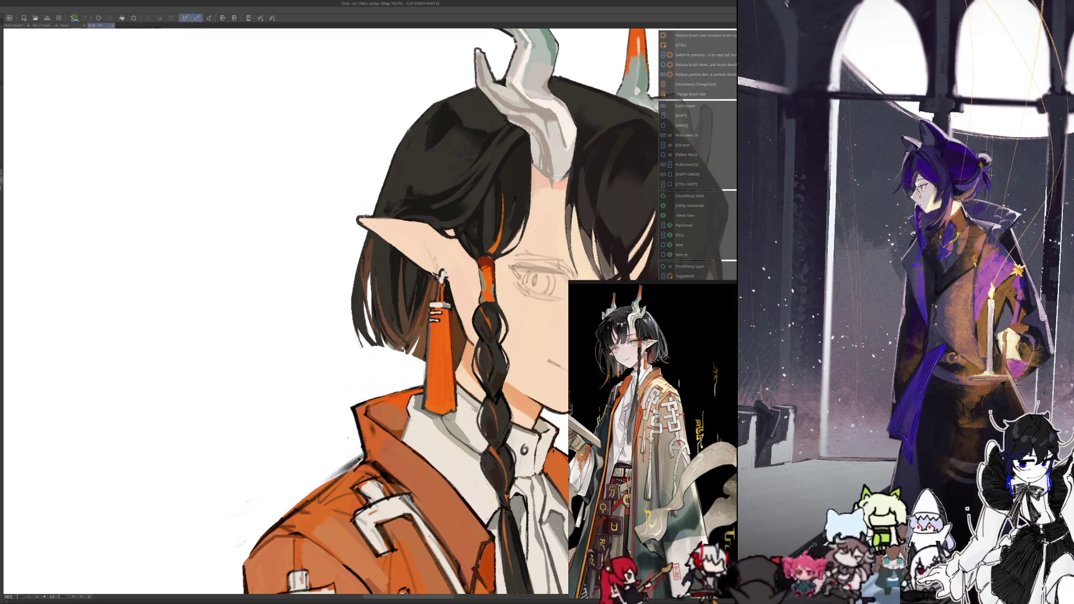
Redo the earring stroke, sample colours for its silver ring and band, then unflip the view
left_click(84, 18)
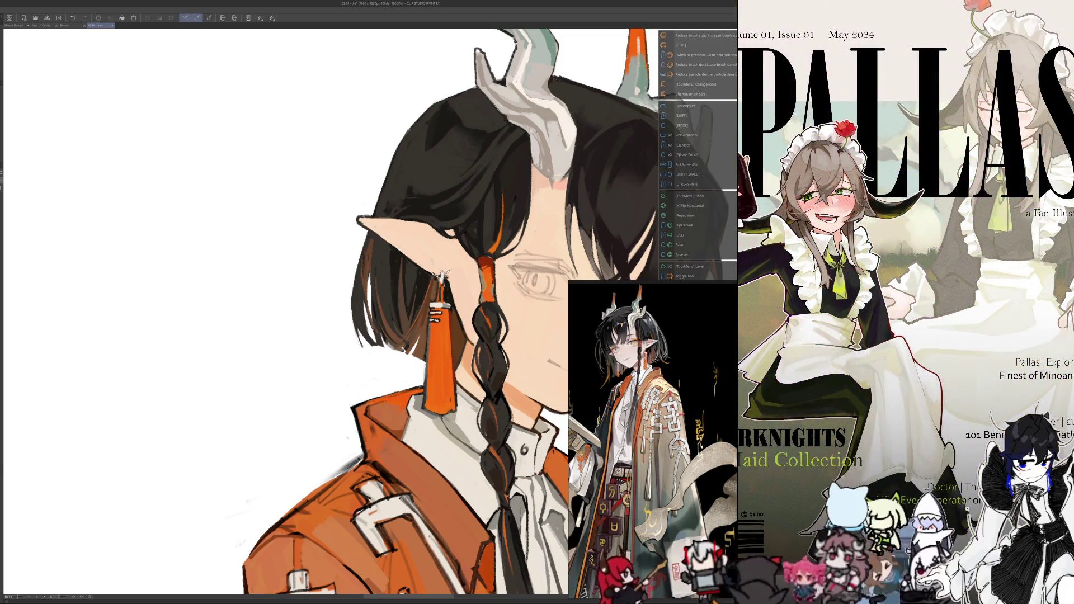
key("alt")
key("alt")
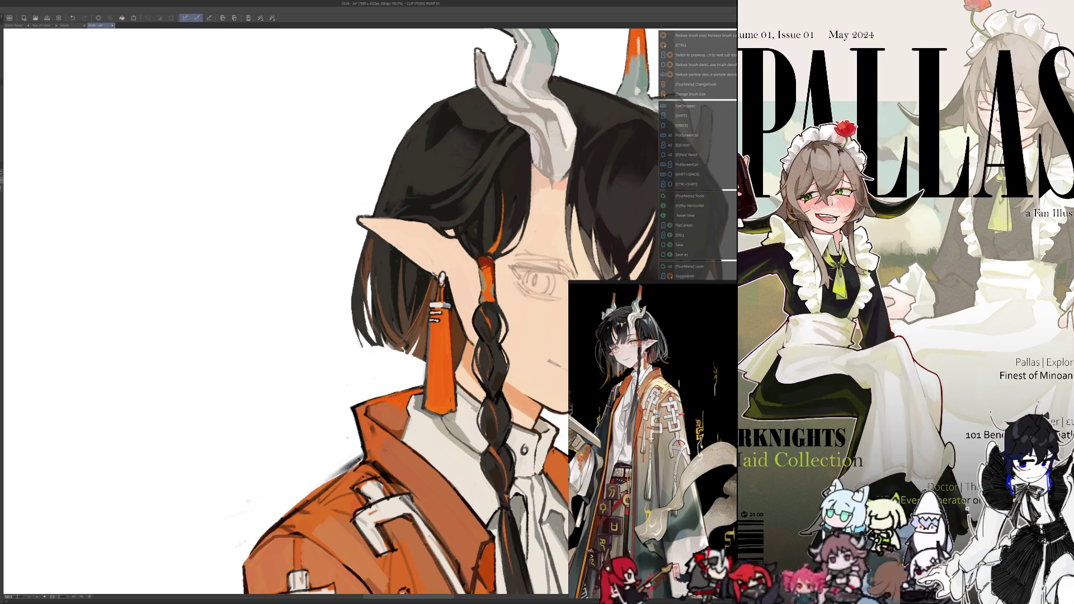
key("alt")
key("alt")
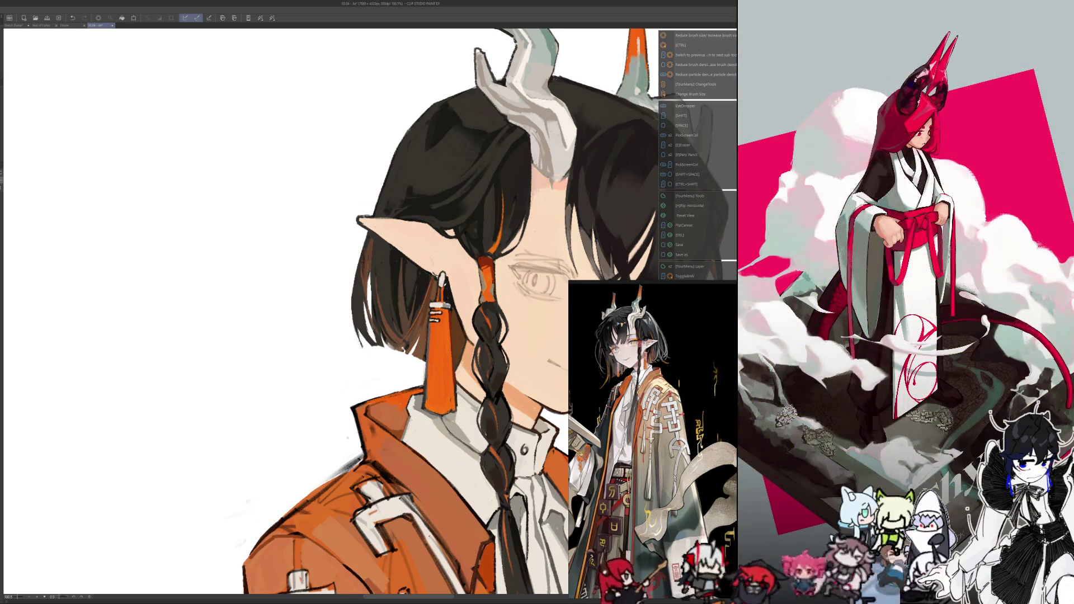
key("alt")
key("alt")
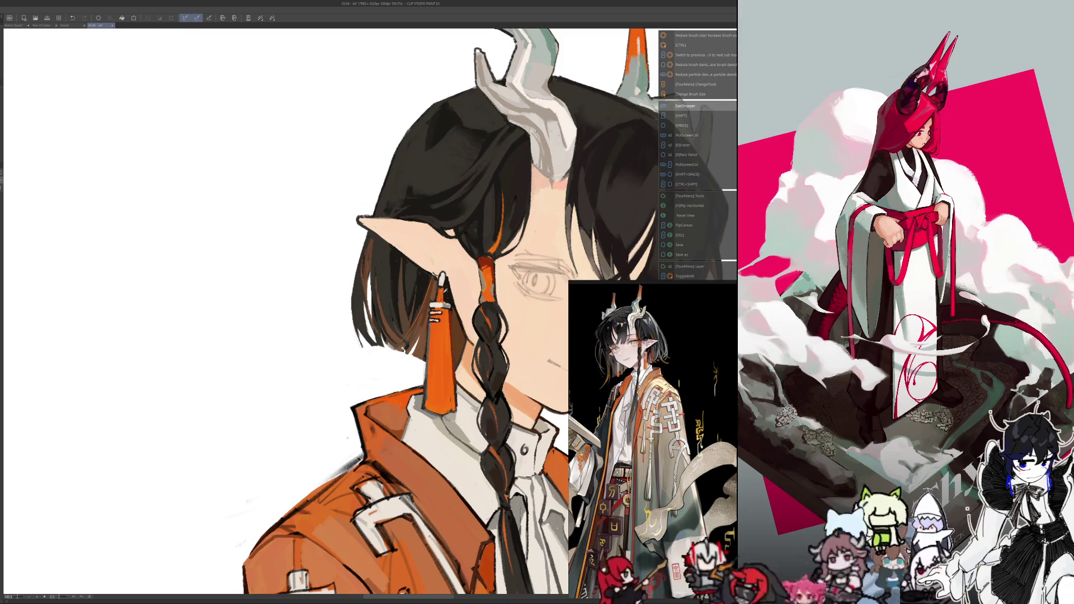
key("alt")
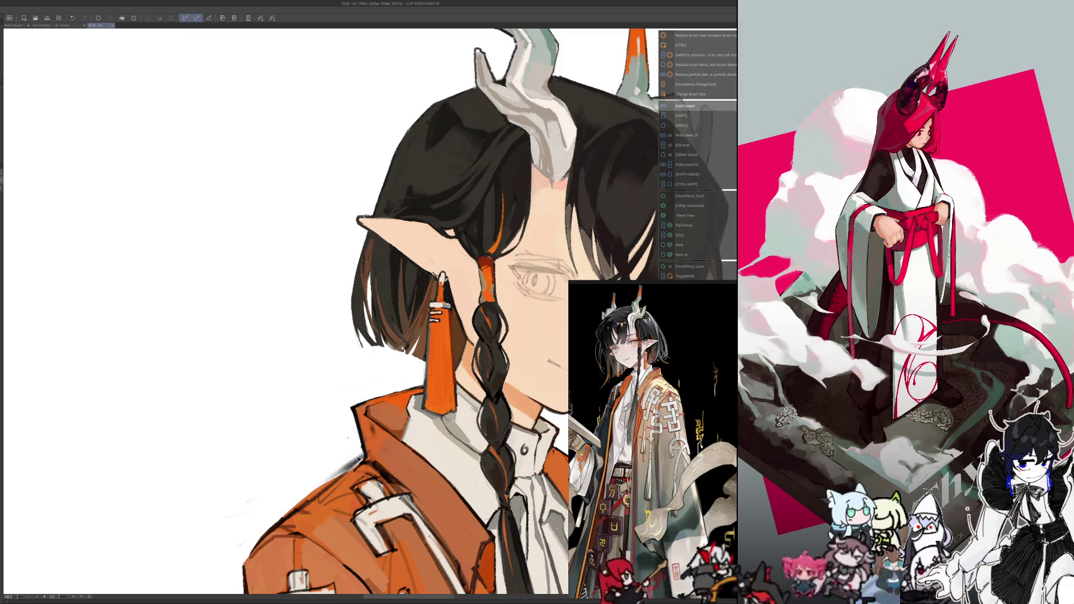
key("alt")
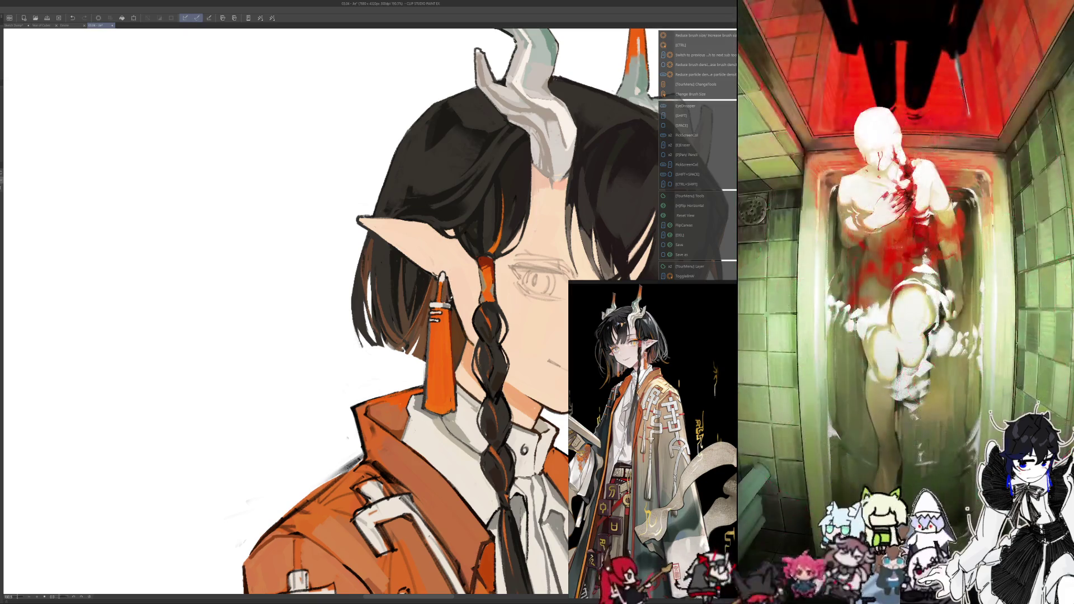
key("alt")
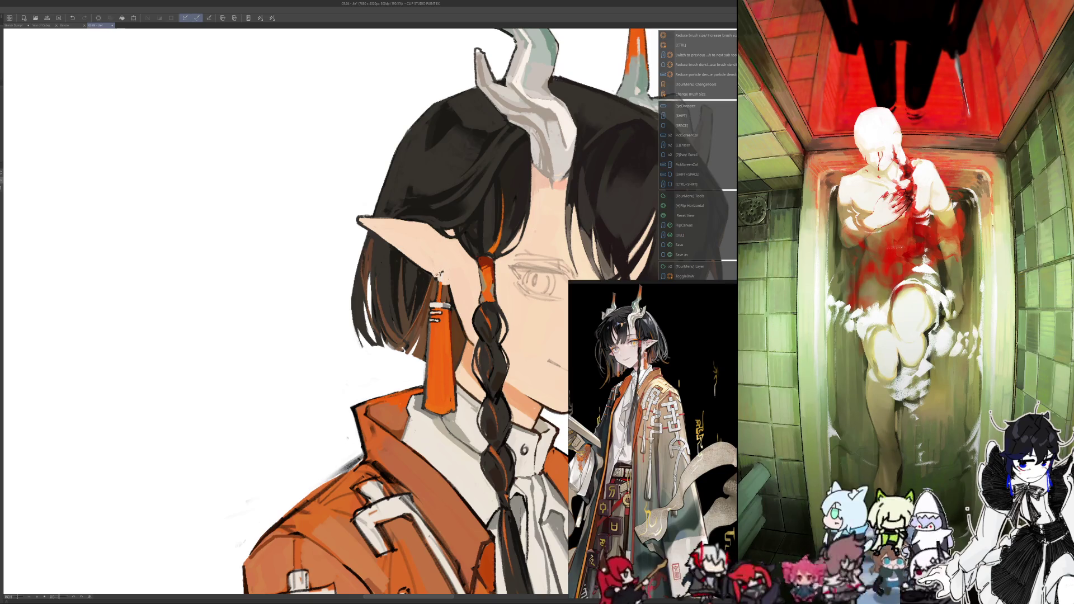
key("h")
key("alt")
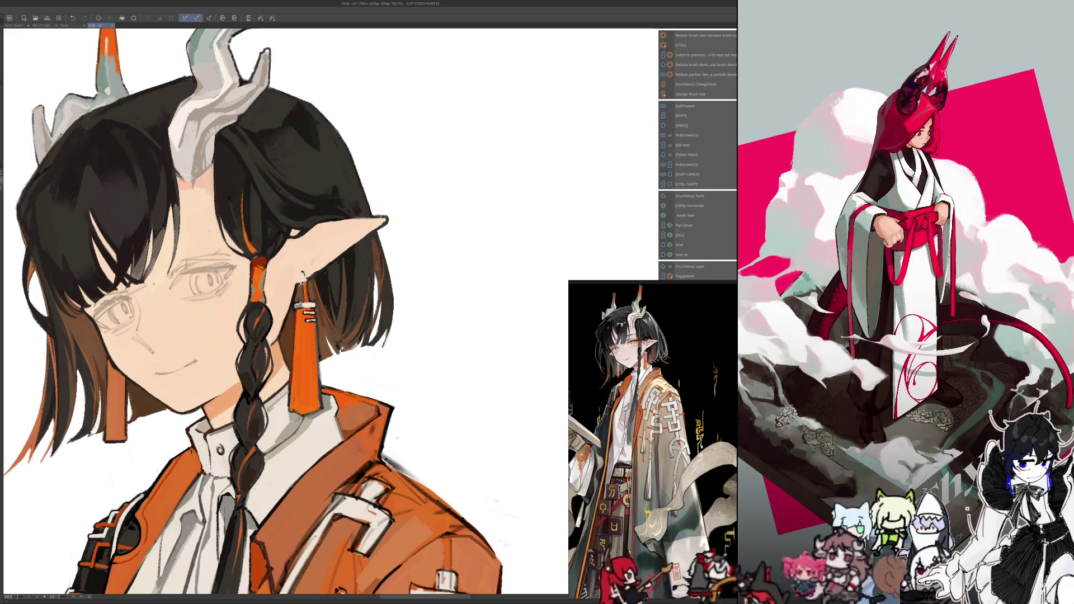
key("alt")
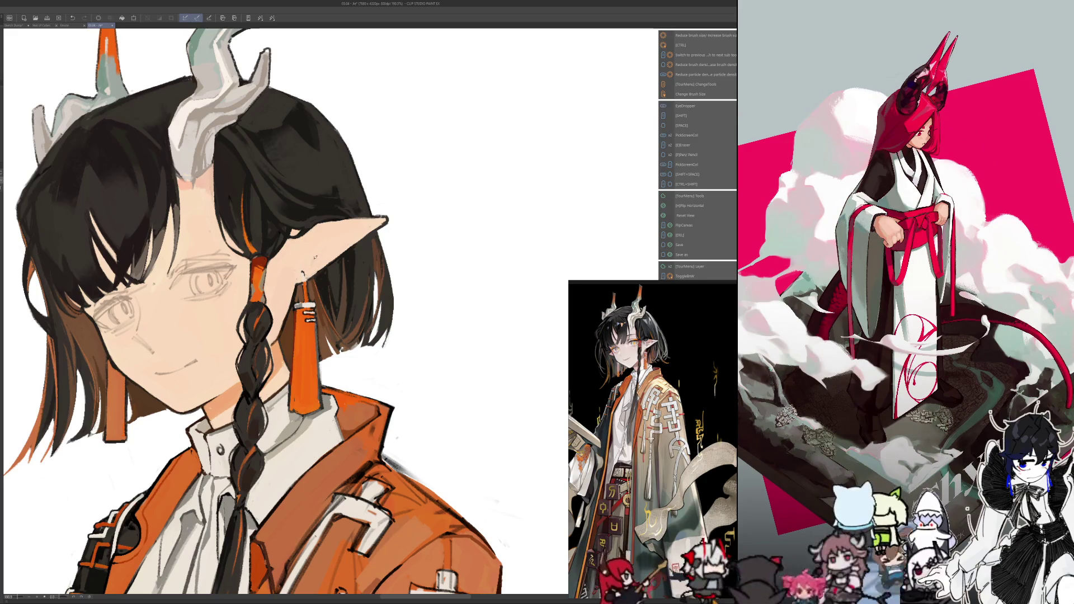
left_click_drag(280, 280, 338, 281)
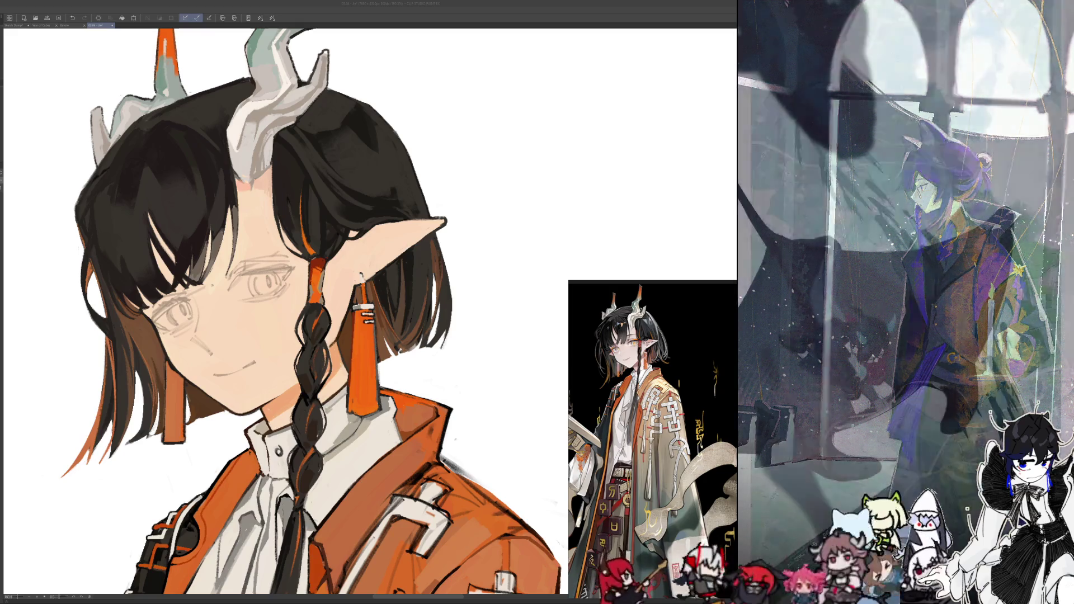
Zoom and scroll the view down to the orange jacket and sash below the face
scroll(505, 210, "down", 2)
scroll(232, 205, "up", 2)
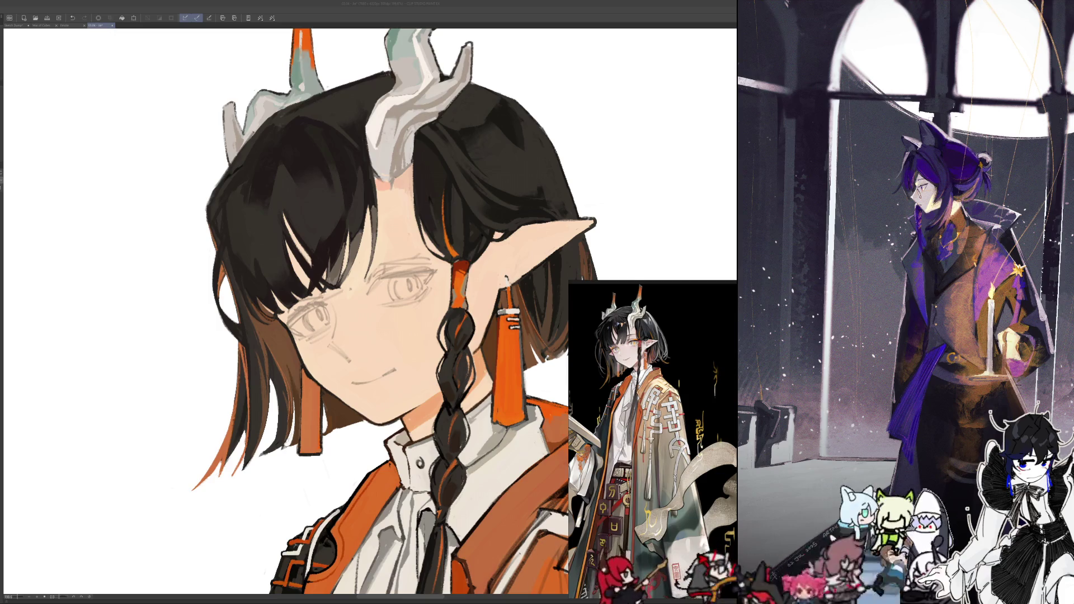
scroll(302, 311, "down", 5)
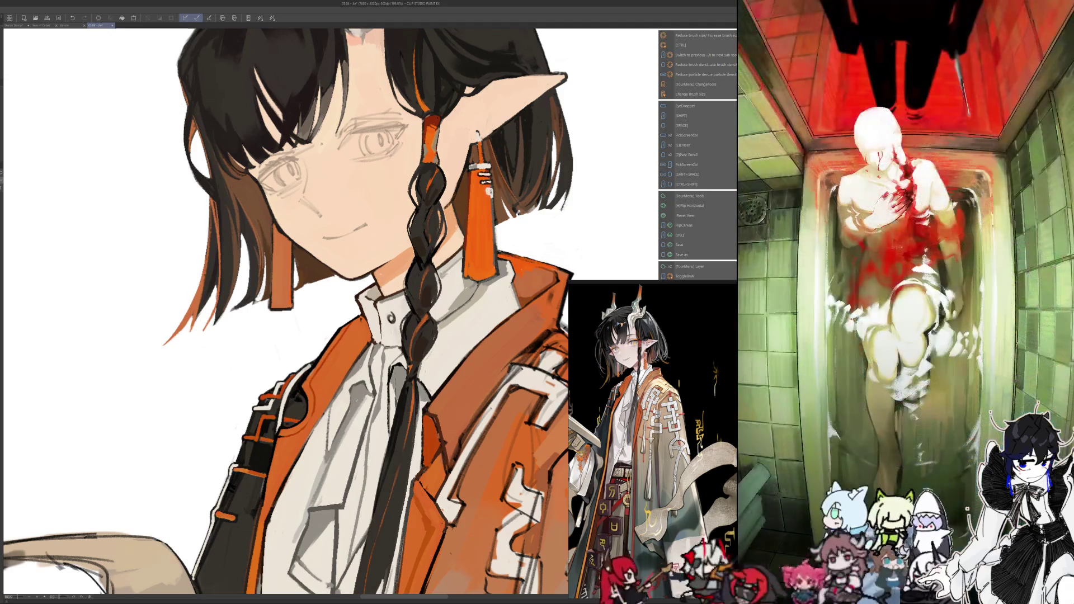
Sample colours from the painting and undo the most recent stroke
key("alt")
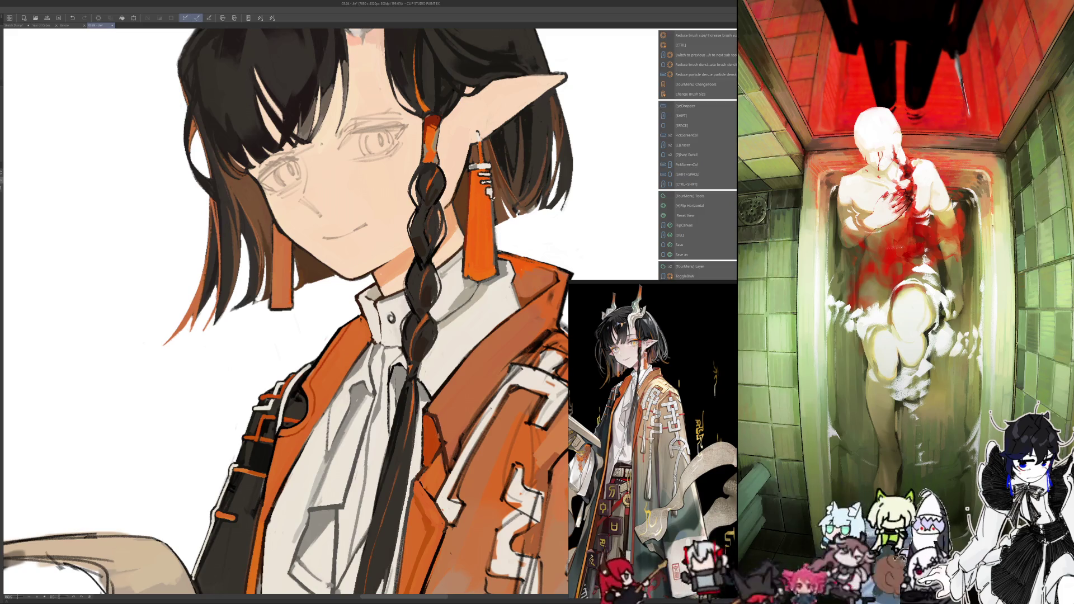
key("alt")
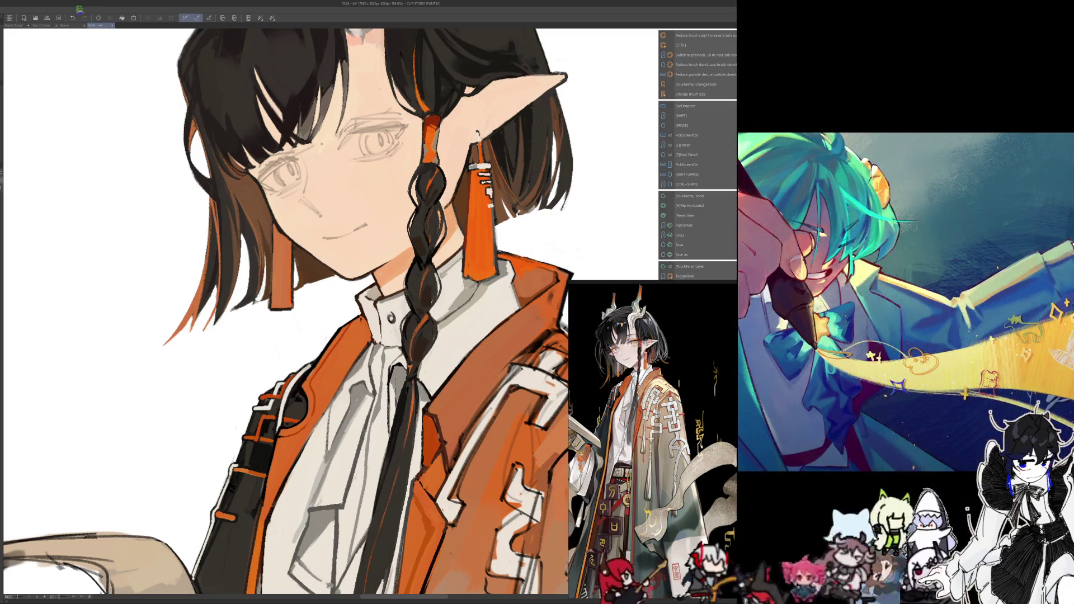
left_click(72, 17)
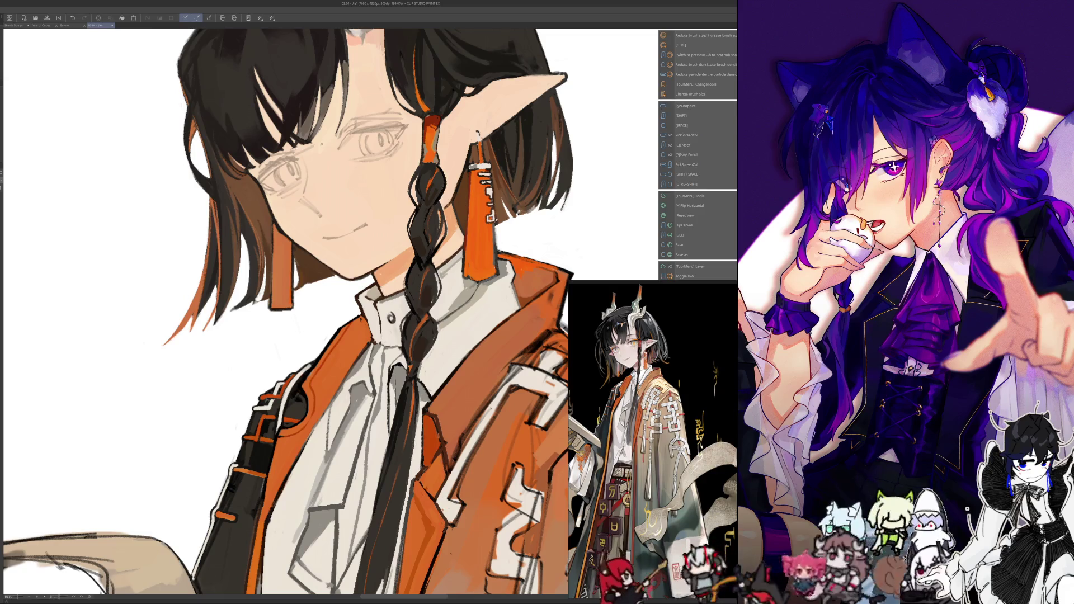
Resample painting colours and mirror the portrait view horizontally
key("alt")
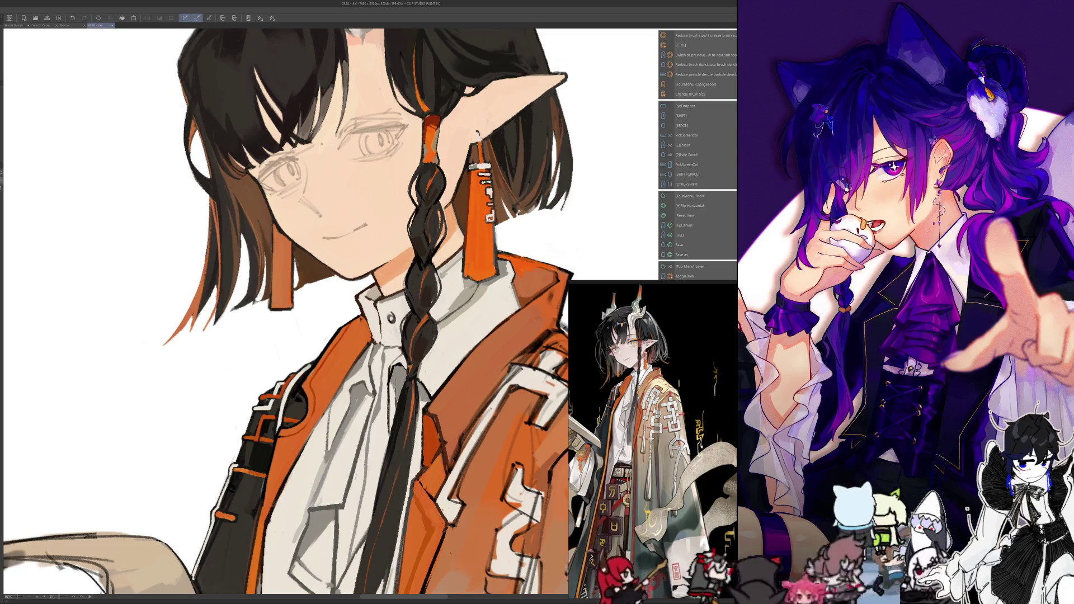
key("alt")
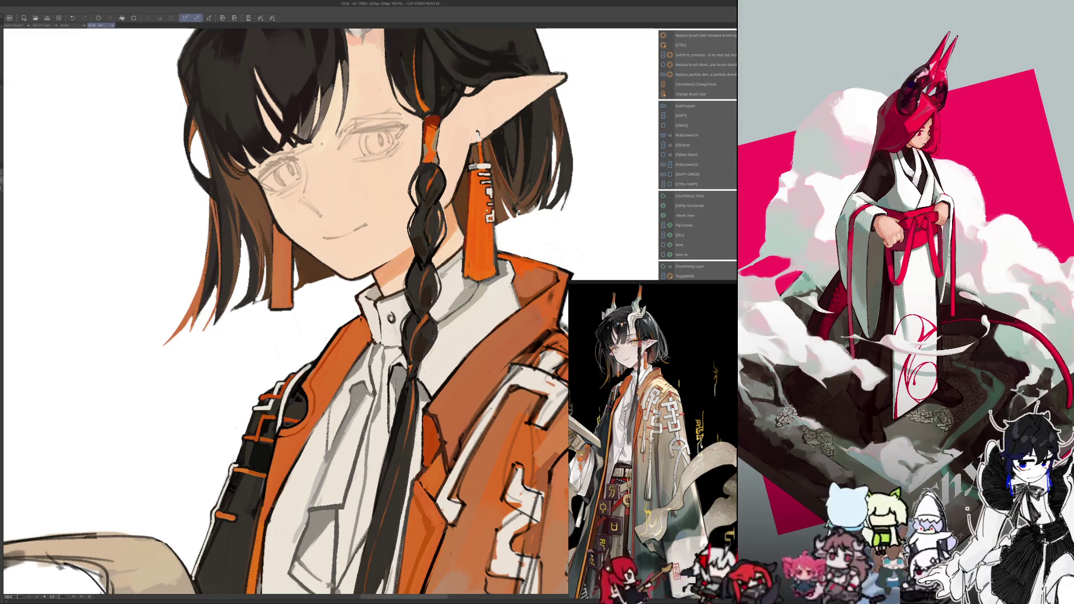
key("alt")
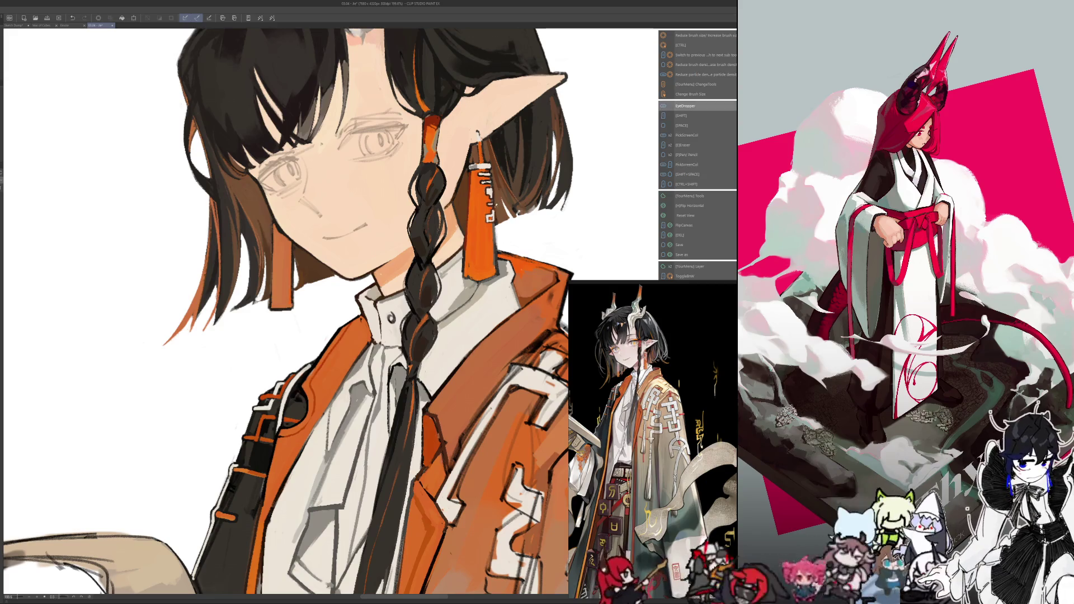
key("alt")
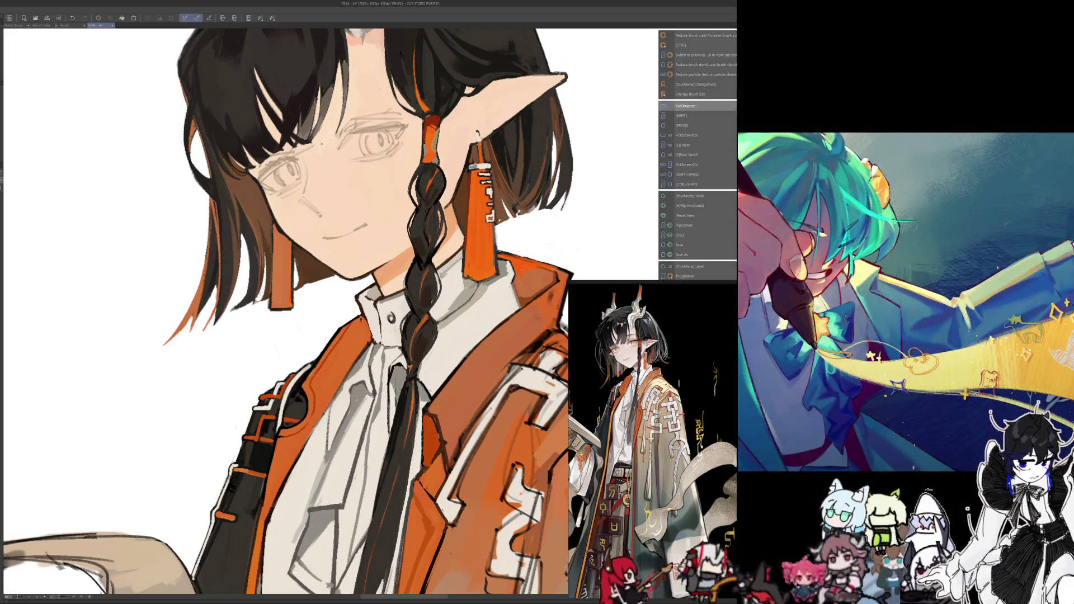
key("alt")
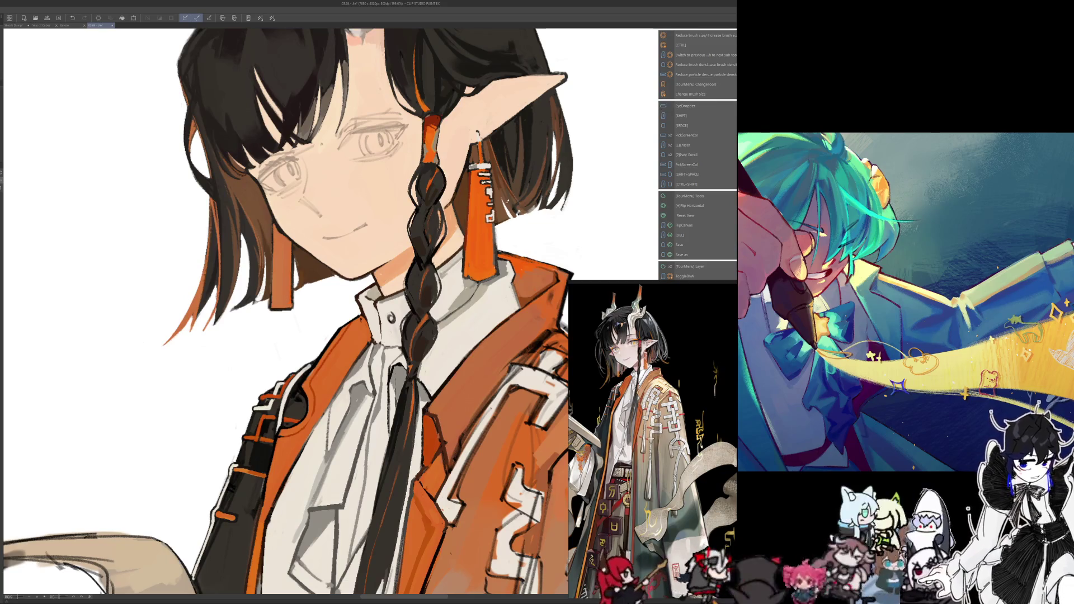
key("h")
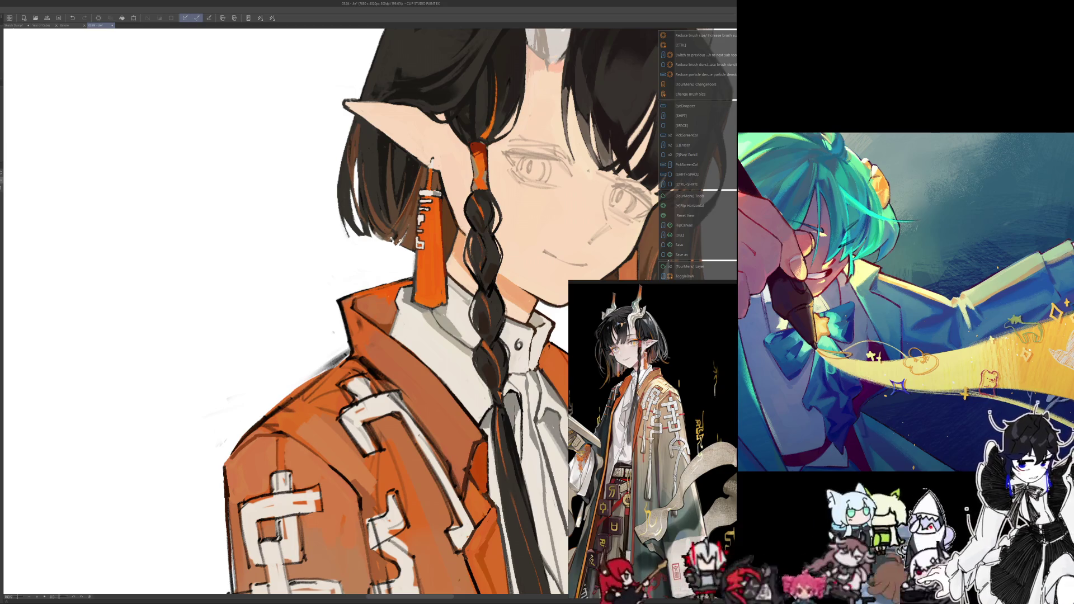
Sample hair and jacket colours and flip the view to check the bob and jacket pattern
key("alt")
key("alt")
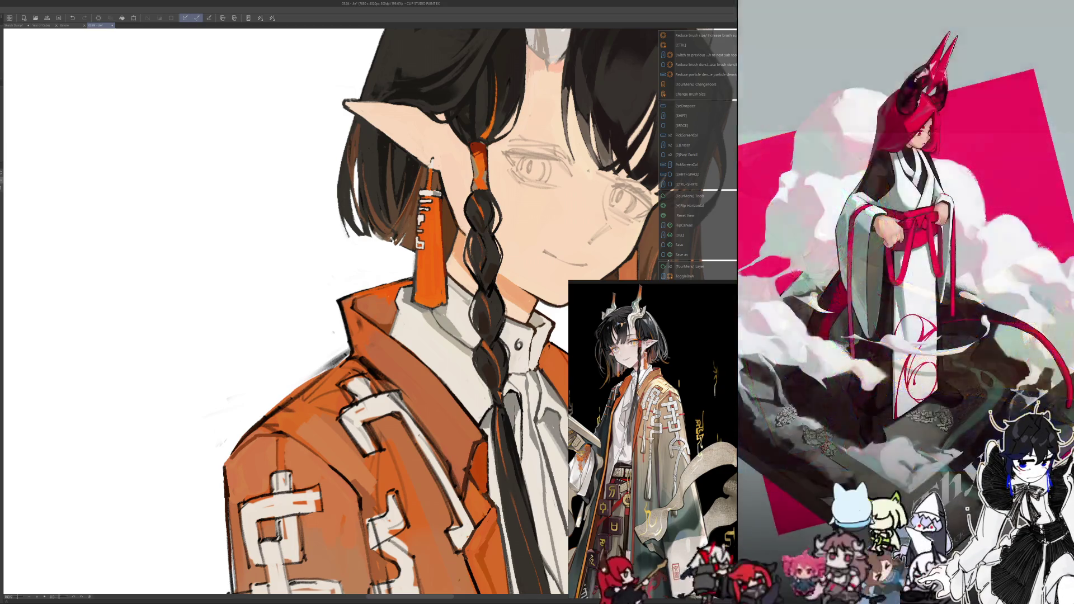
key("alt")
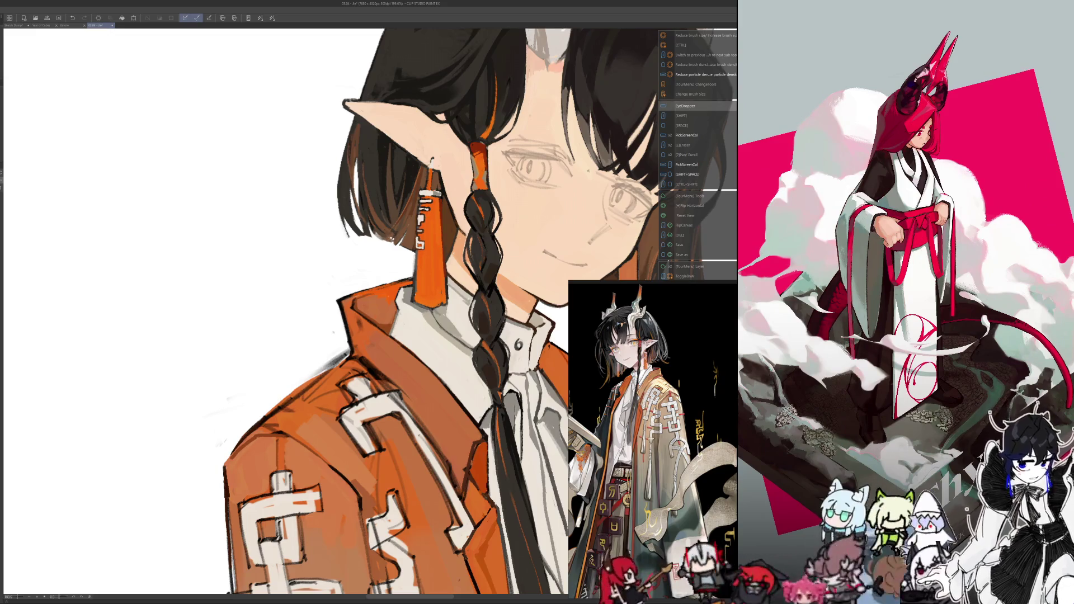
key("h")
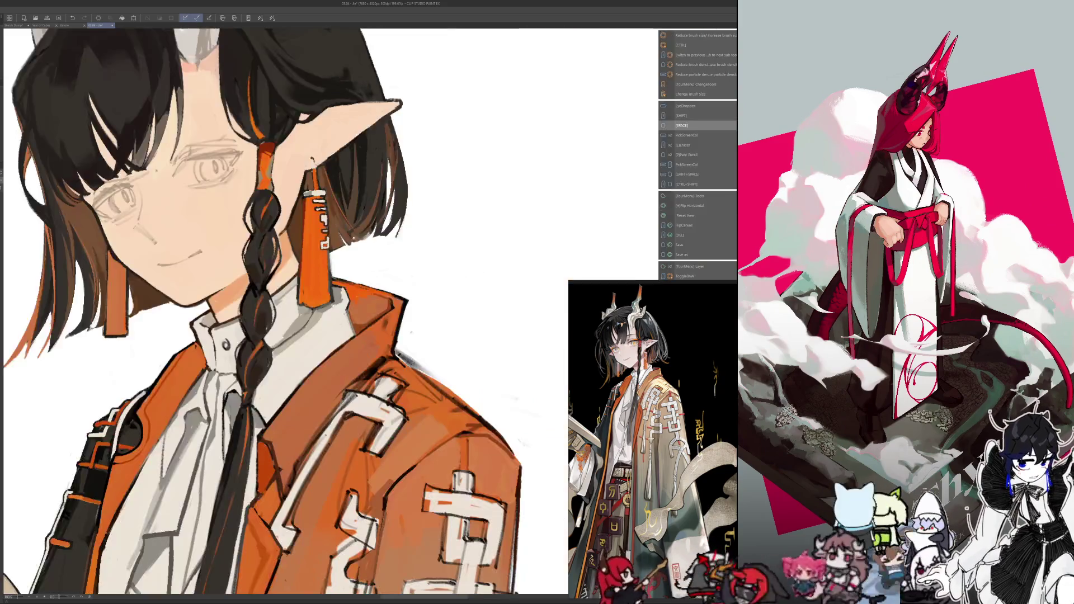
key("alt")
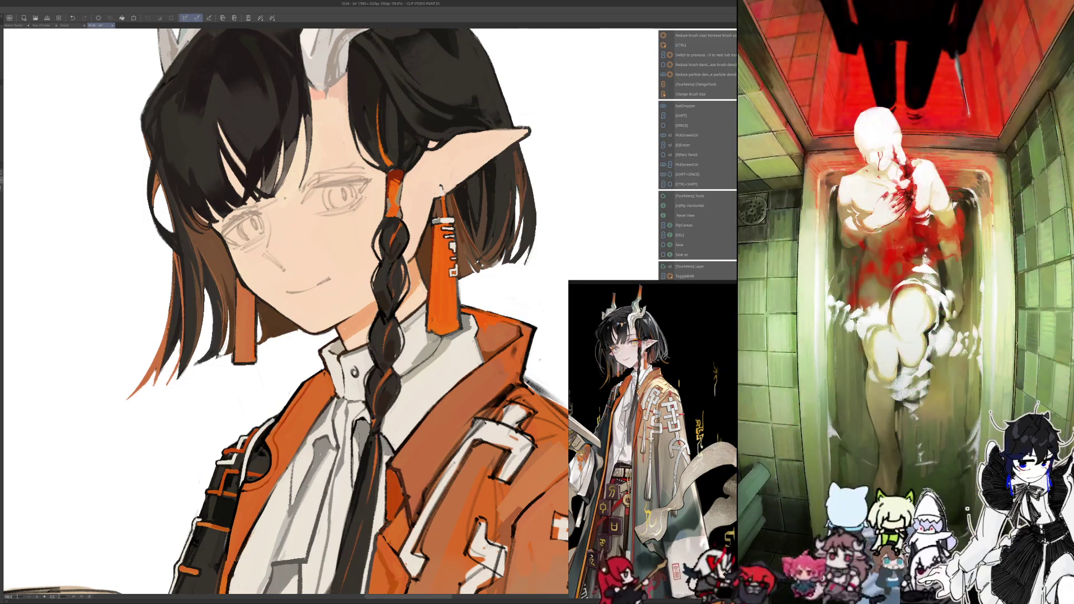
Sample colours from the painting for the tassel earring's white pattern
key("alt")
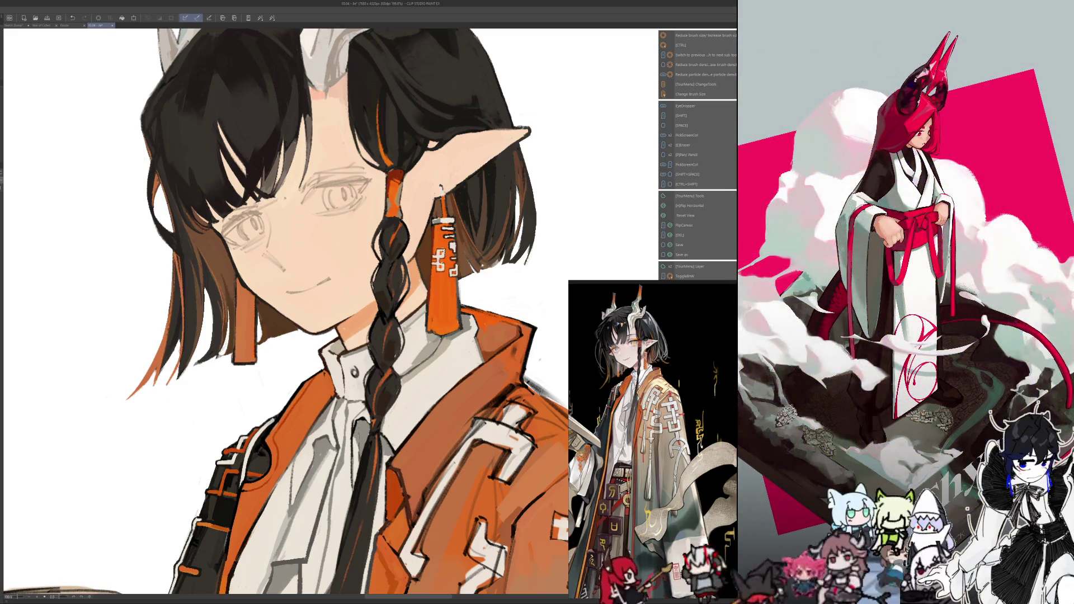
key("shift+space")
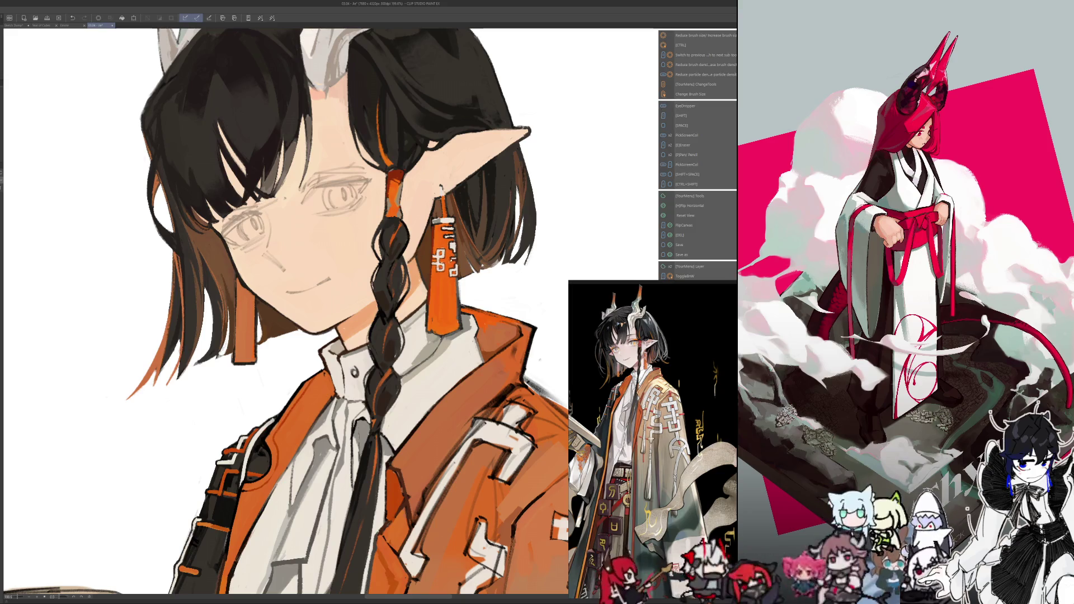
key("shift+space")
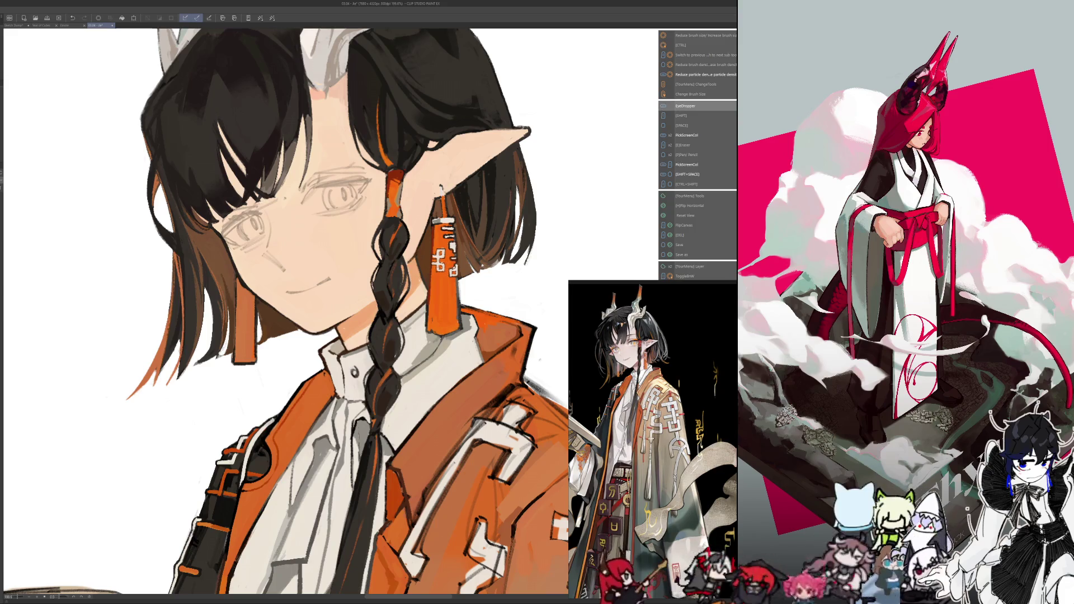
key("alt")
key("shift+space")
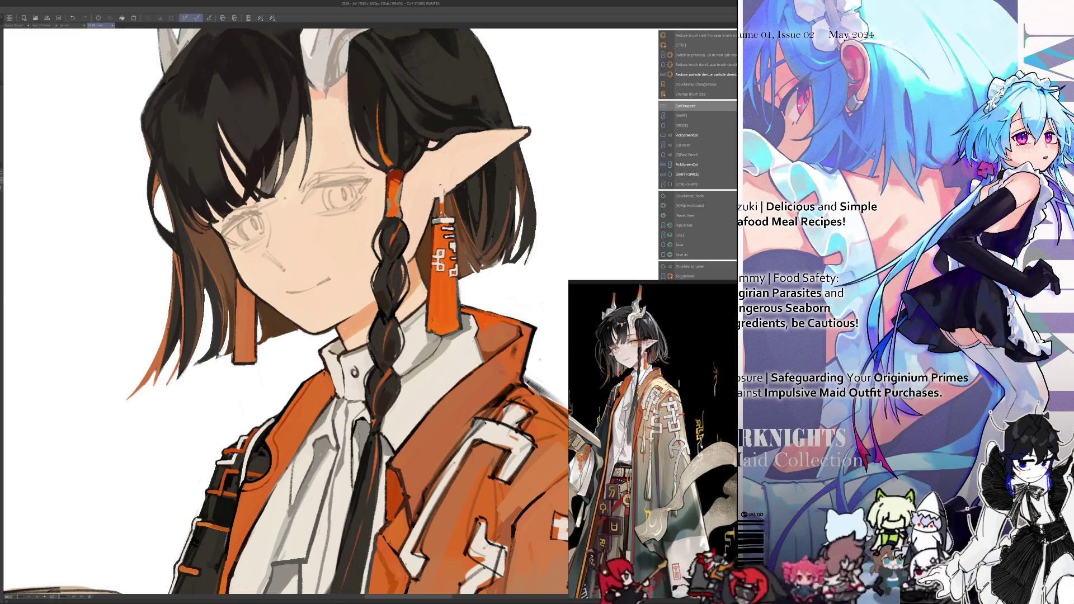
key("alt")
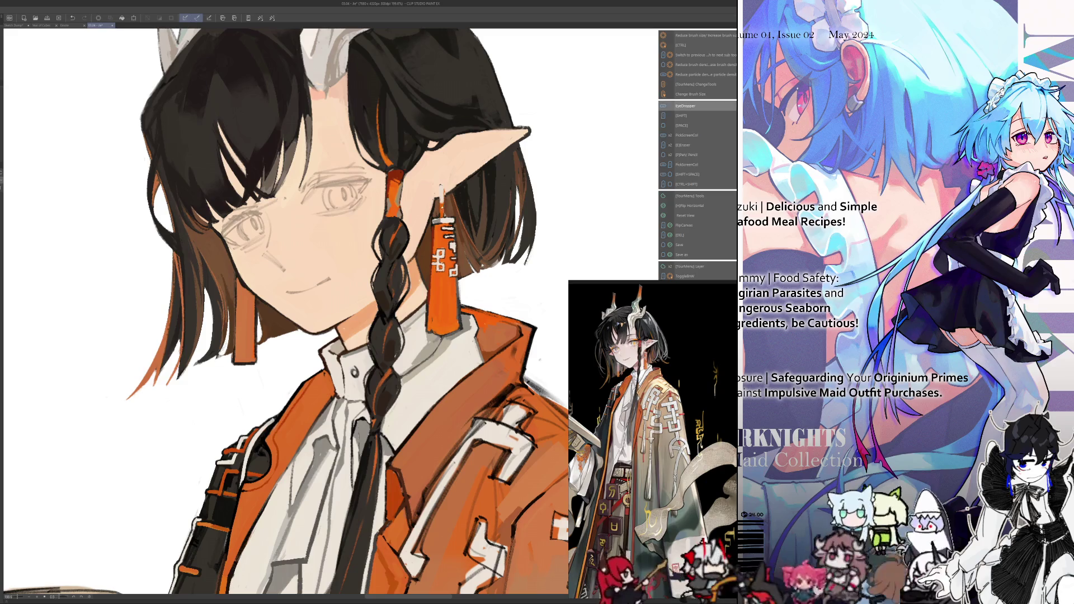
key("alt")
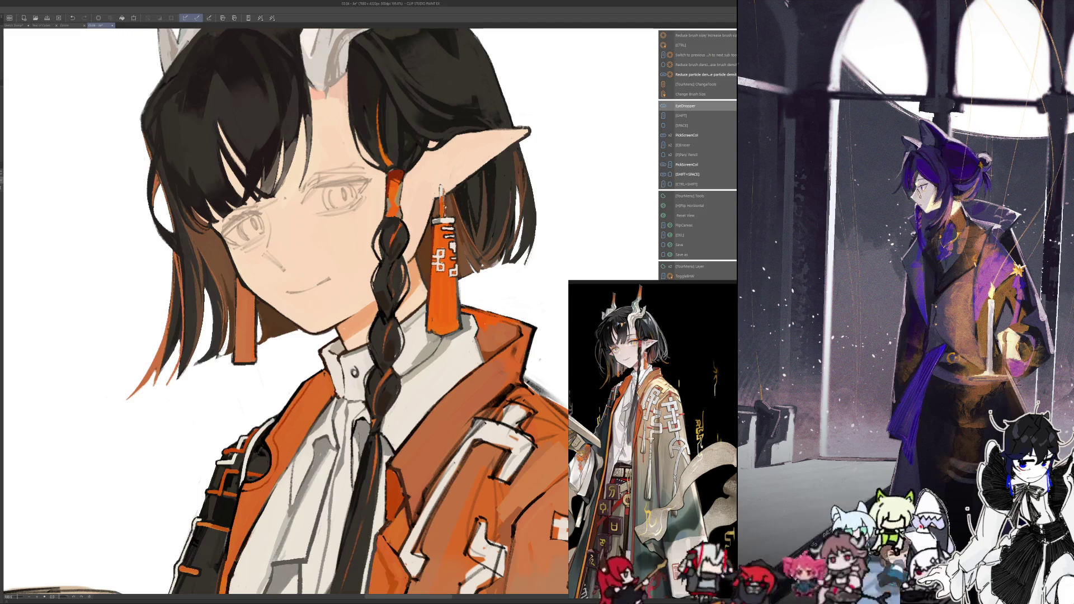
Check the mirrored view, then sample the ear colour and paint a small light ear highlight
key("h")
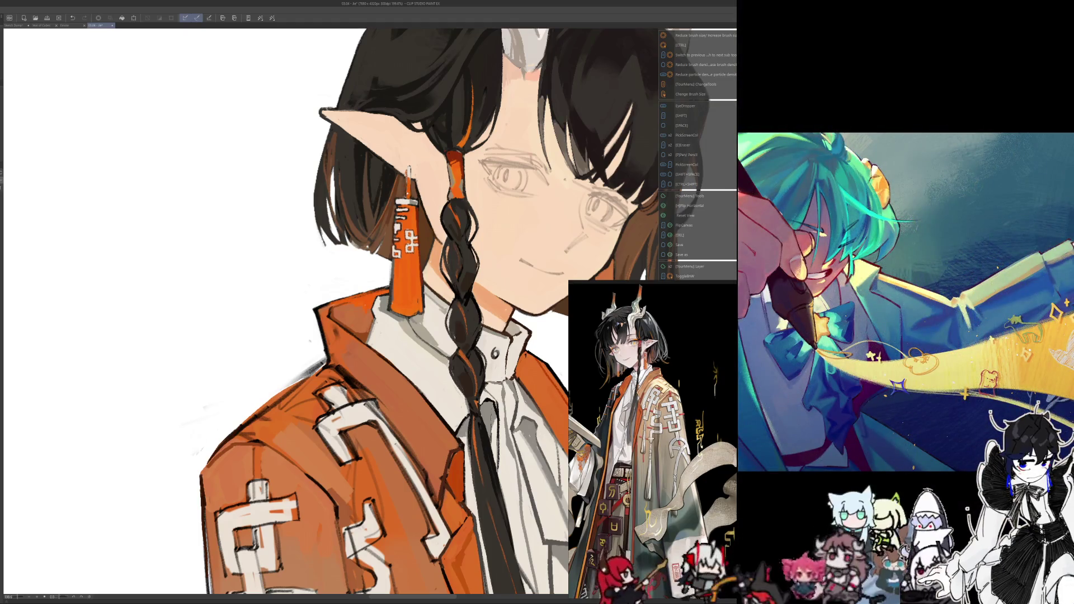
key("h")
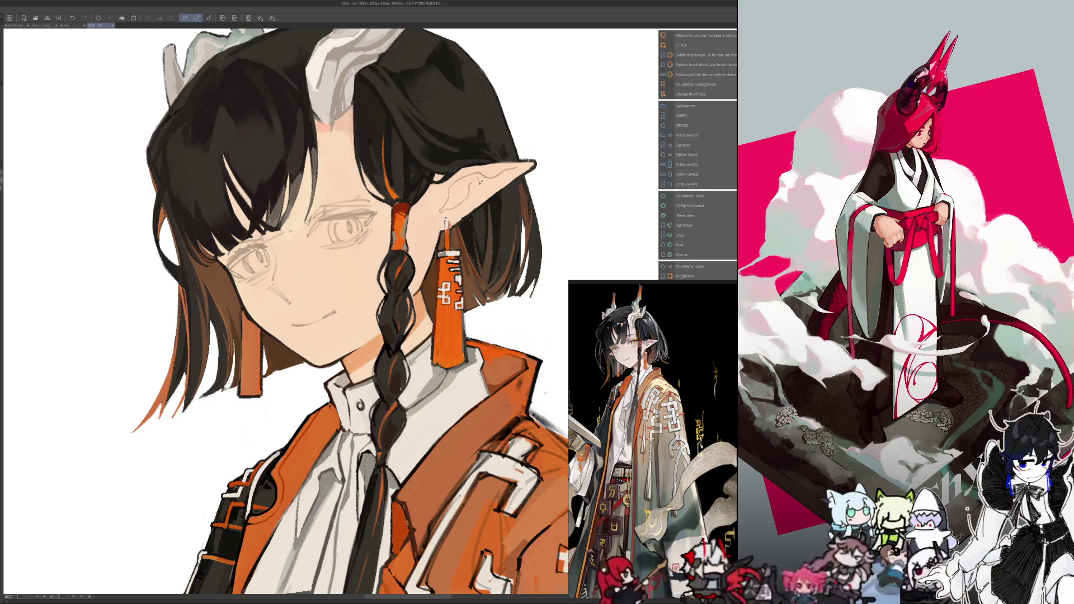
key("i")
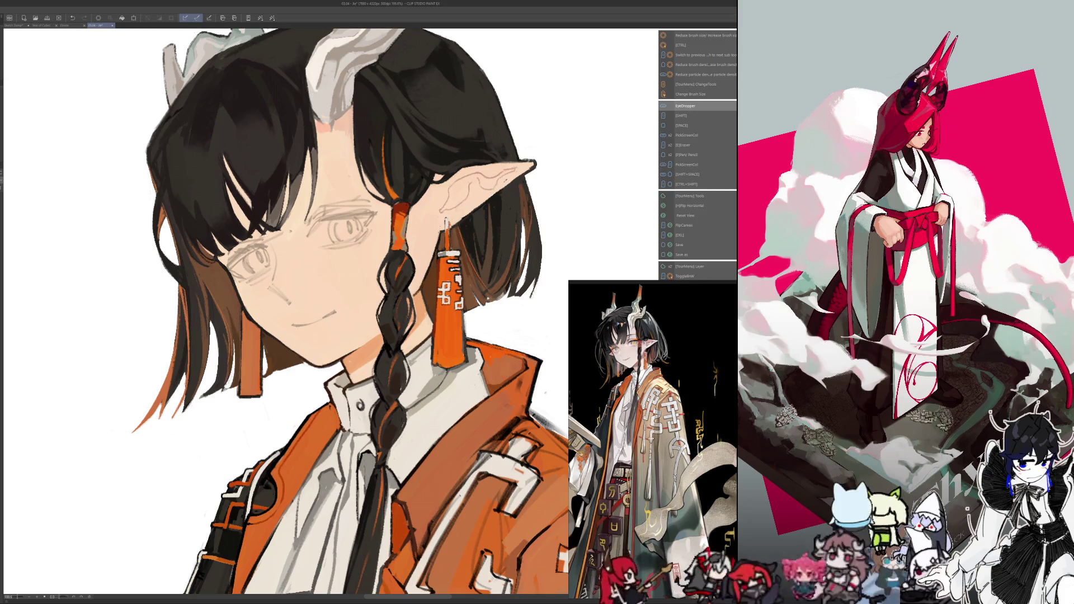
key("ctrl+alt")
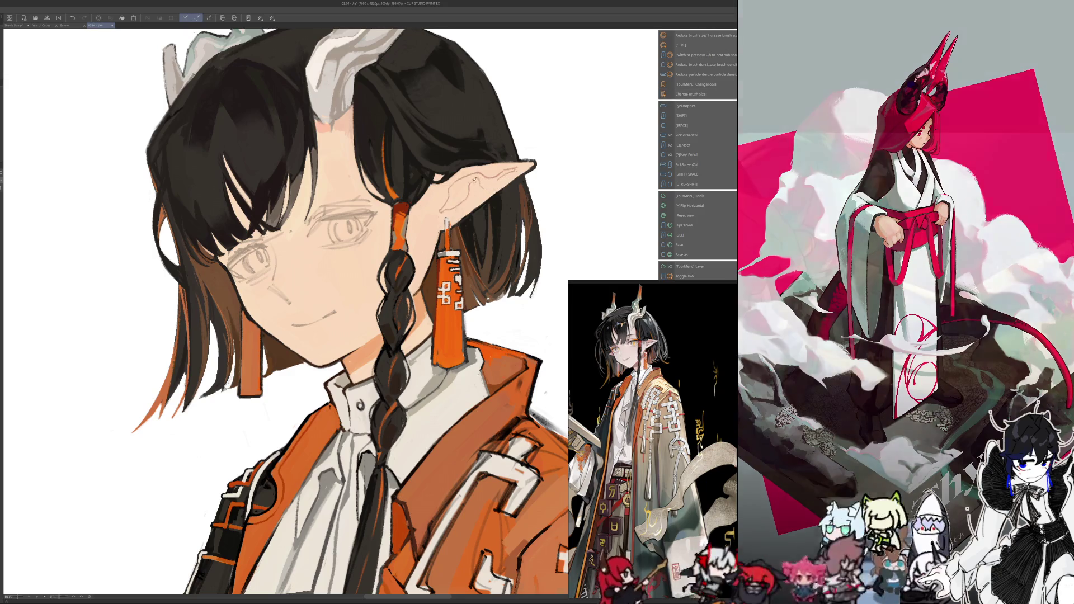
key("i")
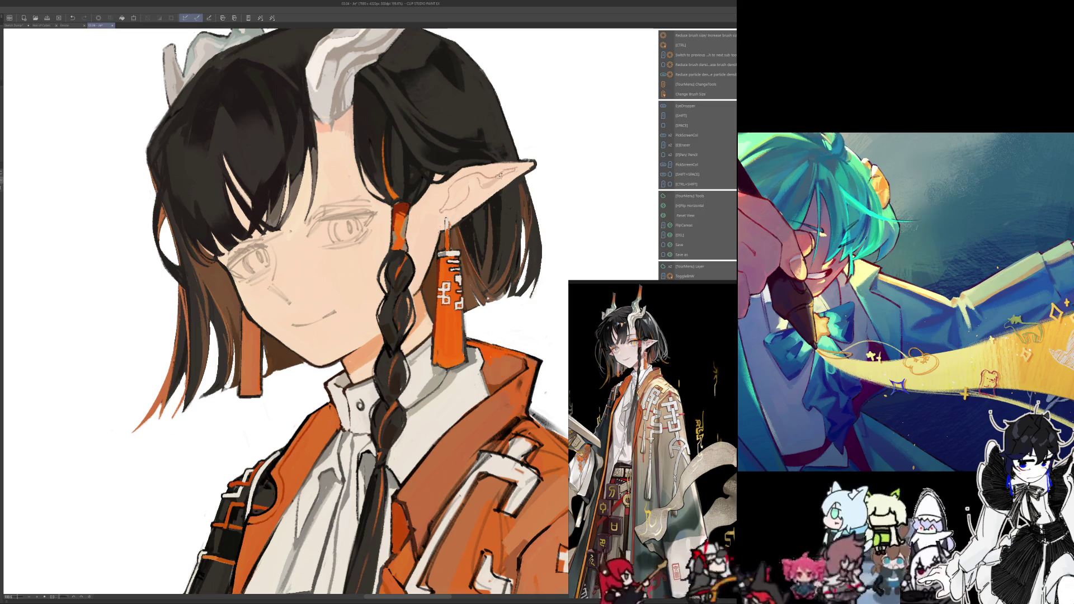
key("ctrl+alt")
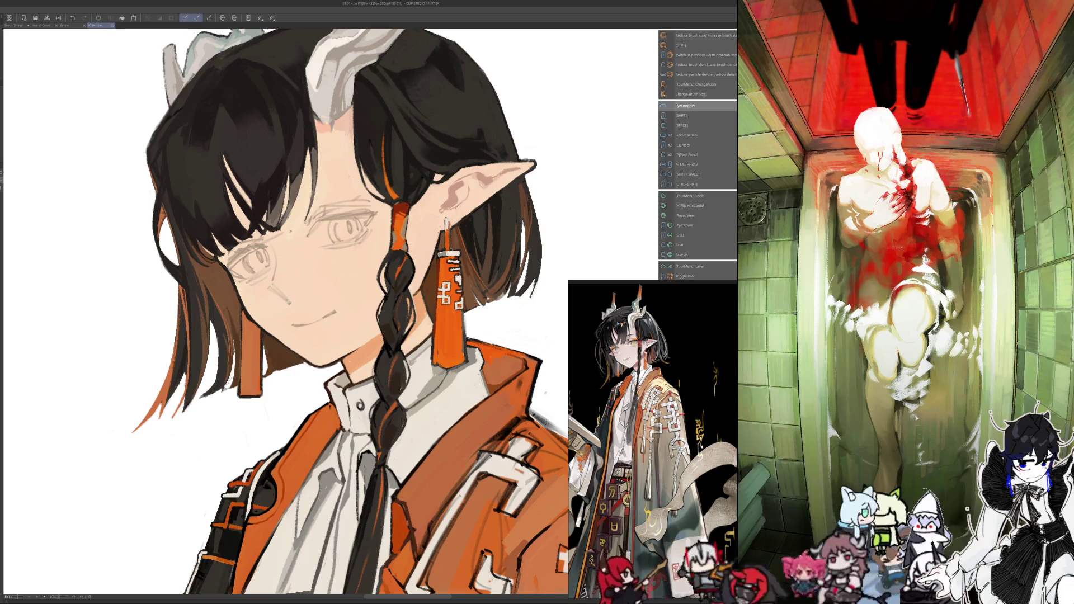
left_click_drag(442, 207, 447, 215)
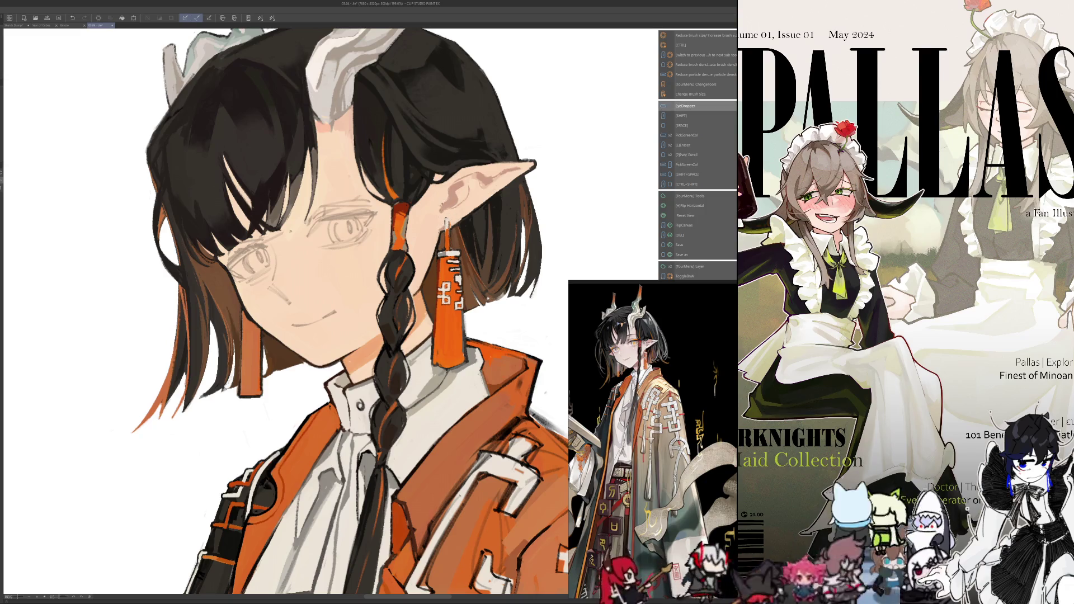
Resample colours, adjust the brush size, and mirror the view to check the drawing
key("alt")
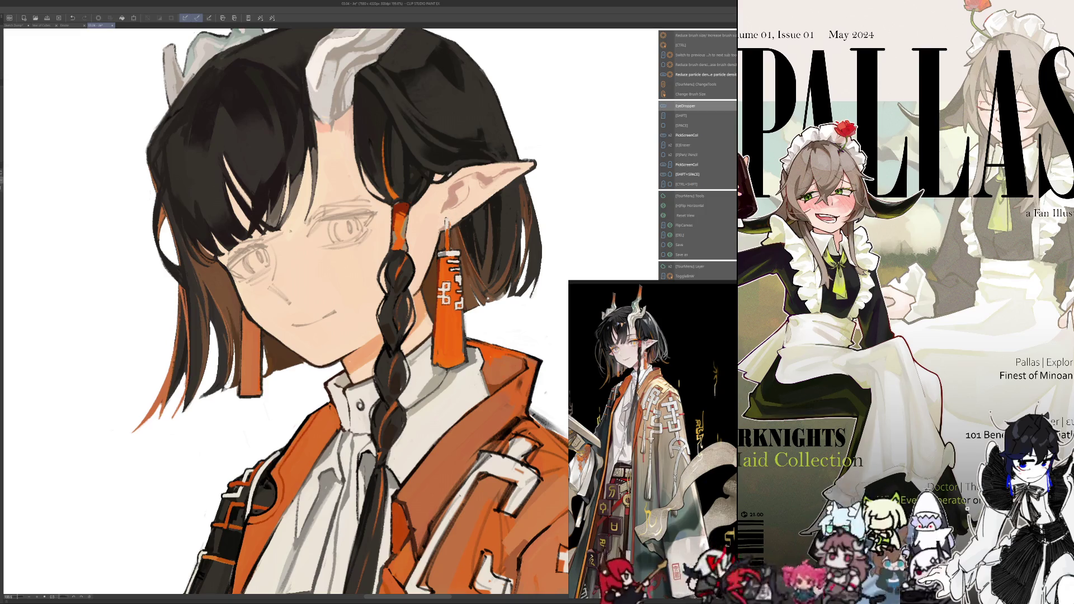
key("alt")
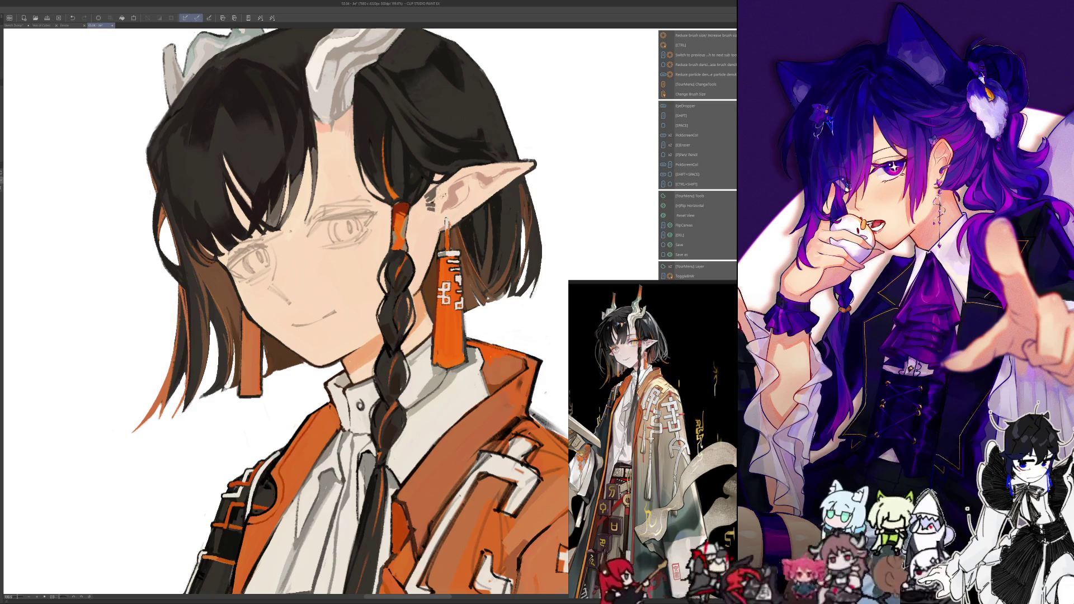
key("i")
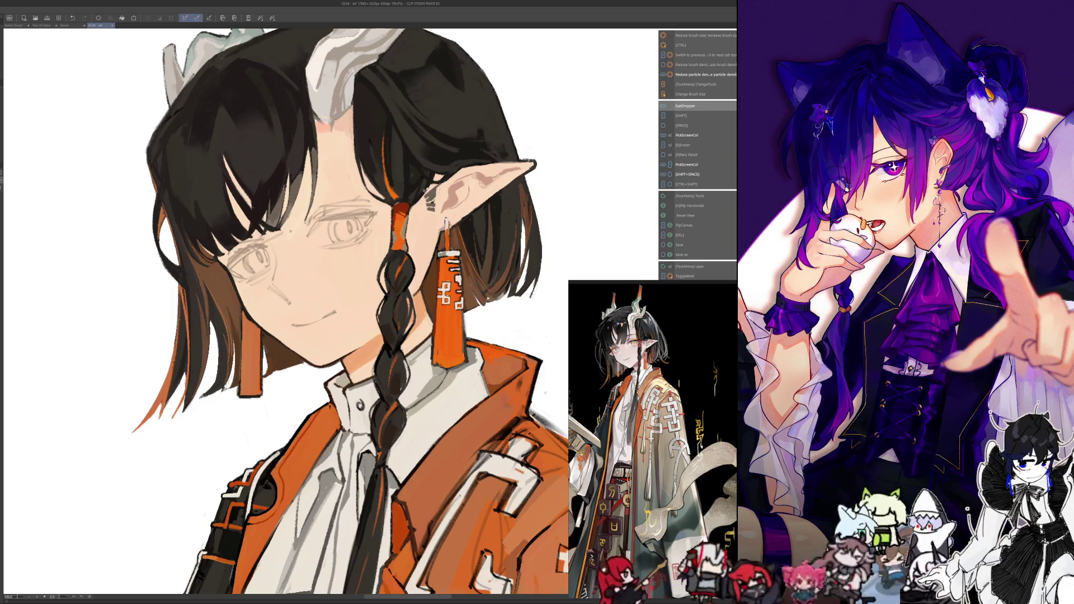
key("ctrl+alt")
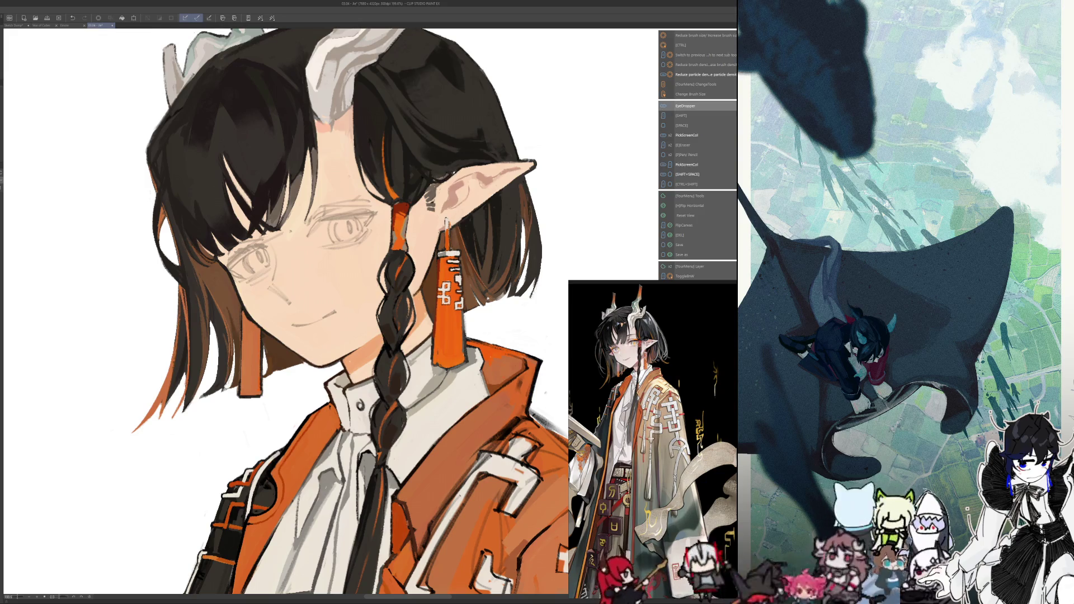
key("h")
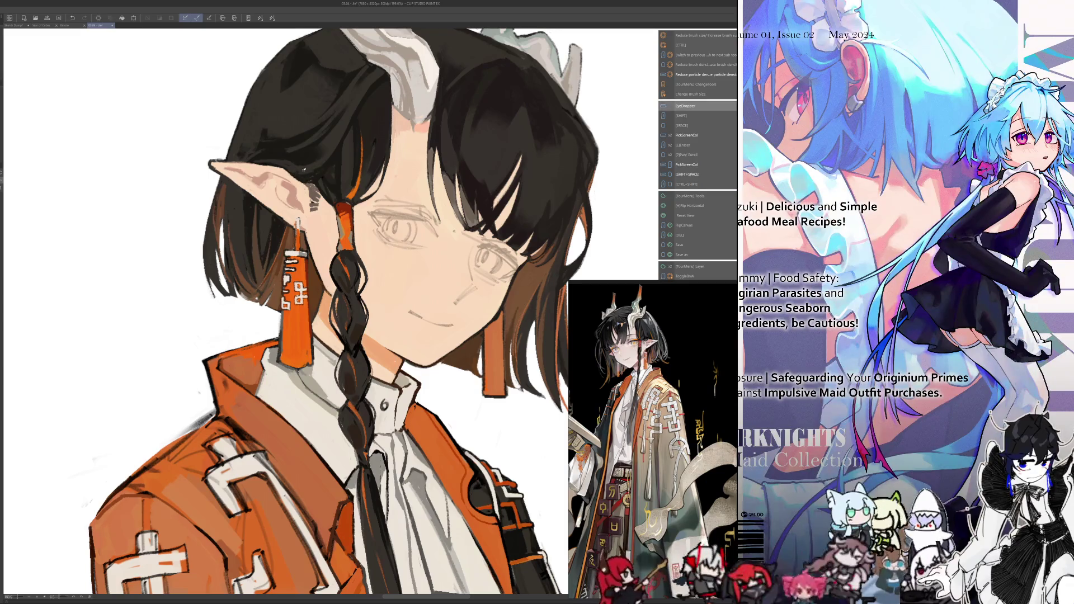
Toggle the horizontal flip several times to check the drawing and pan toward the face
key("h")
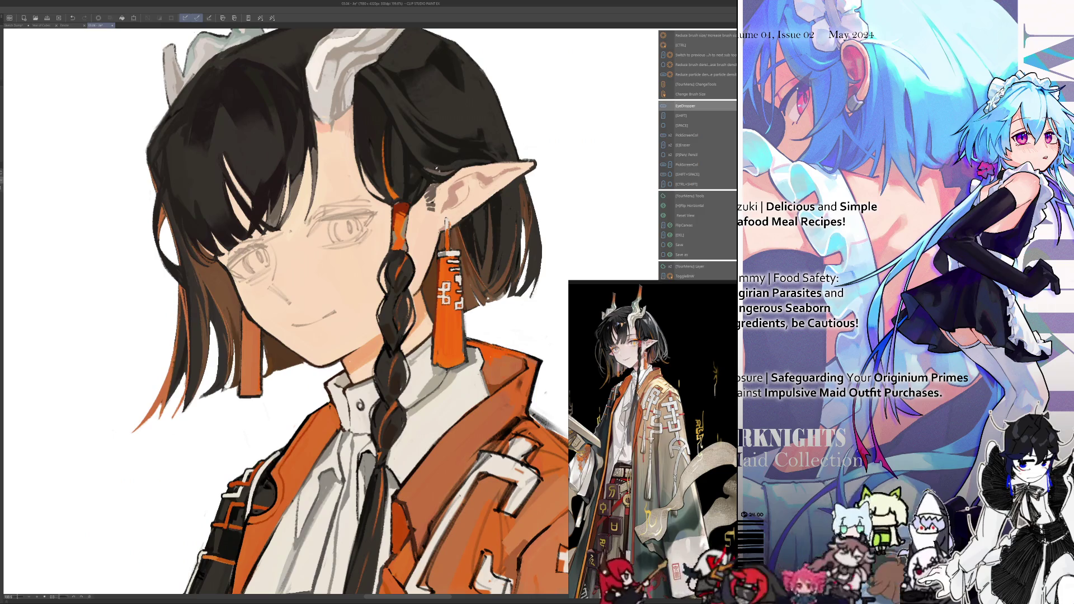
key("h")
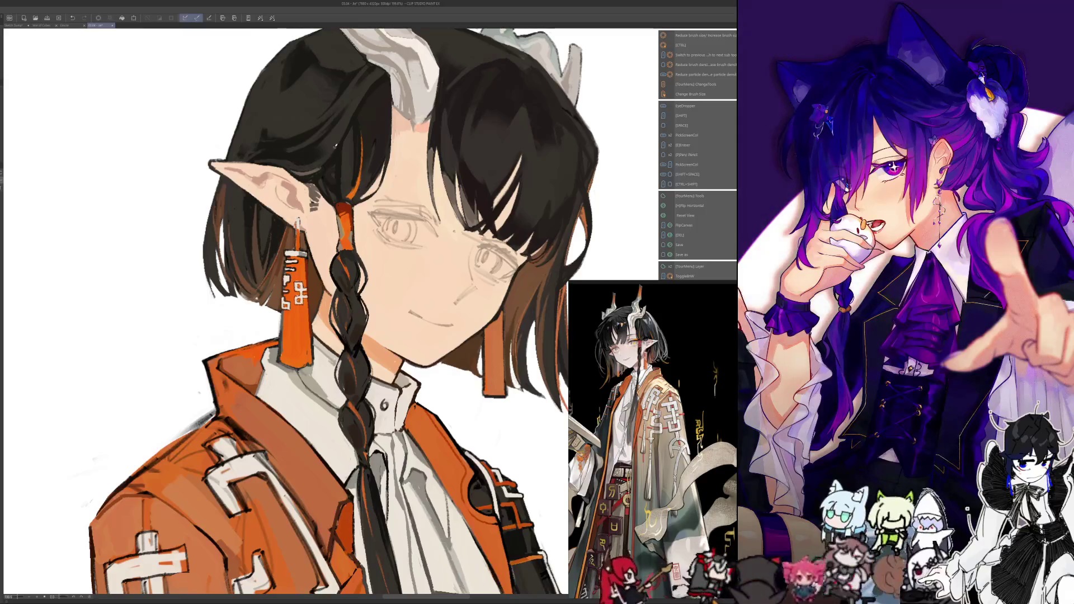
key("h")
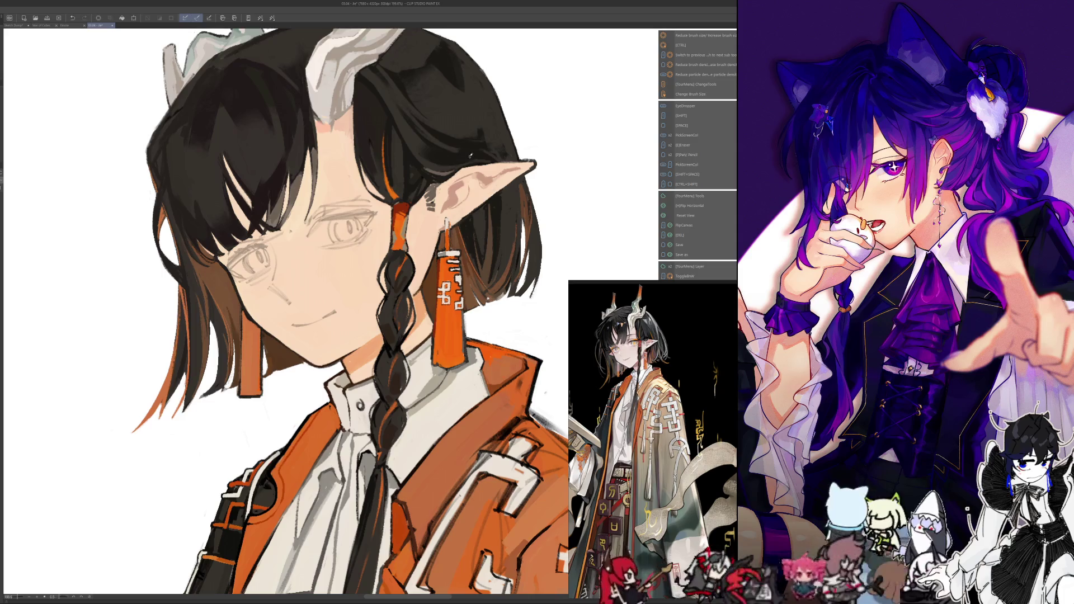
key("h")
left_click_drag(322, 468, 368, 479)
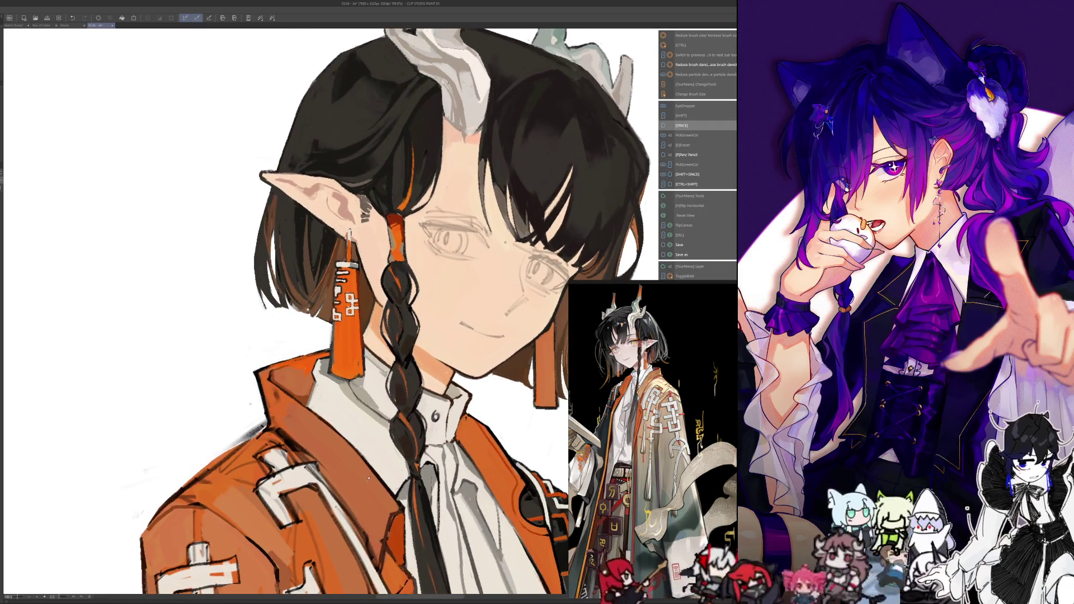
Sample a dark colour and tap a small dark mark onto the tassel, then fit the whole figure
key("alt")
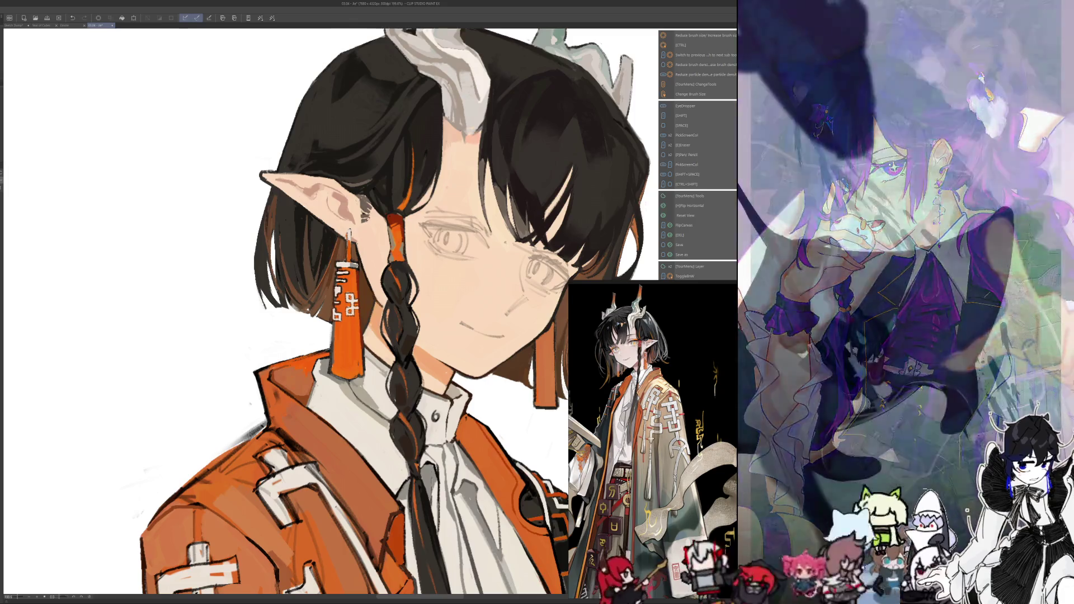
key("h")
key("alt")
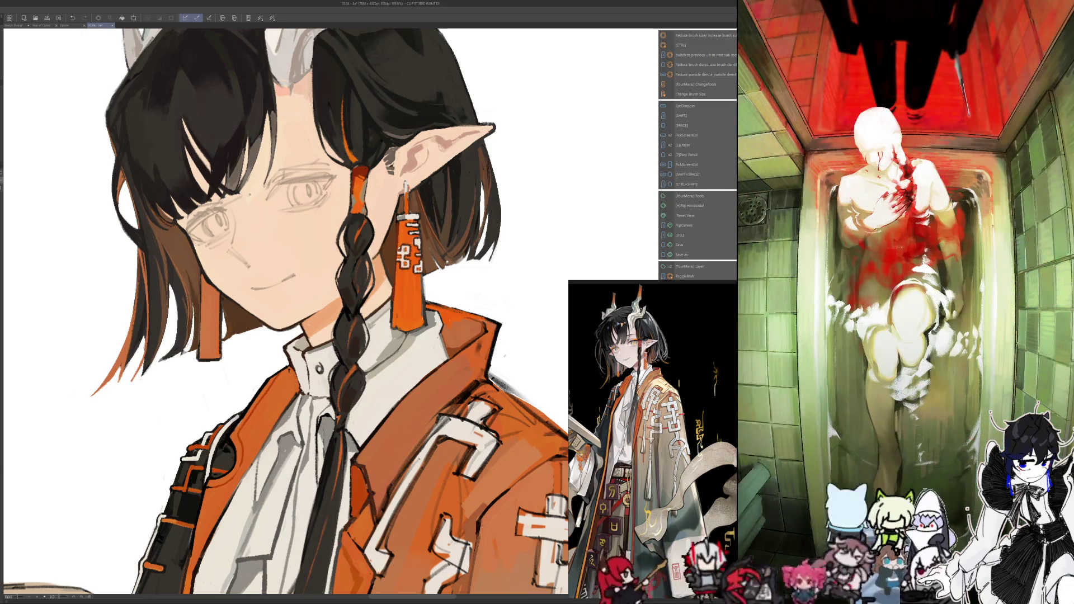
key("alt")
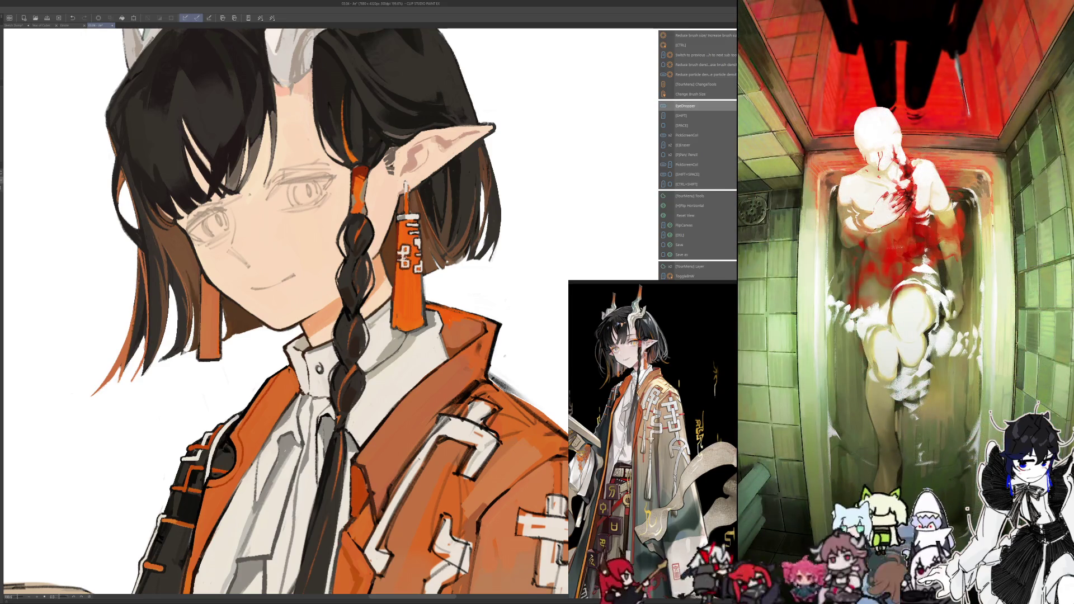
left_click(401, 259)
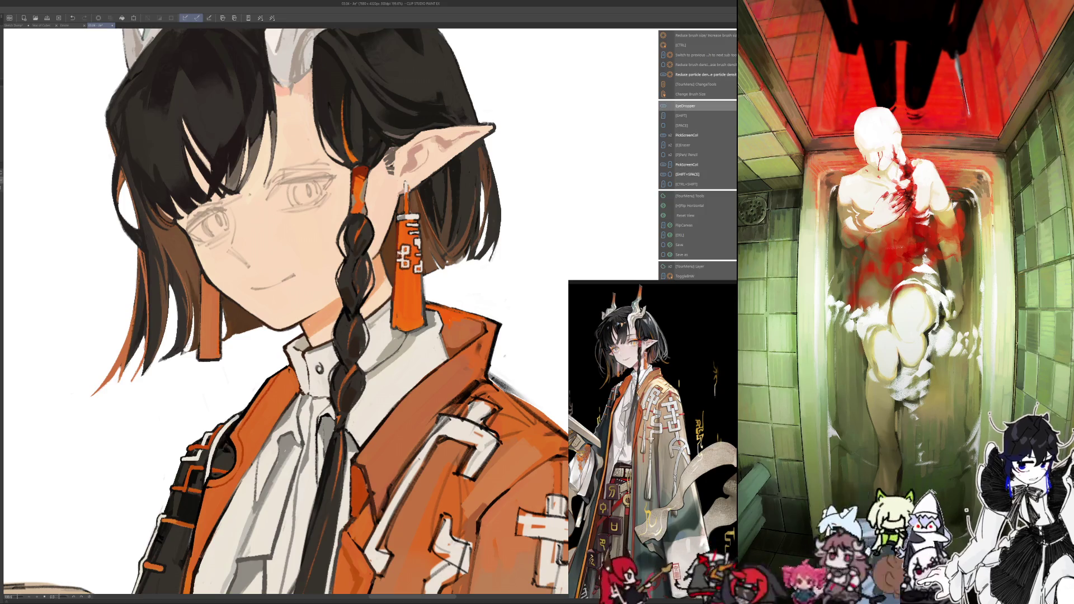
key("ctrl+0")
Zoom in and pan to bring the lower-left sash area into view
scroll(280, 313, "up", 5)
scroll(381, 308, "up", 3)
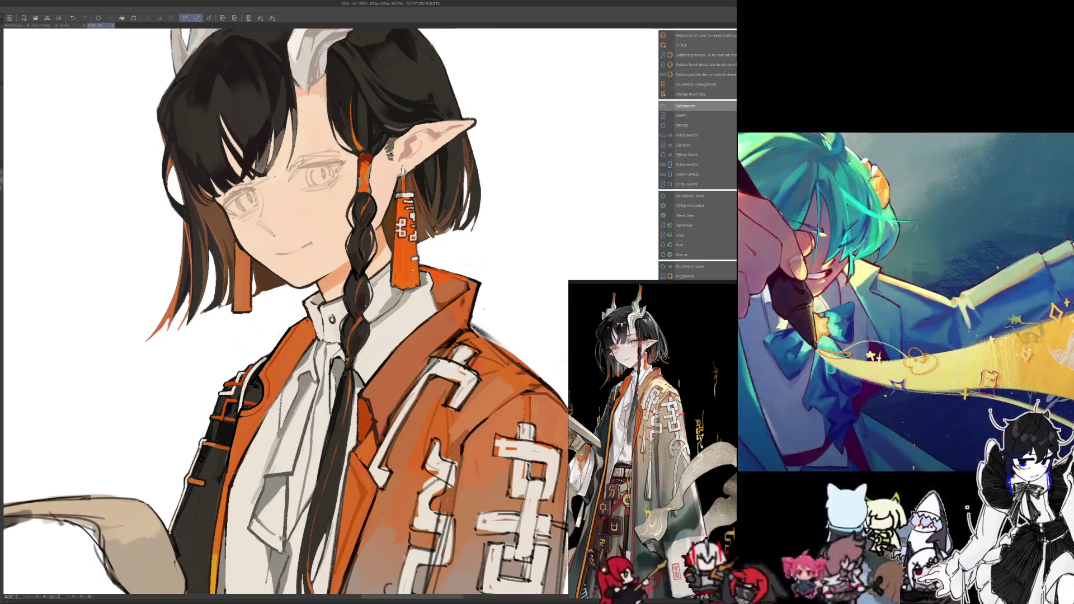
left_click_drag(279, 280, 333, 252)
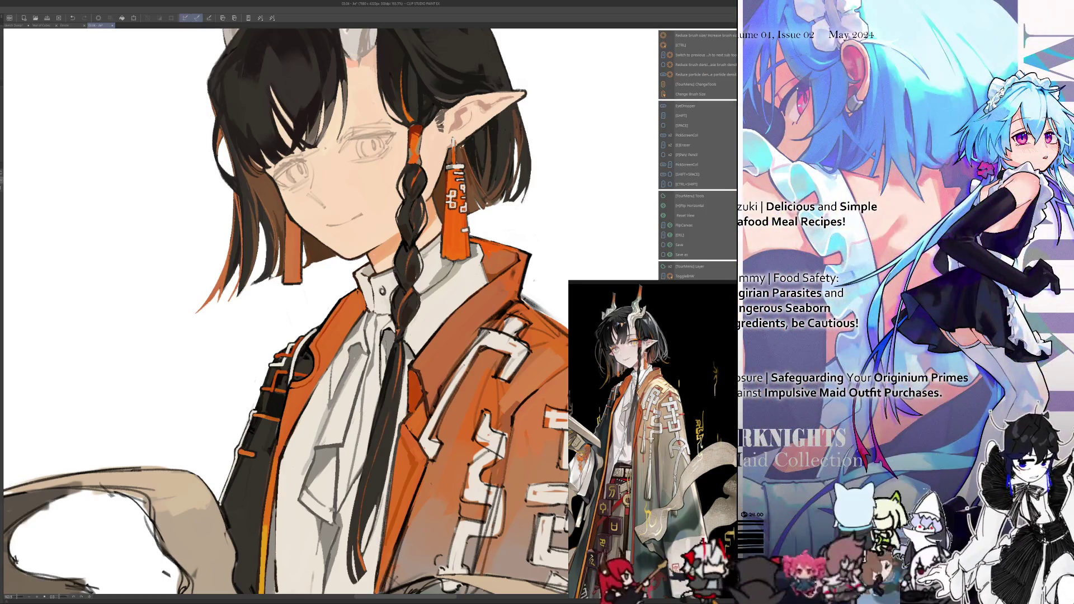
Sample the tassel's orange, resize the brush, and paint darker strokes down the tassel's left edge
scroll(440, 164, "up", 5)
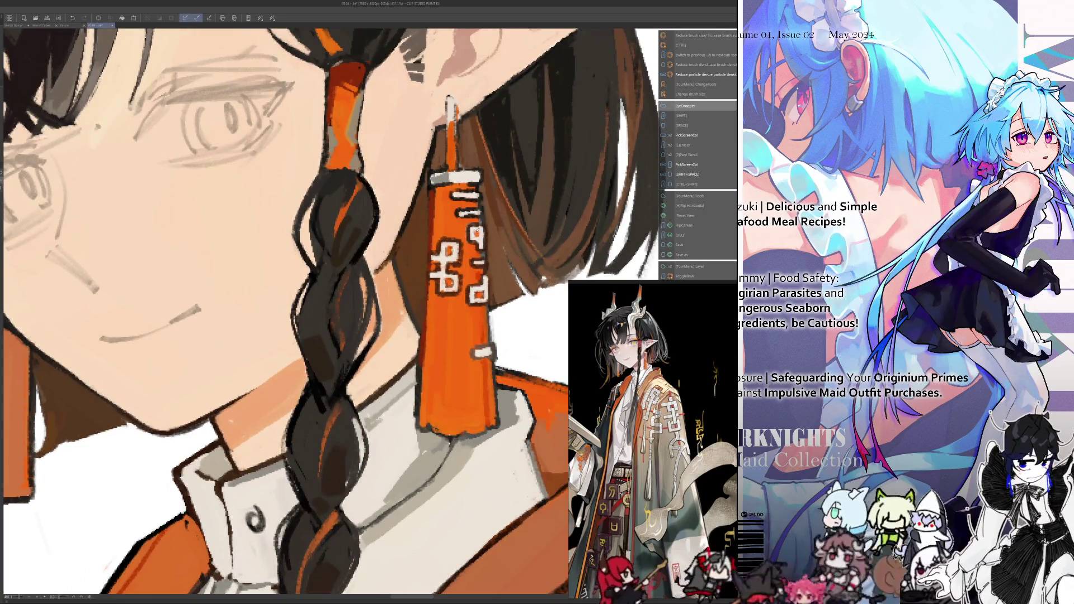
left_click_drag(475, 230, 469, 229)
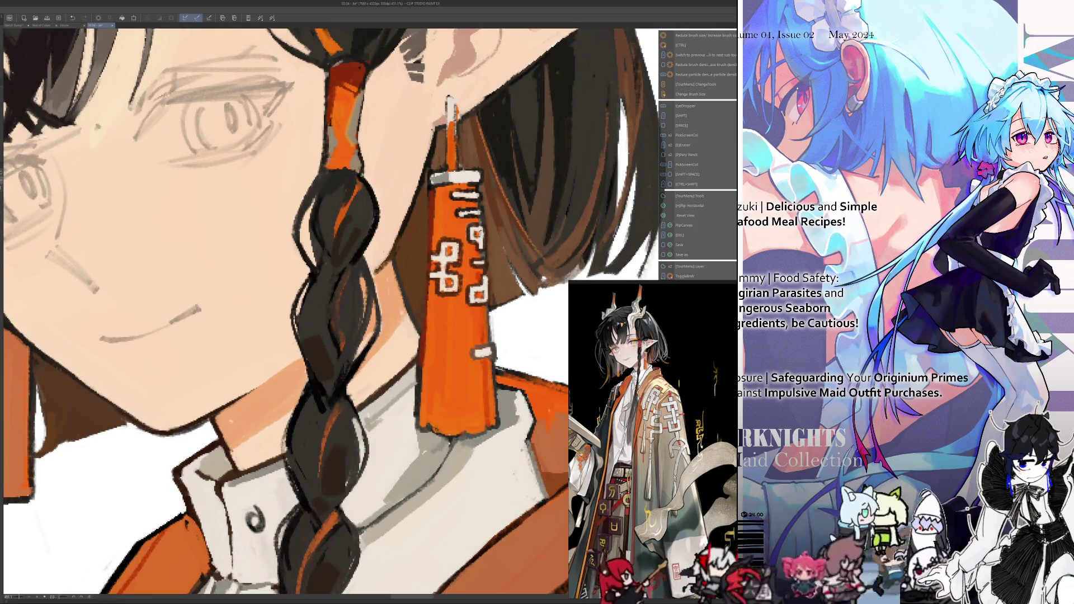
left_click(479, 225, "alt")
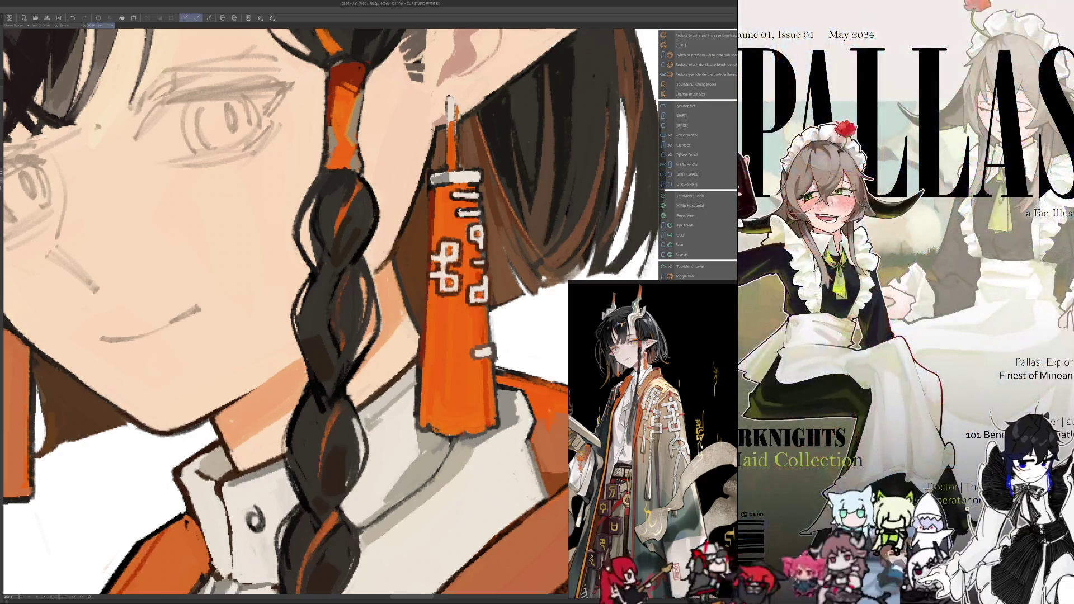
left_click(460, 212, "alt")
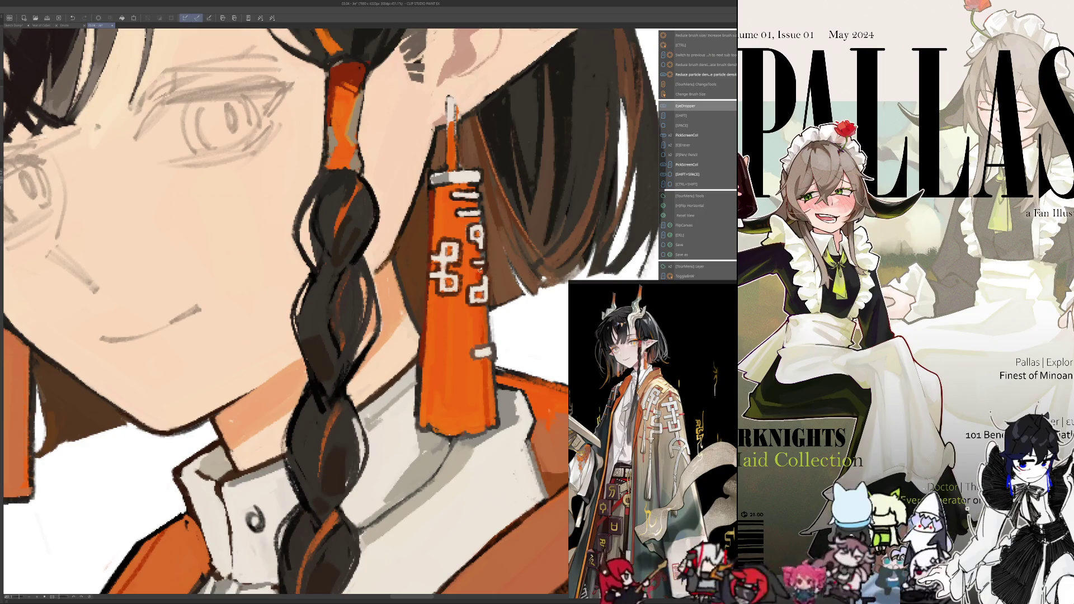
left_click_drag(477, 270, 474, 254)
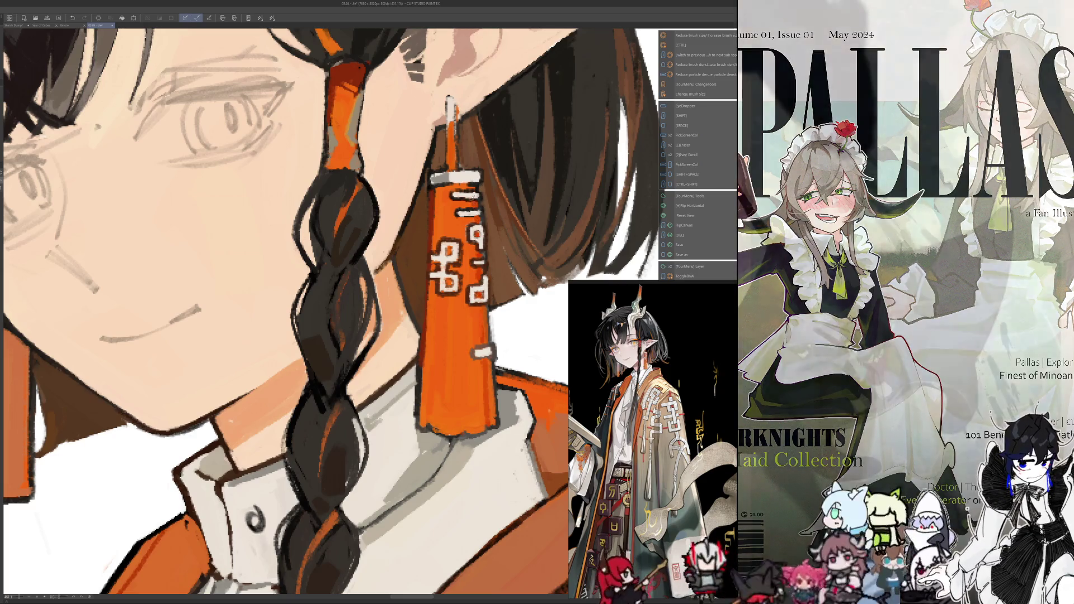
key("alt")
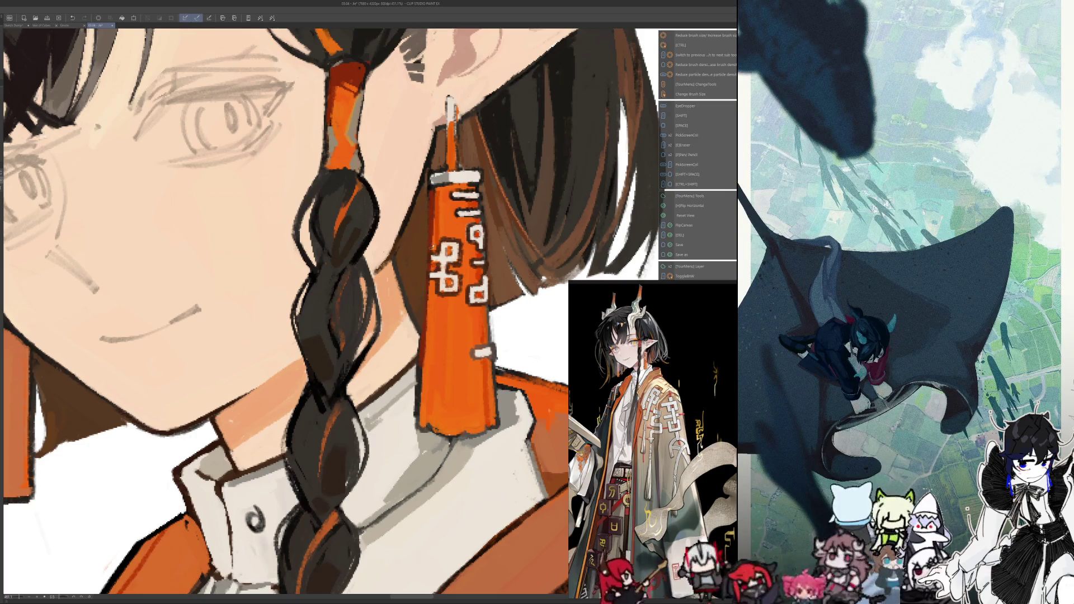
left_click_drag(435, 299, 432, 361)
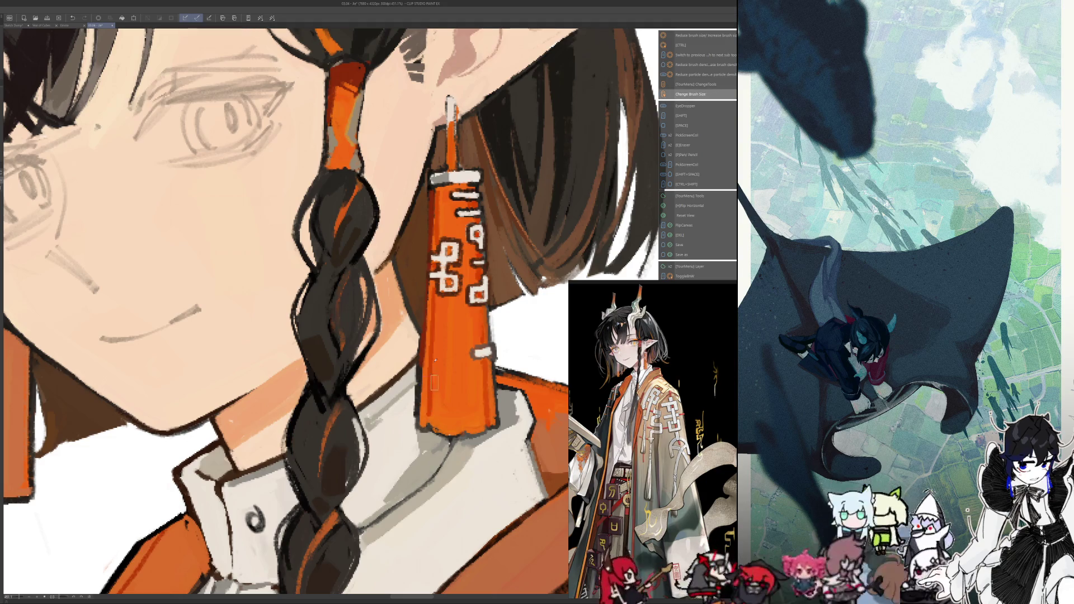
left_click_drag(436, 305, 430, 413)
scroll(432, 348, "down", 5)
scroll(335, 252, "up", 3)
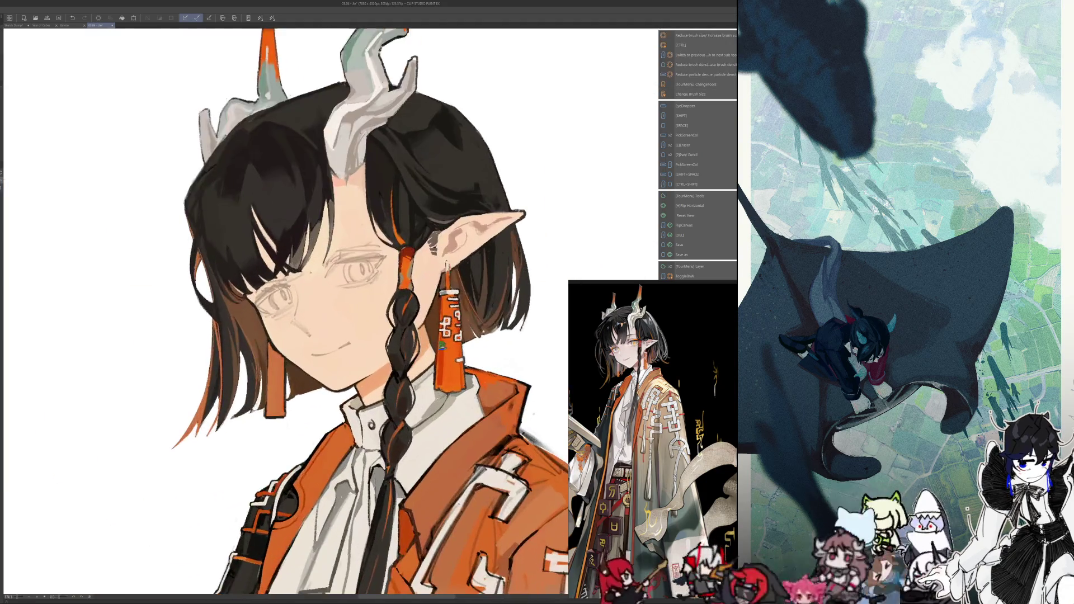
scroll(358, 356, "down", 3)
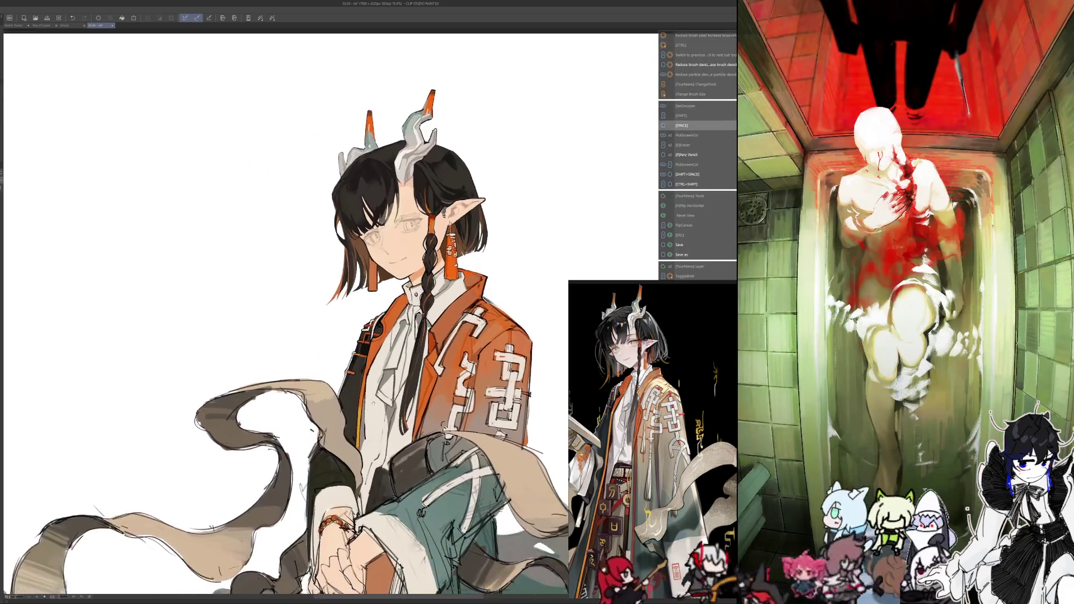
scroll(359, 356, "down", 3)
scroll(358, 356, "up", 3)
scroll(358, 357, "up", 2)
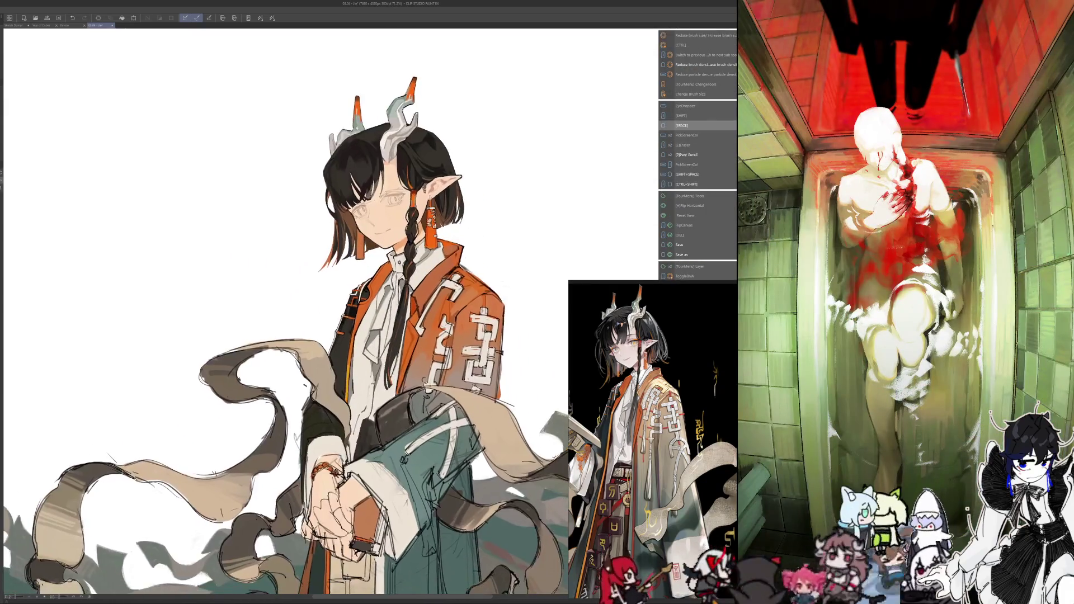
scroll(358, 357, "down", 4)
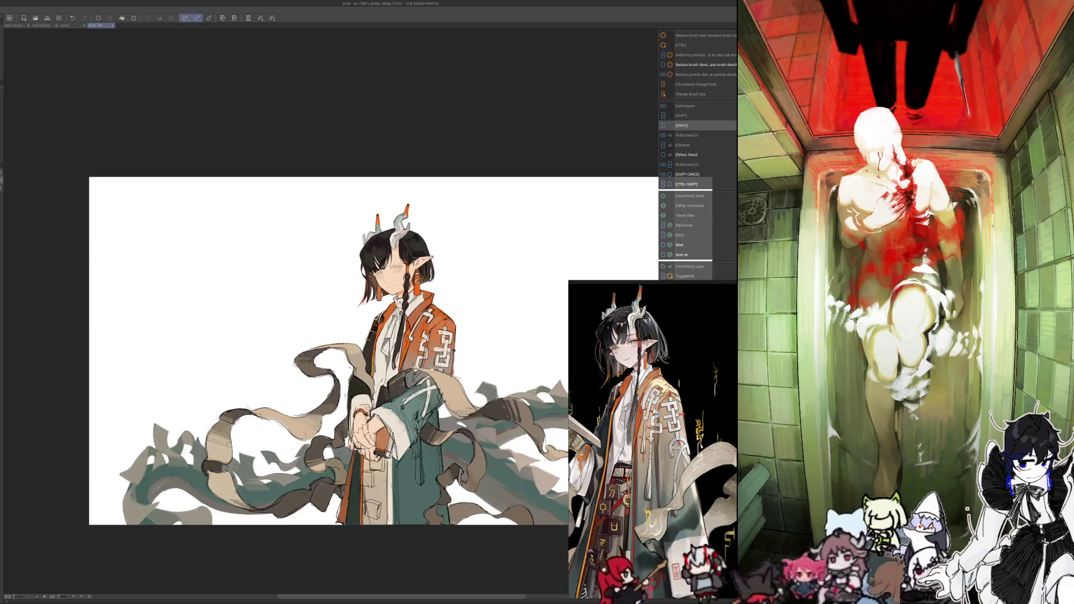
scroll(327, 335, "up", 5)
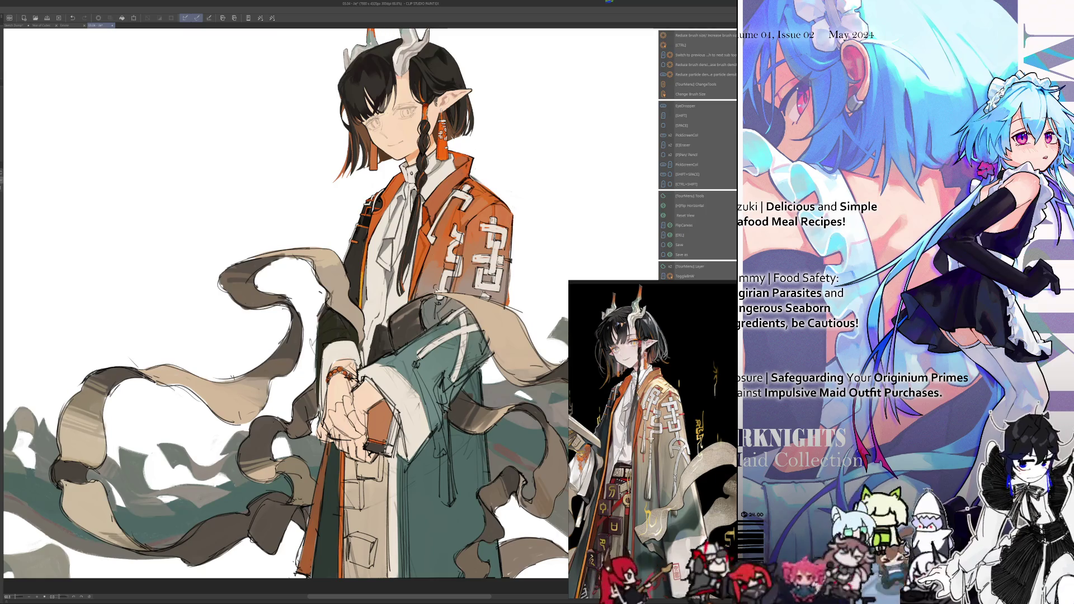
scroll(457, 214, "up", 3)
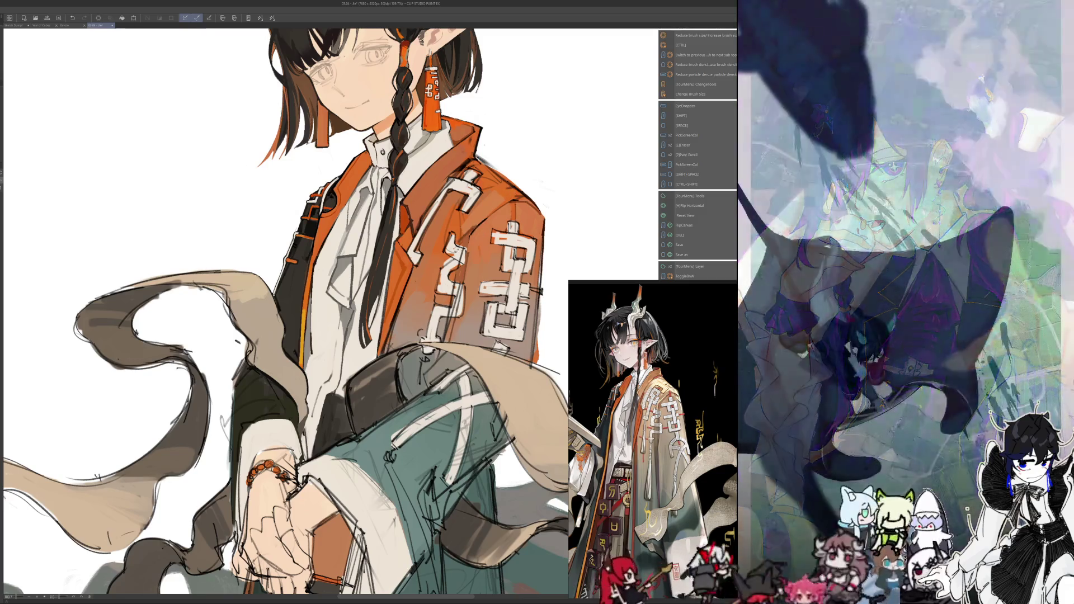
Sample canvas colours, nudge the view, adjust brush size, and mirror the canvas horizontally
key("alt")
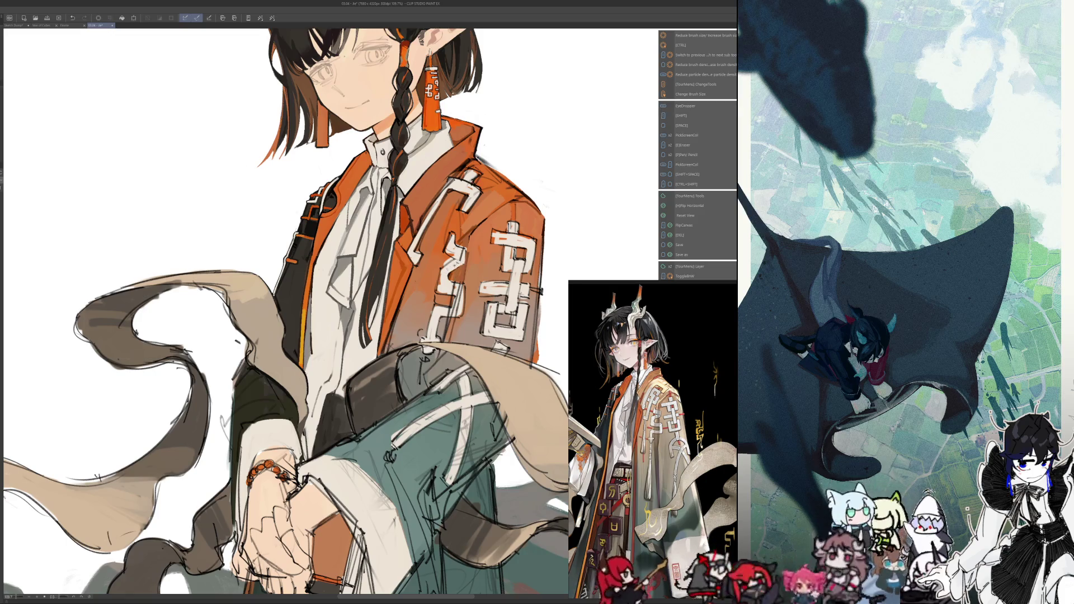
left_click_drag(279, 314, 302, 293)
key("alt")
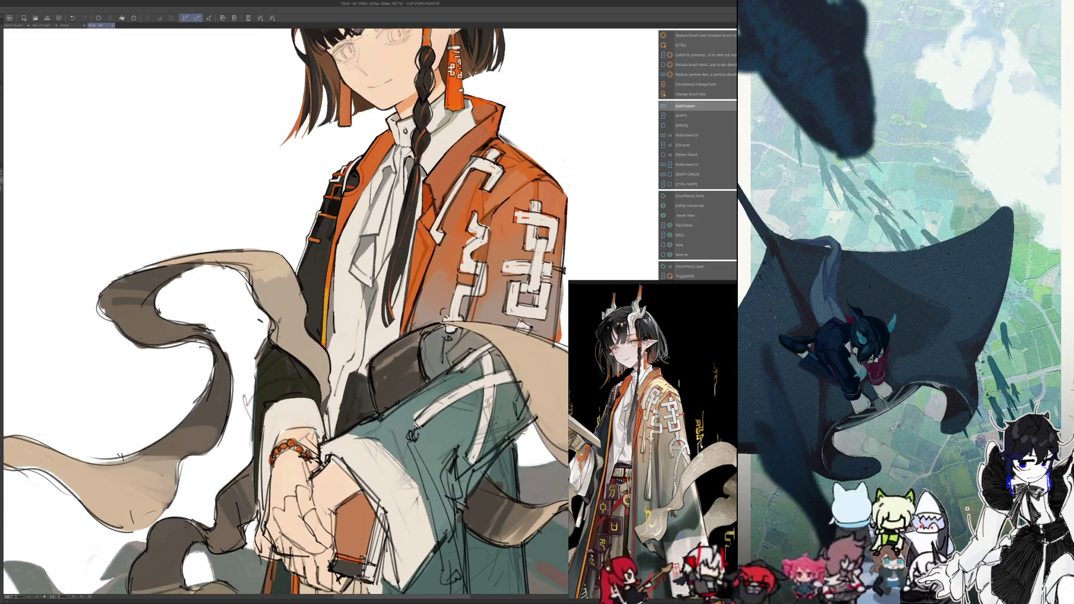
key("ctrl+alt")
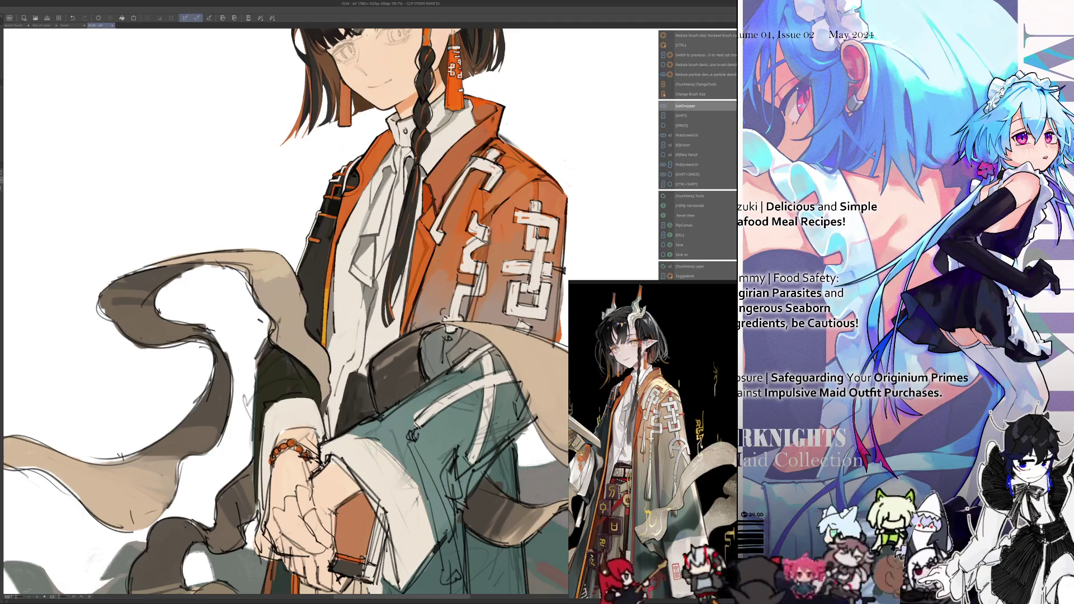
key("h")
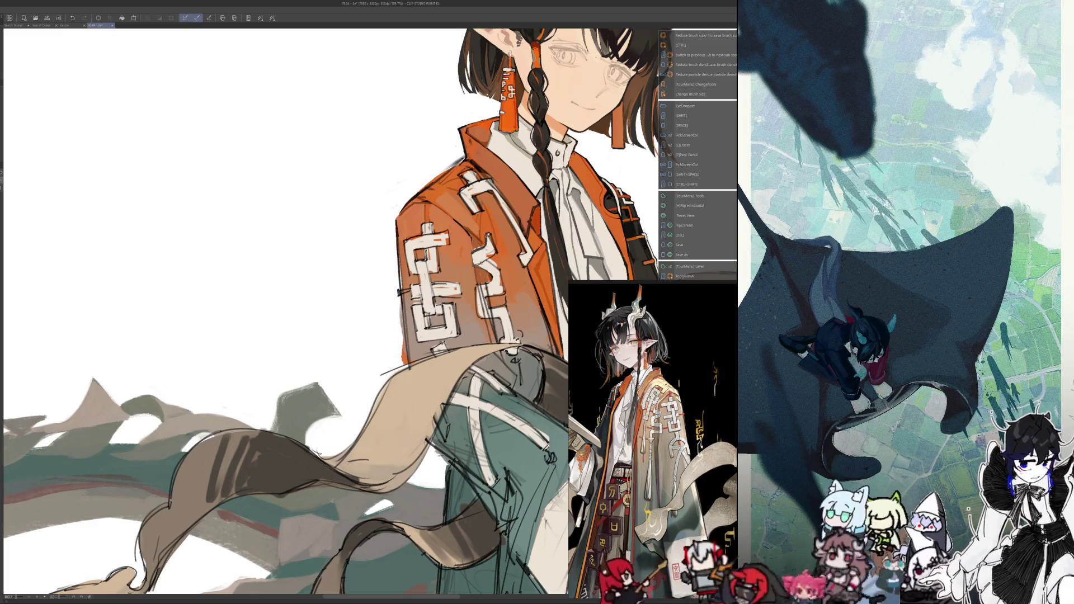
key("alt")
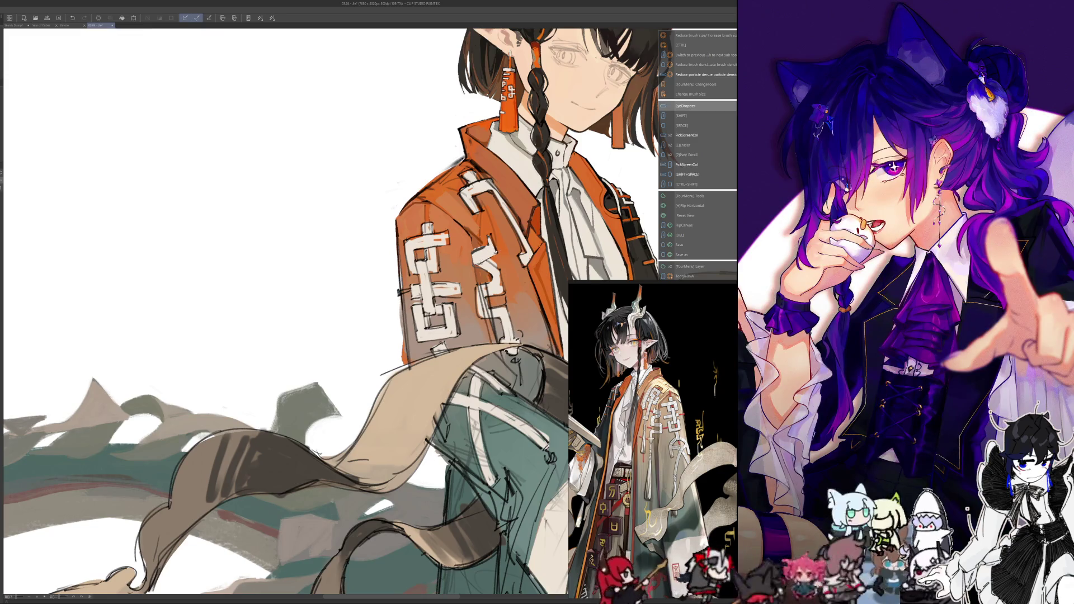
Mirror the canvas, shift the mirrored view right, sample a colour, then flip back and resize the brush
key("ctrl+alt")
key("h")
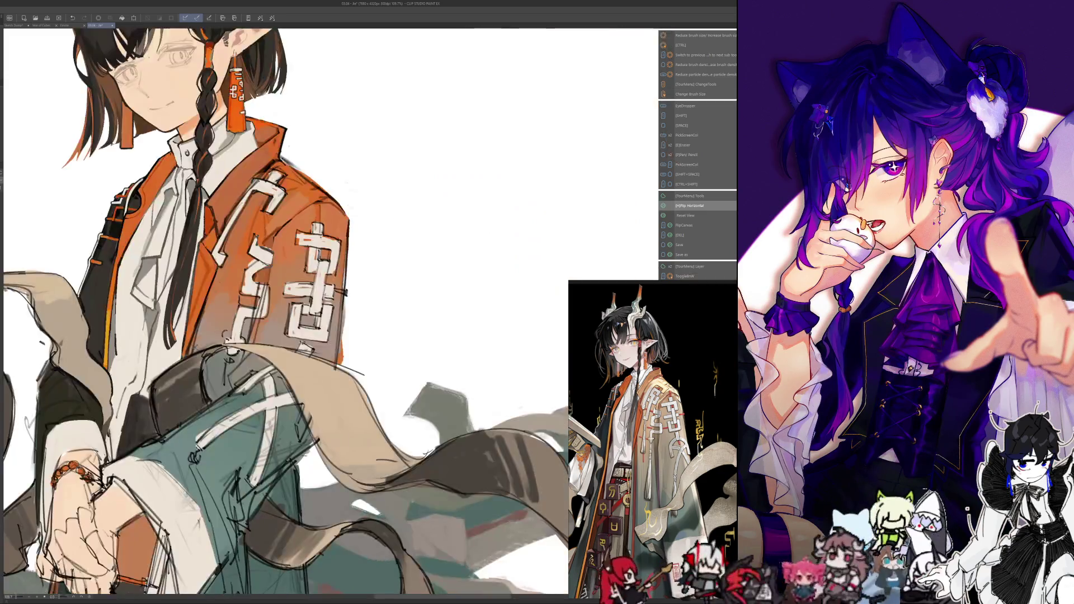
left_click_drag(168, 336, 414, 335)
key("alt")
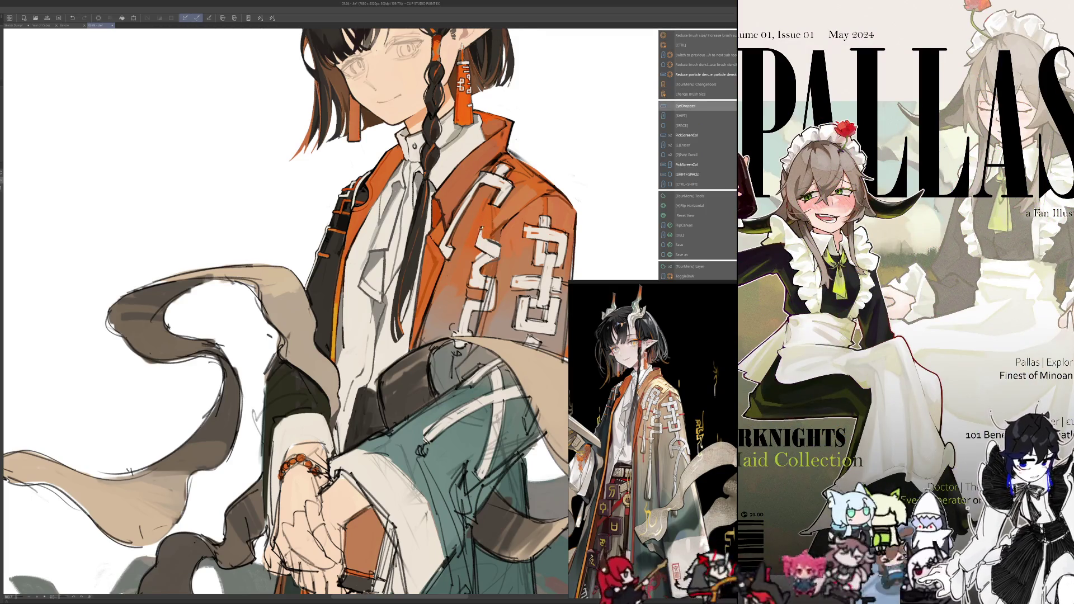
key("h")
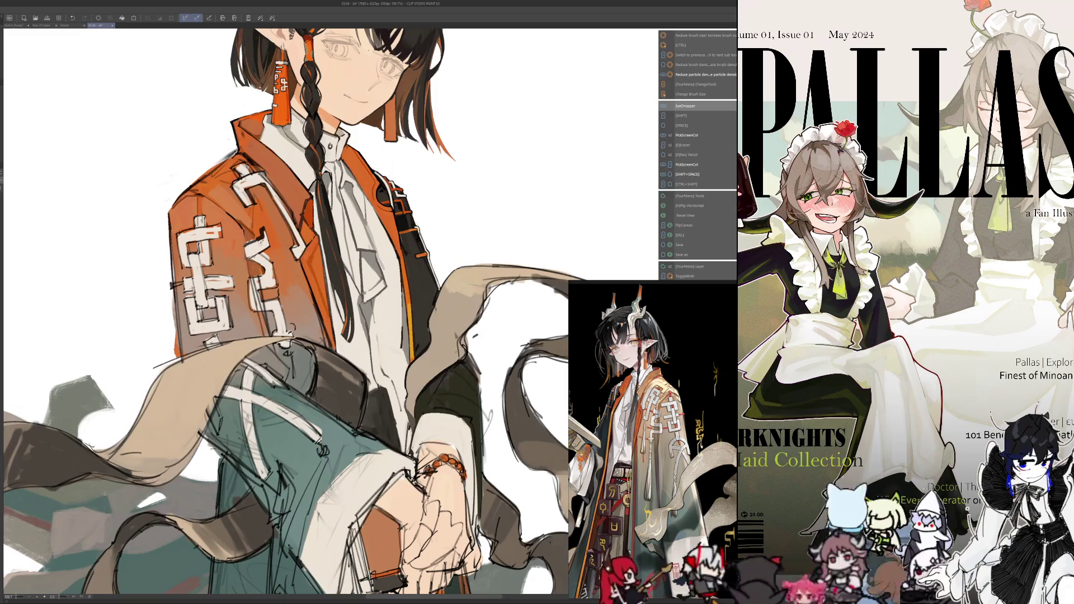
left_click_drag(262, 230, 258, 230)
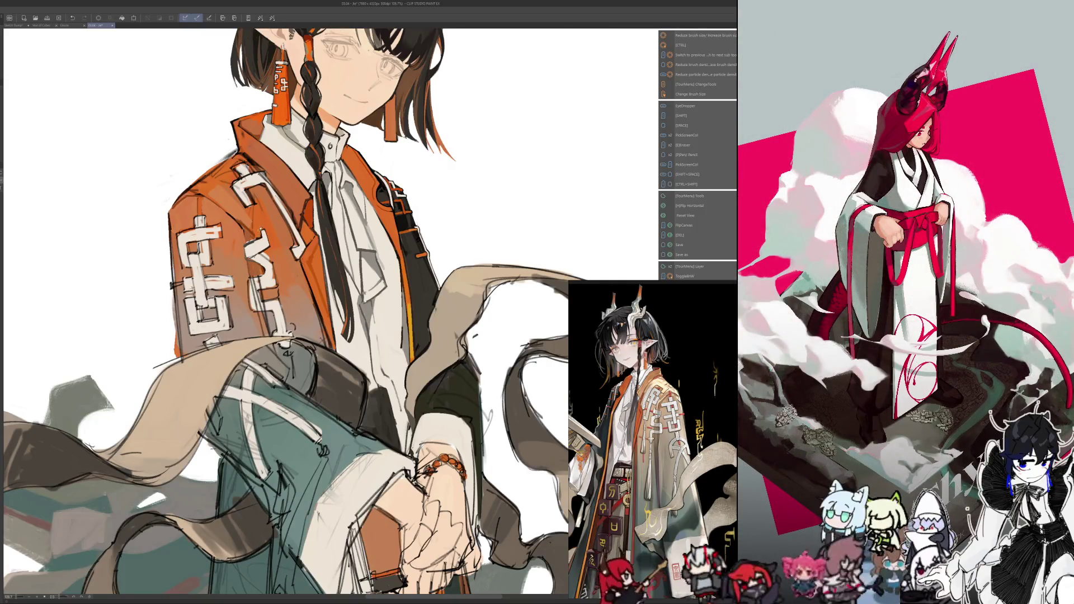
Sample a colour, view the figure mirrored, and enlarge the brush twice with ]
key("i")
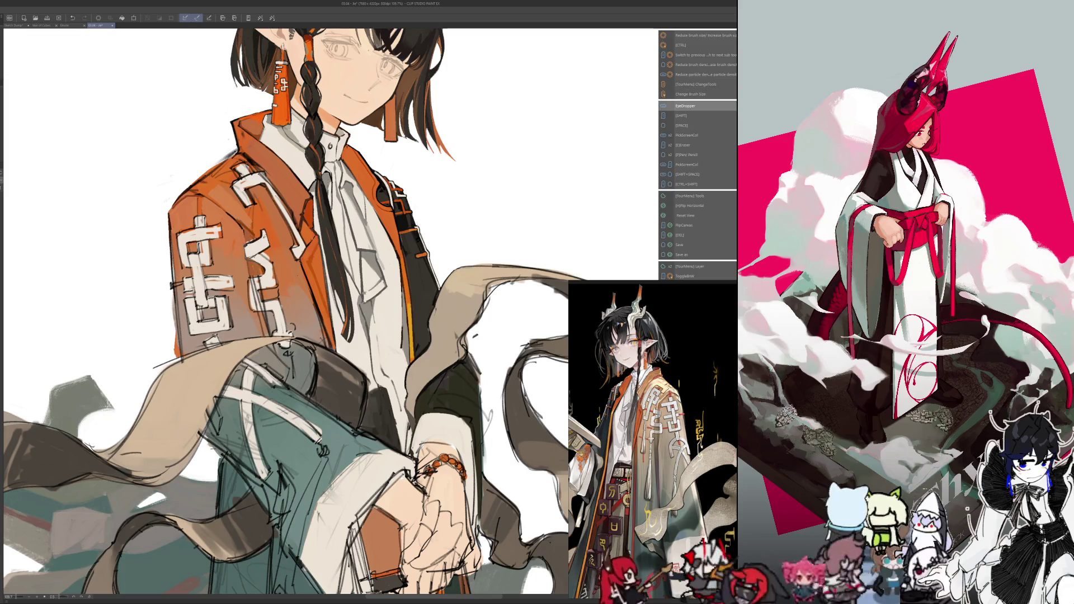
key("h")
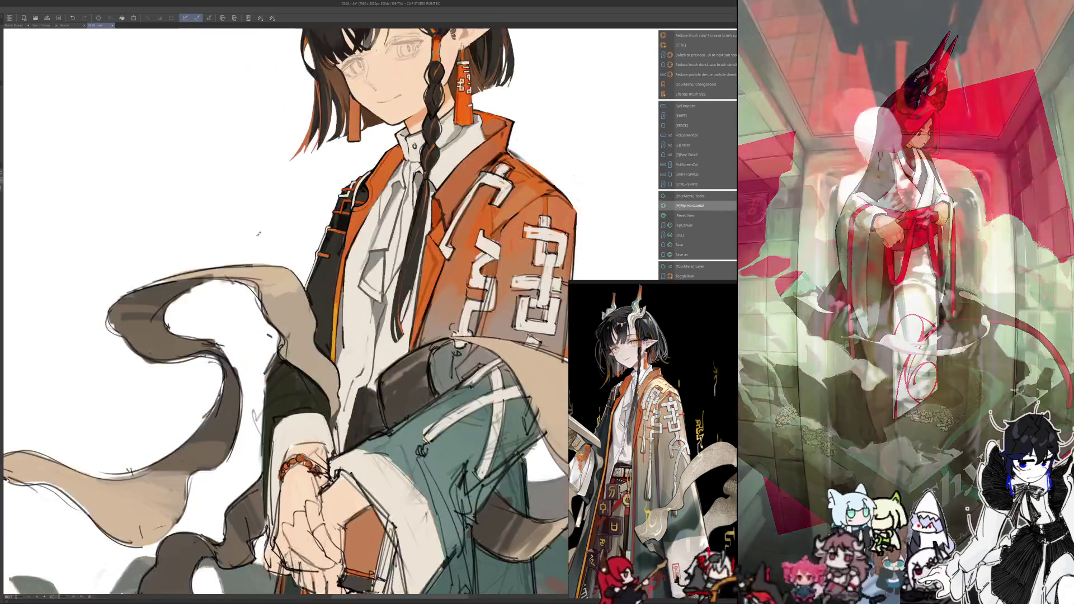
key("i")
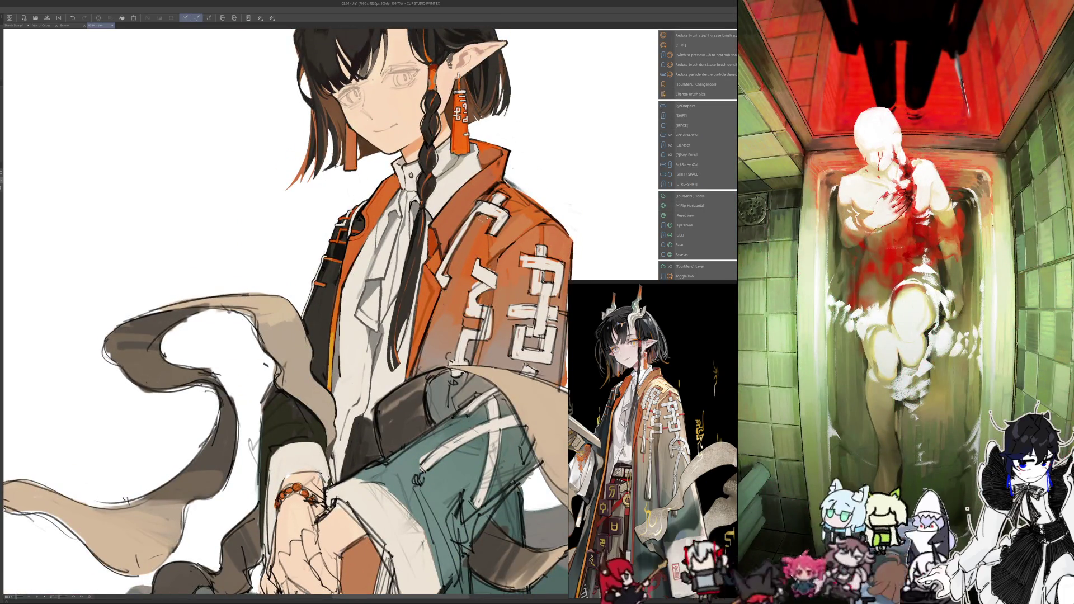
key("ctrl+alt")
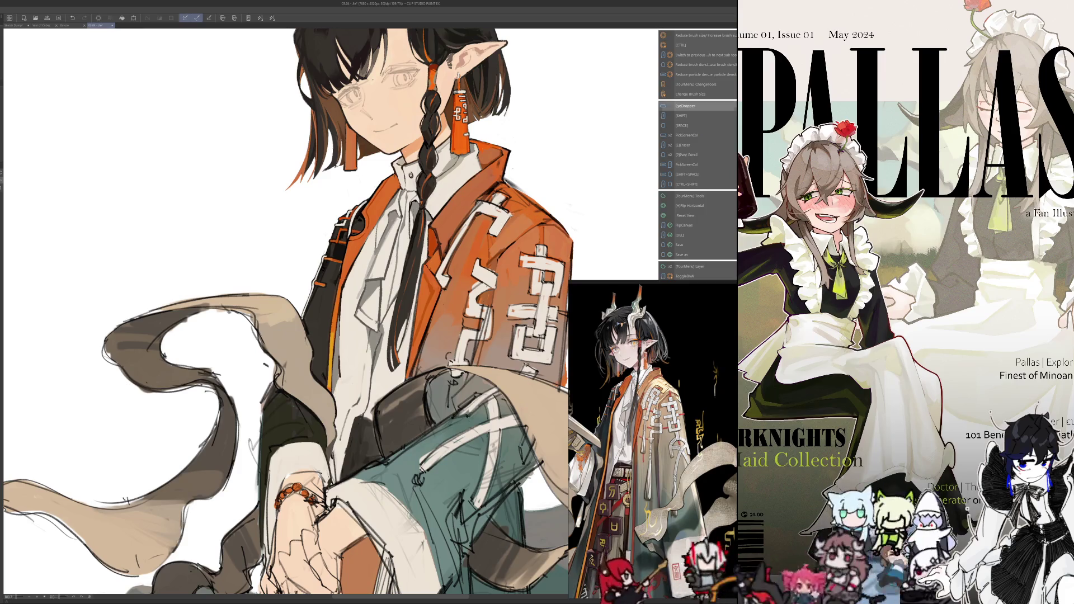
key("bracketright")
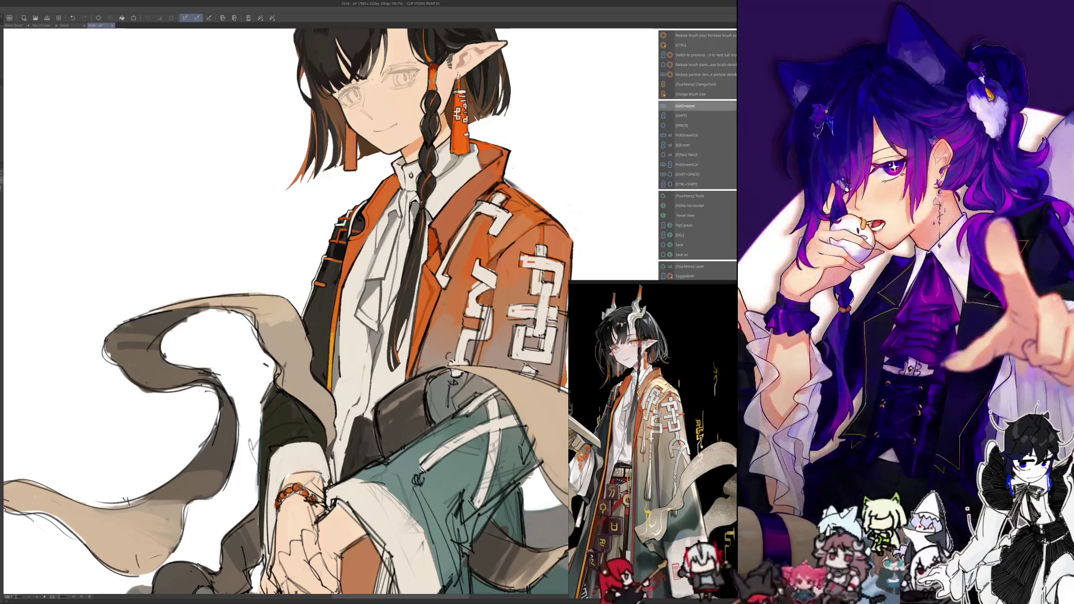
key("bracketright")
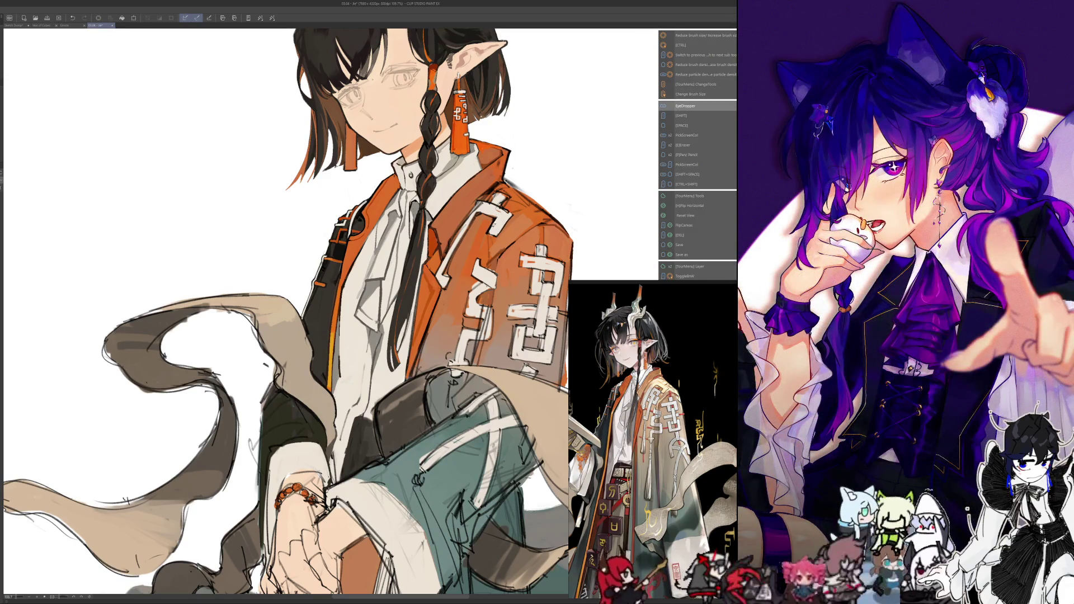
Toggle Flip Horizontal while enlarging the brush and sampling a colour, ending in the unmirrored orientation
key("h")
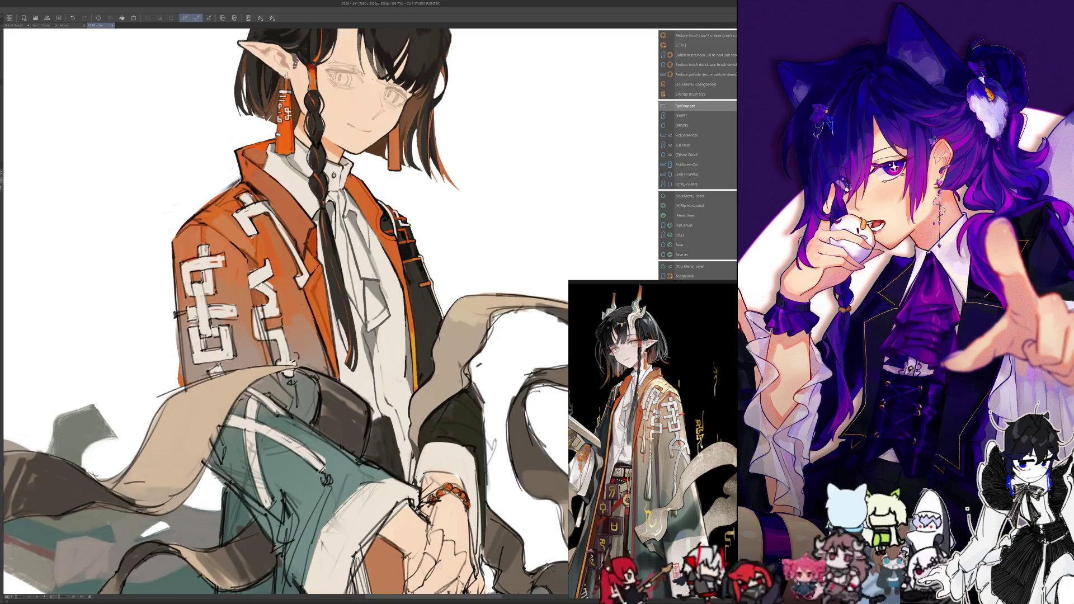
key("bracketright")
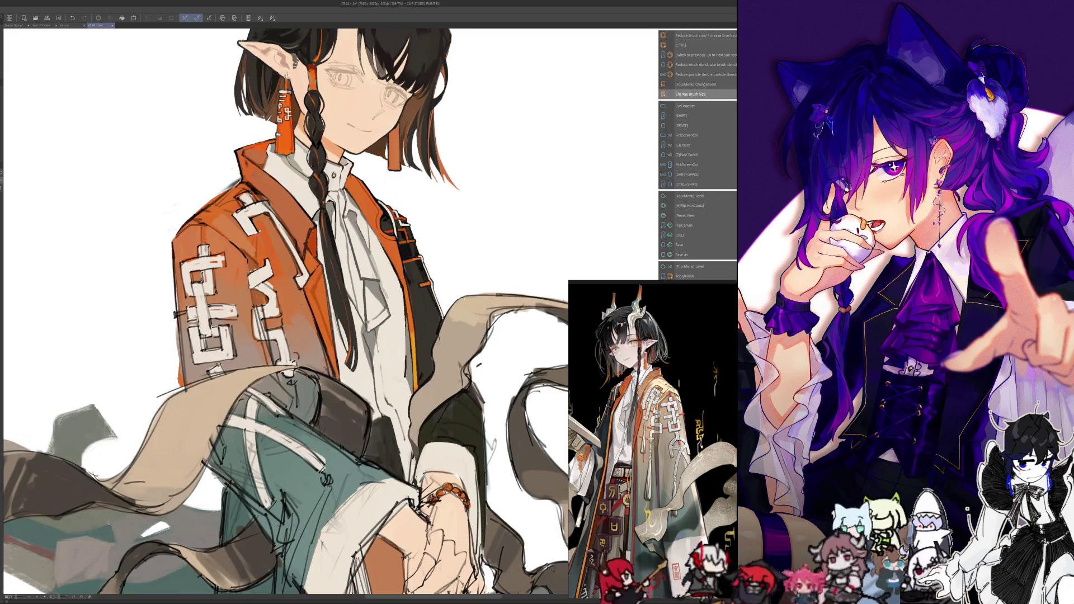
key("i")
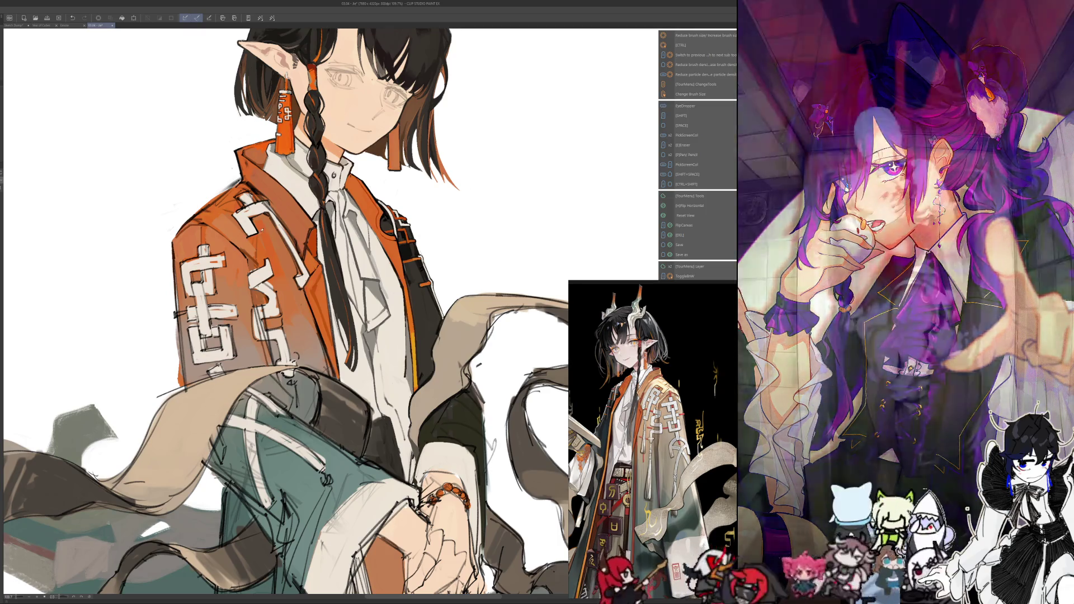
key("h")
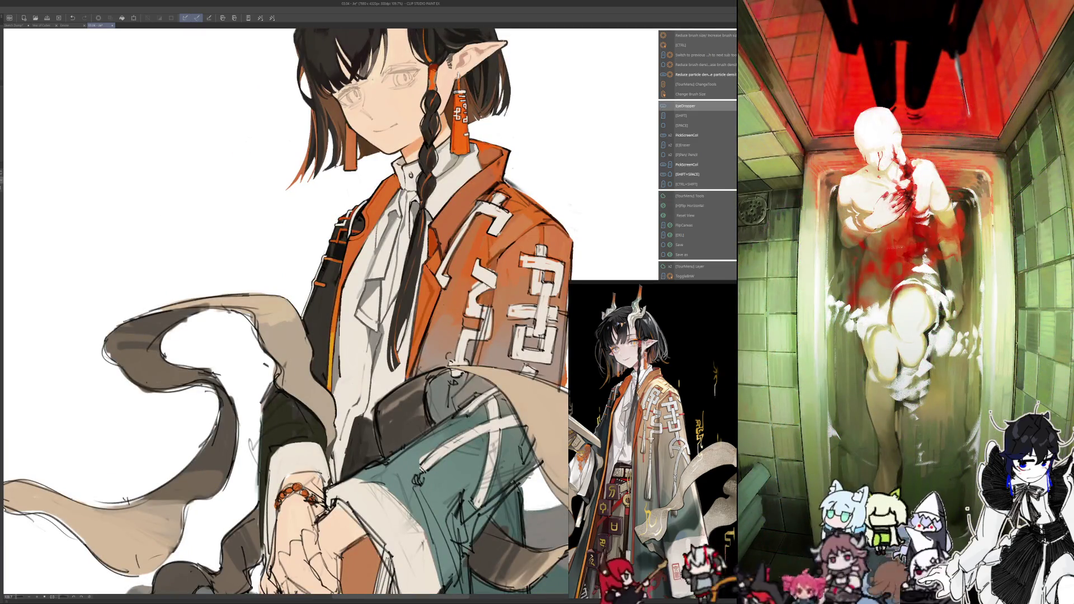
key("bracketright")
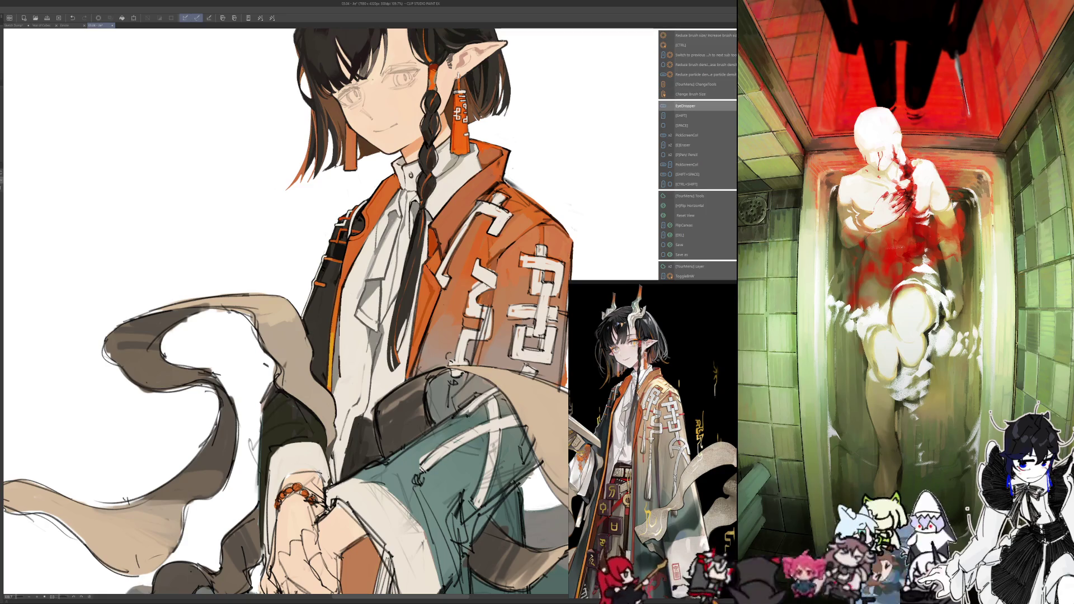
key("h")
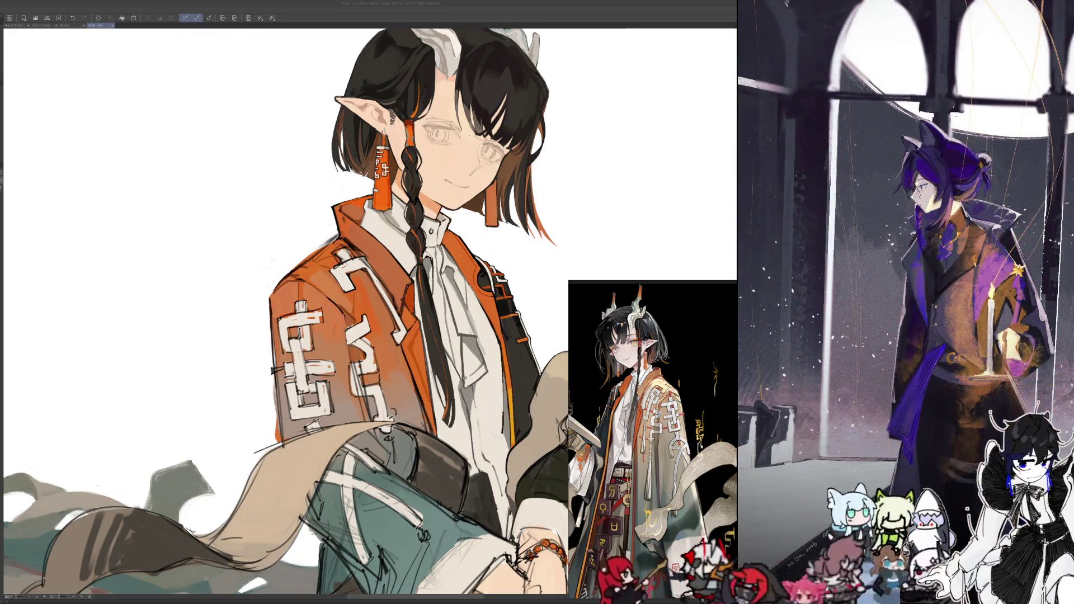
Shade the jacket's chain-patterned sleeve, checking it mirrored and resizing the brush for the jacket
key("ctrl")
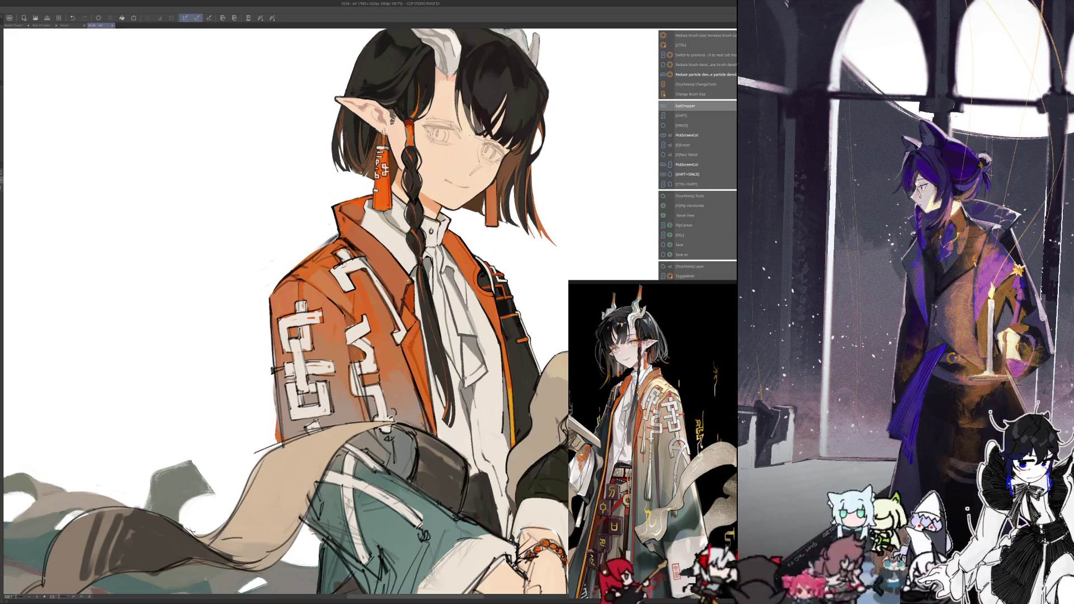
key("h")
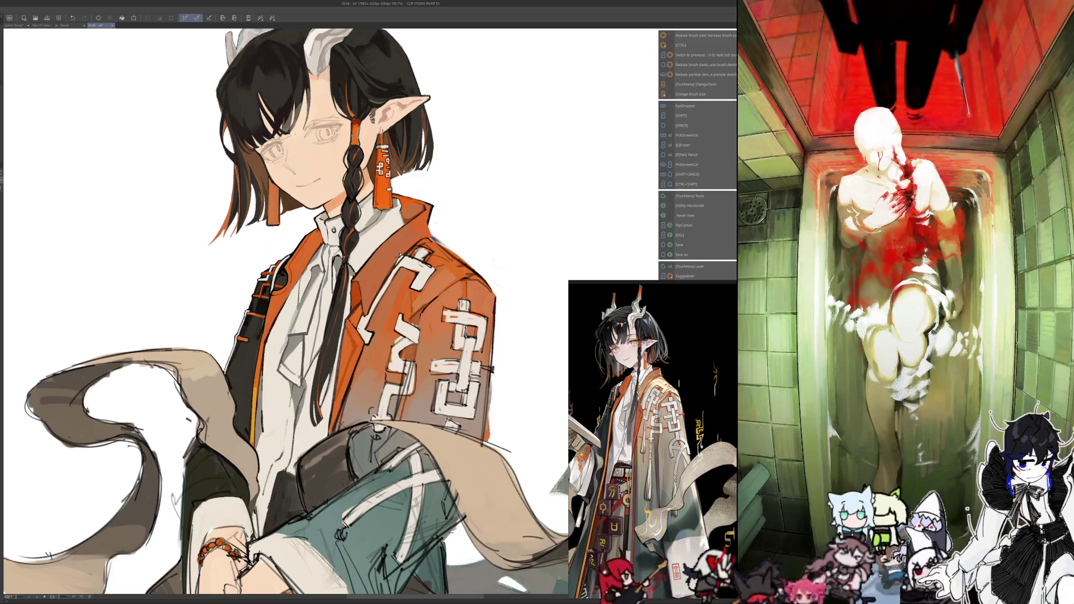
key("h")
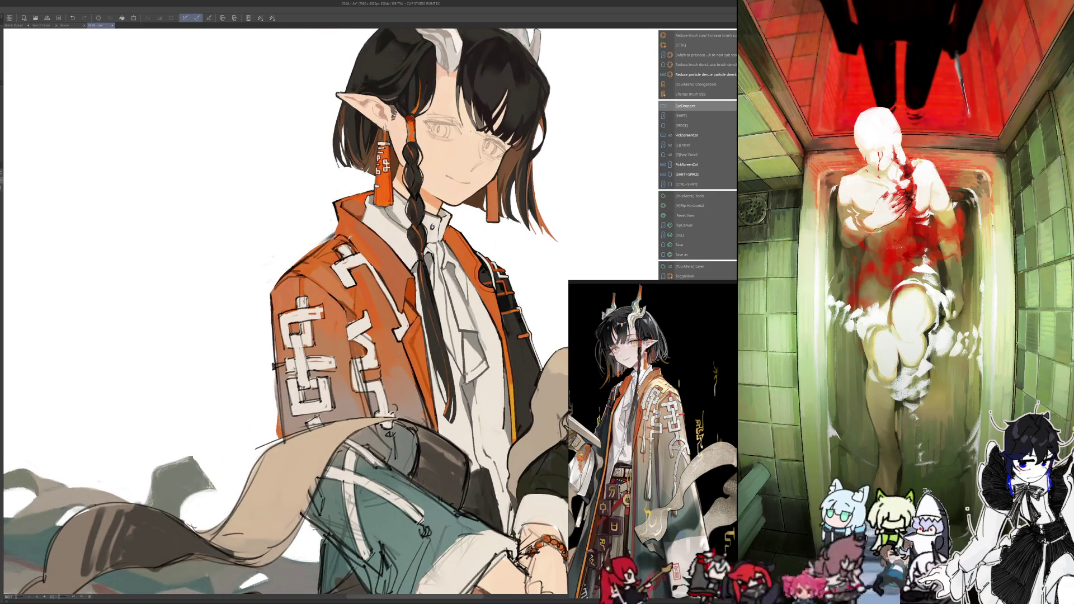
key("ctrl+alt")
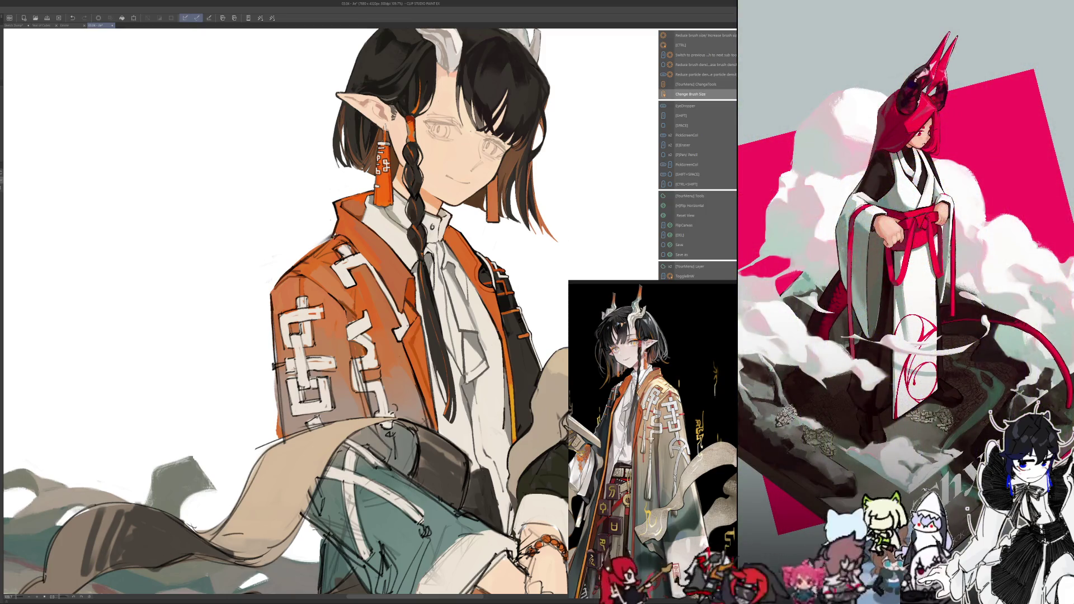
Keep shading the jacket while flipping the view back and forth, shifting it slightly right
key("h")
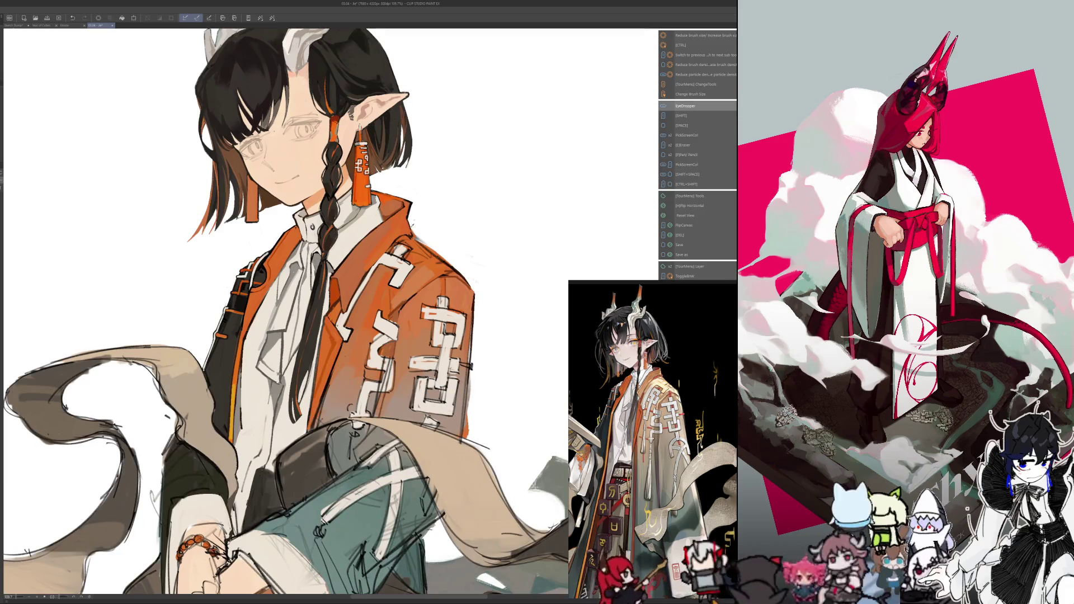
key("h")
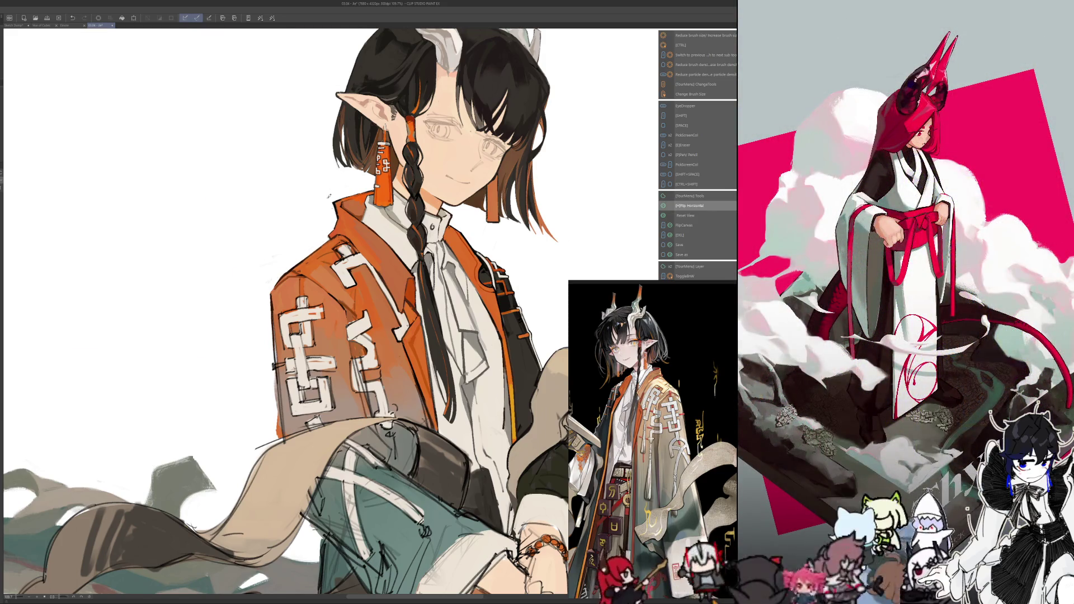
key("h")
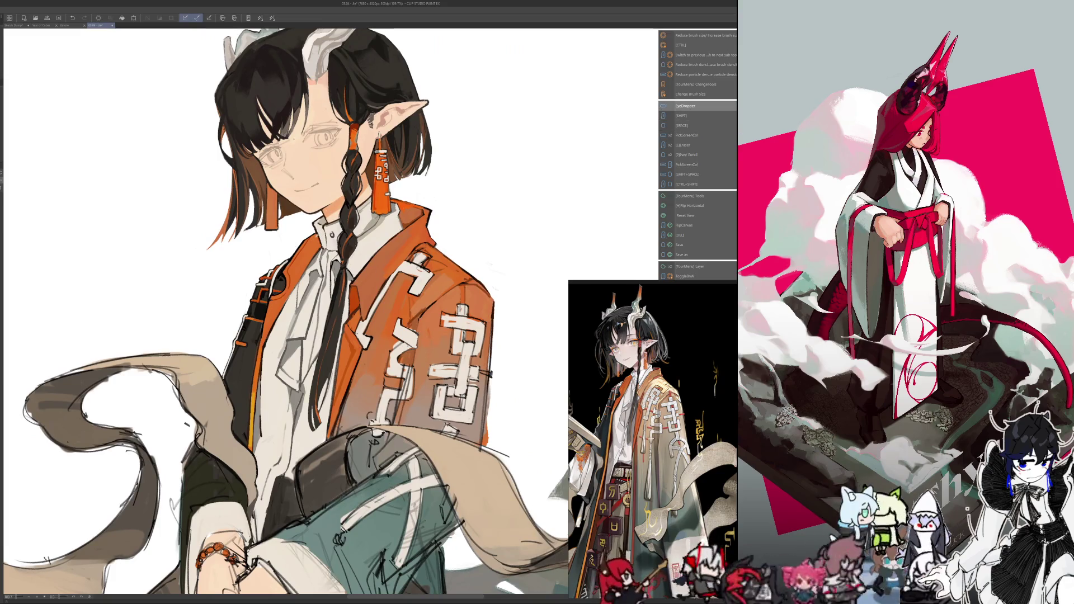
left_click_drag(279, 279, 303, 277)
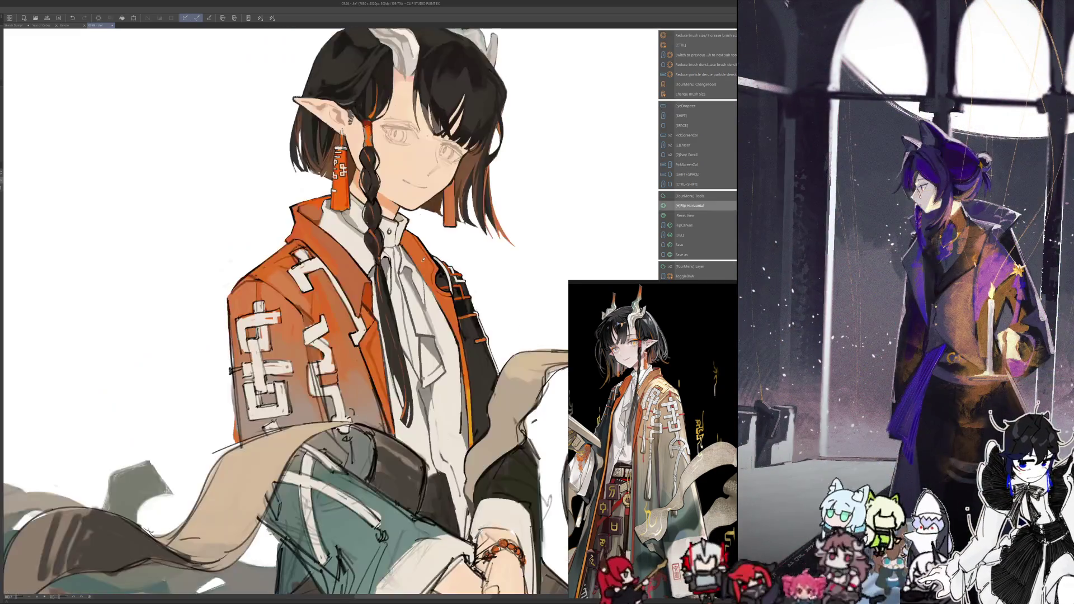
Compare the jacket shading mirrored and normal, nudging the view to the right
key("h")
left_click_drag(280, 335, 364, 336)
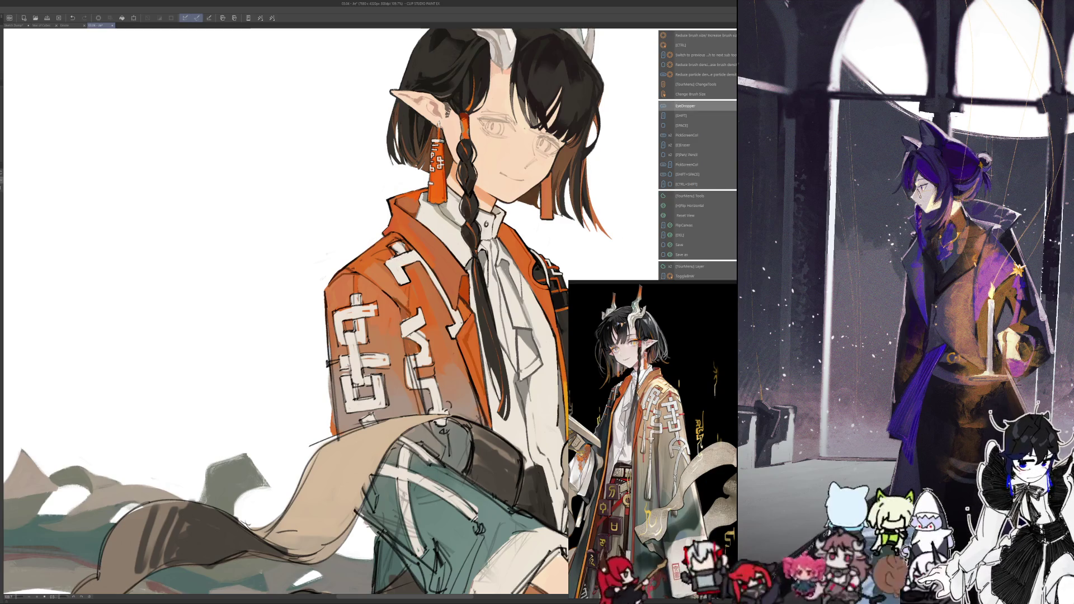
key("h")
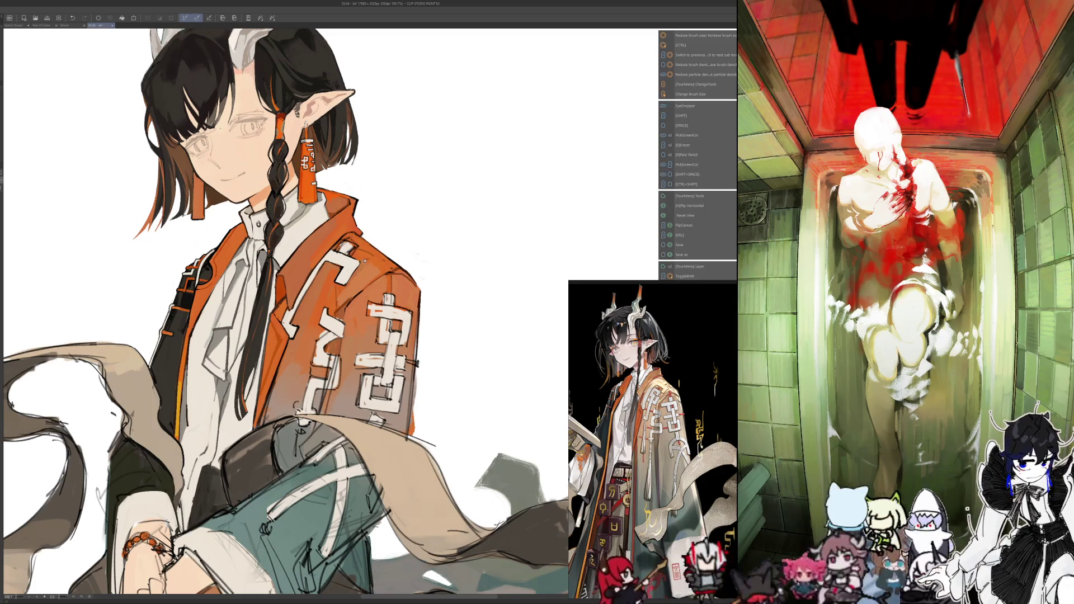
key("h")
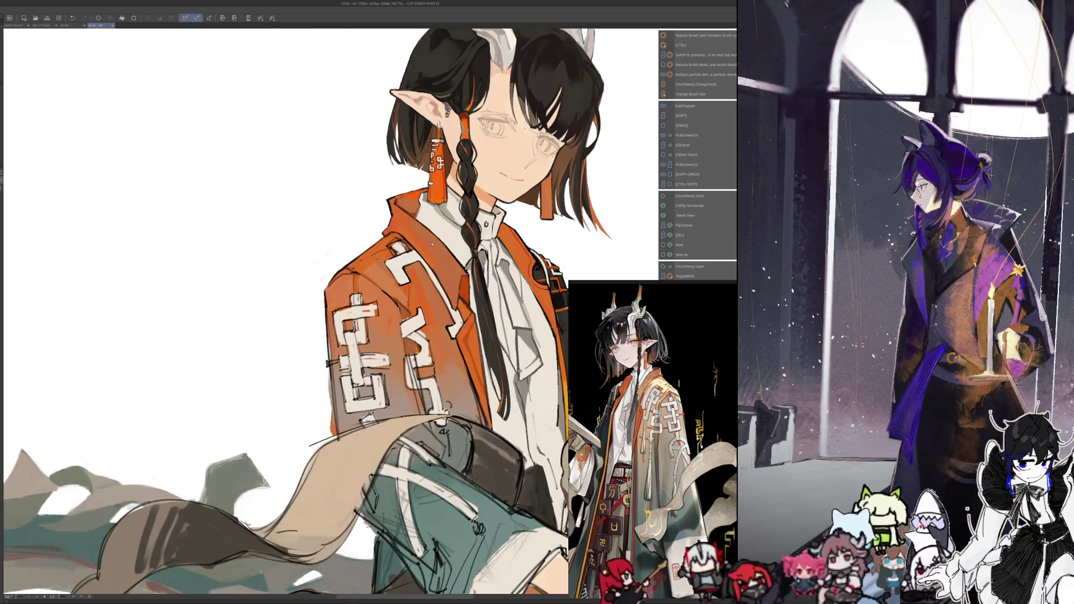
key("h")
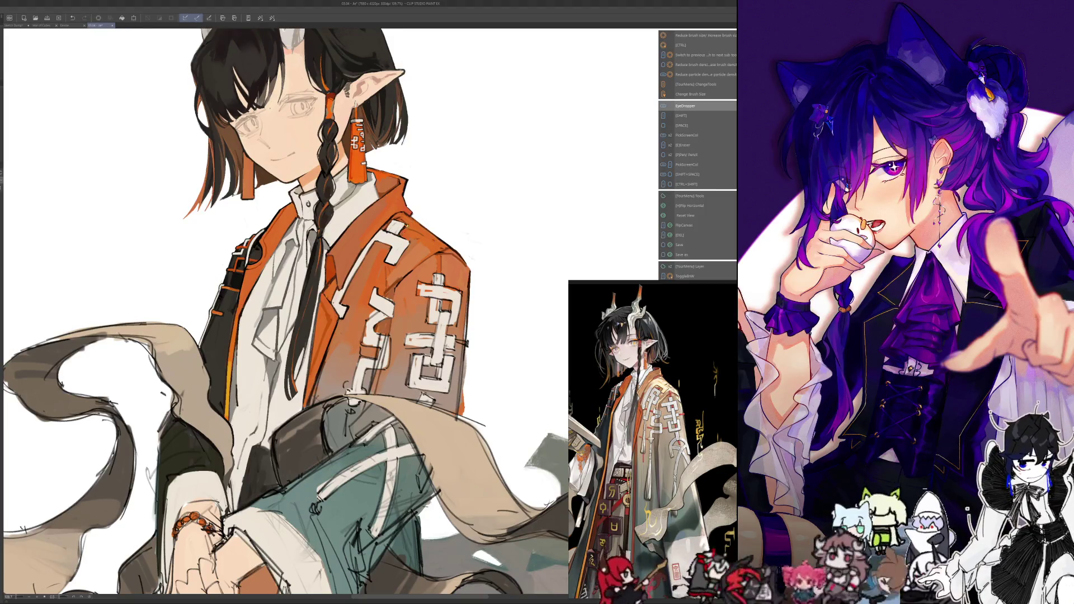
Sample jacket colours with the eyedropper while toggling the mirrored view, ending unflipped
key("h")
key("shift+space")
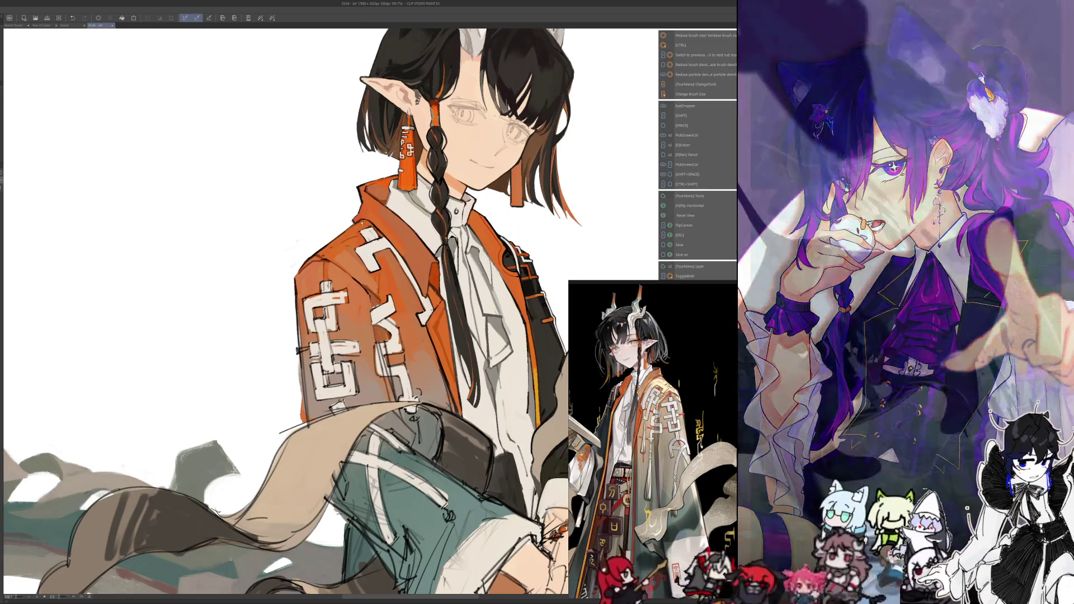
key("h")
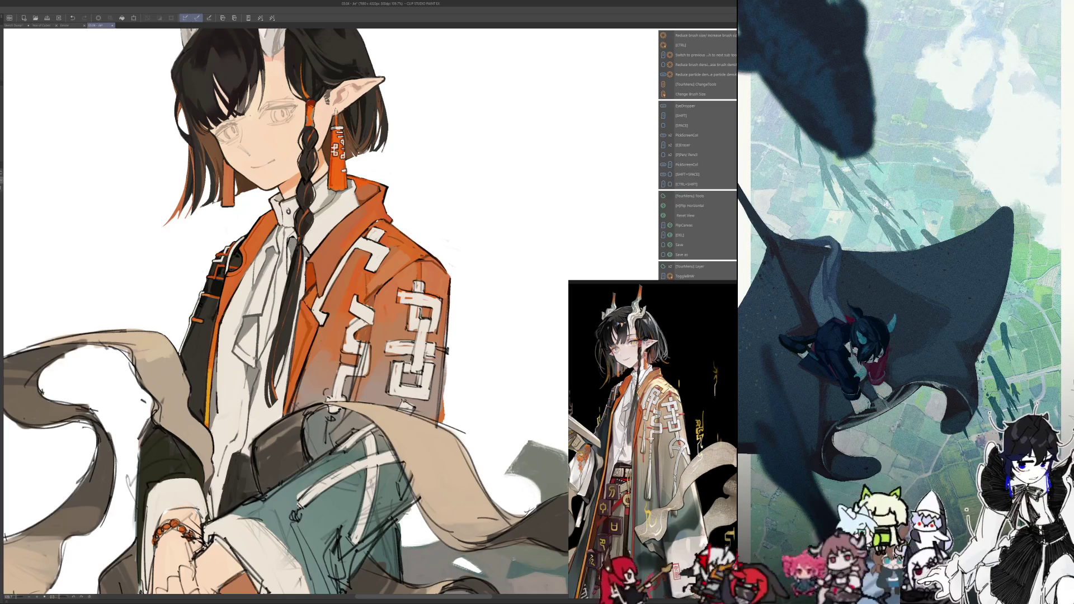
key("Tab")
key("Return")
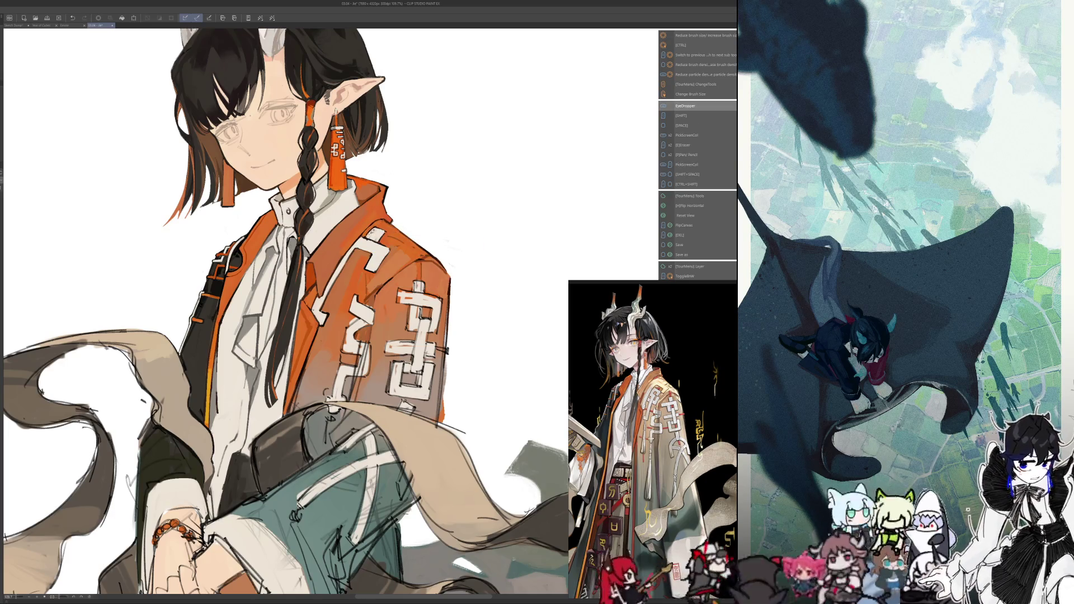
key("shift+space")
key("h")
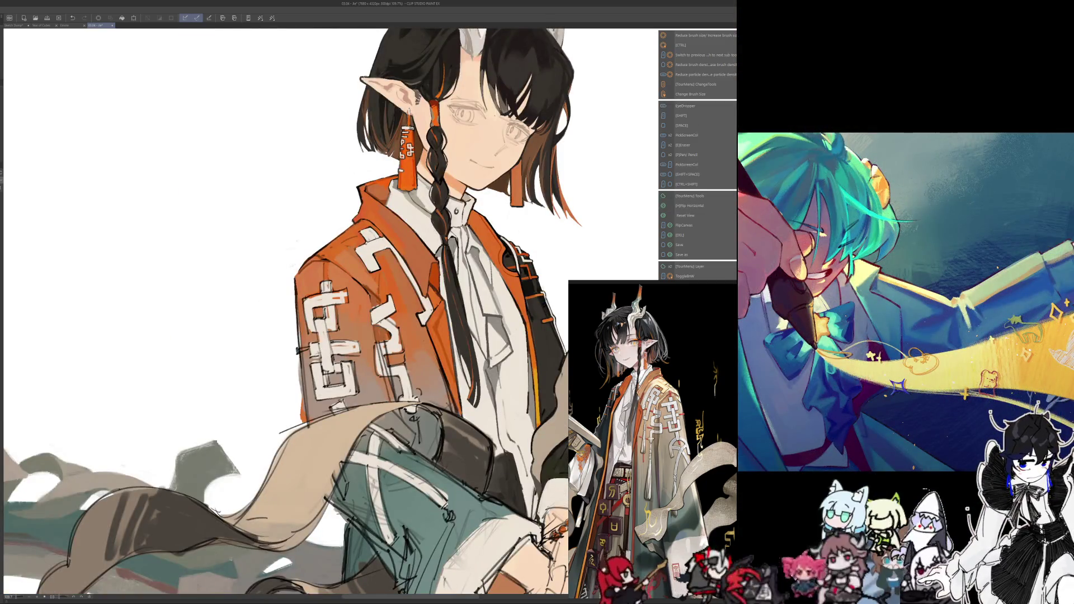
key("h")
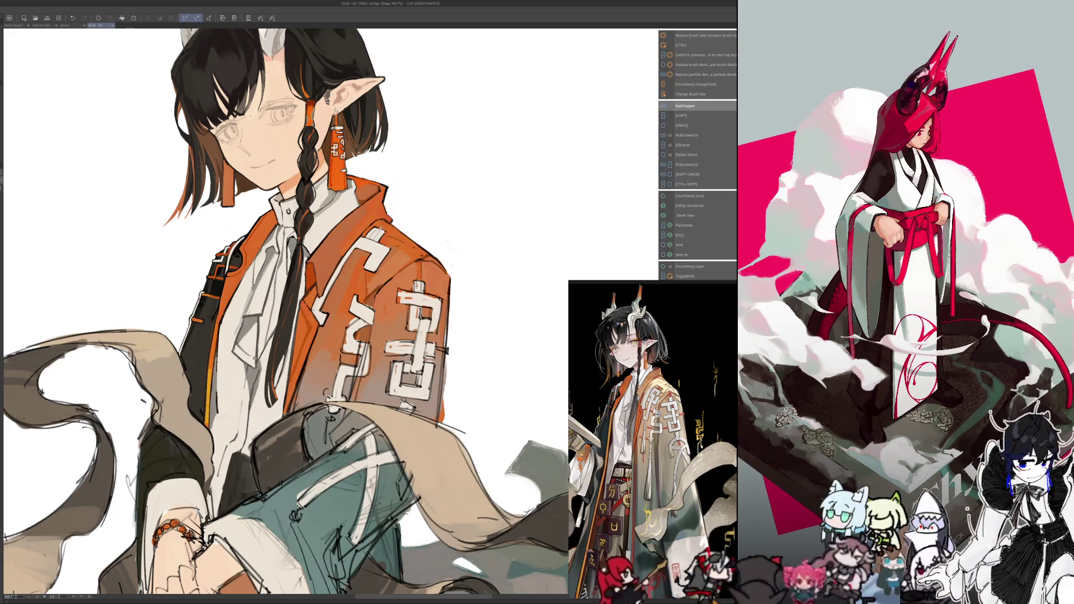
Zoom in on the collar and shoulder, sample a jacket colour, resize the brush, and check it mirrored
scroll(393, 213, "up", 4)
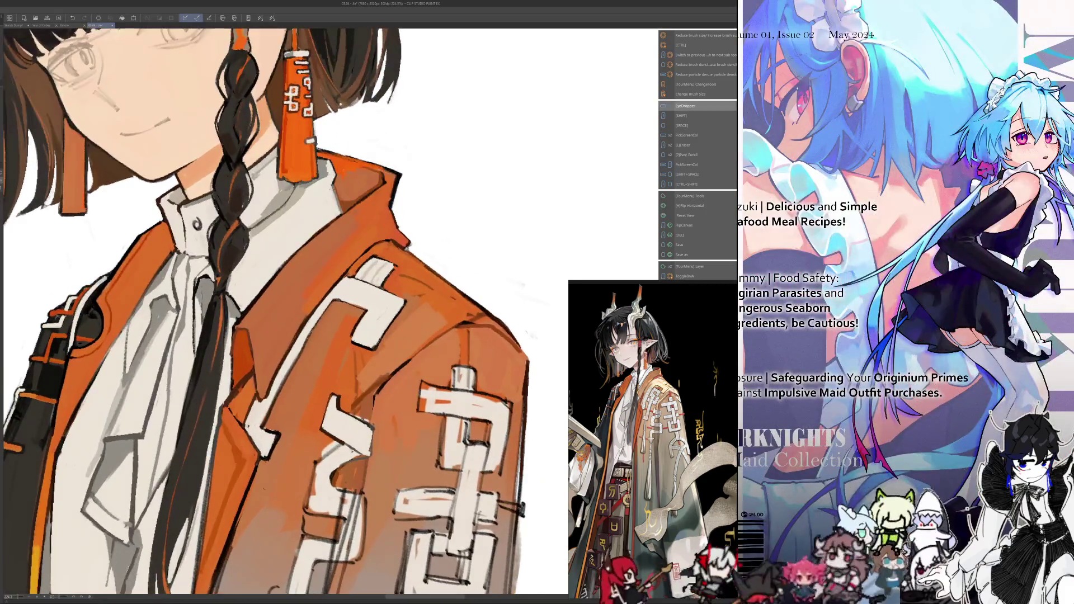
left_click_drag(224, 279, 615, 252)
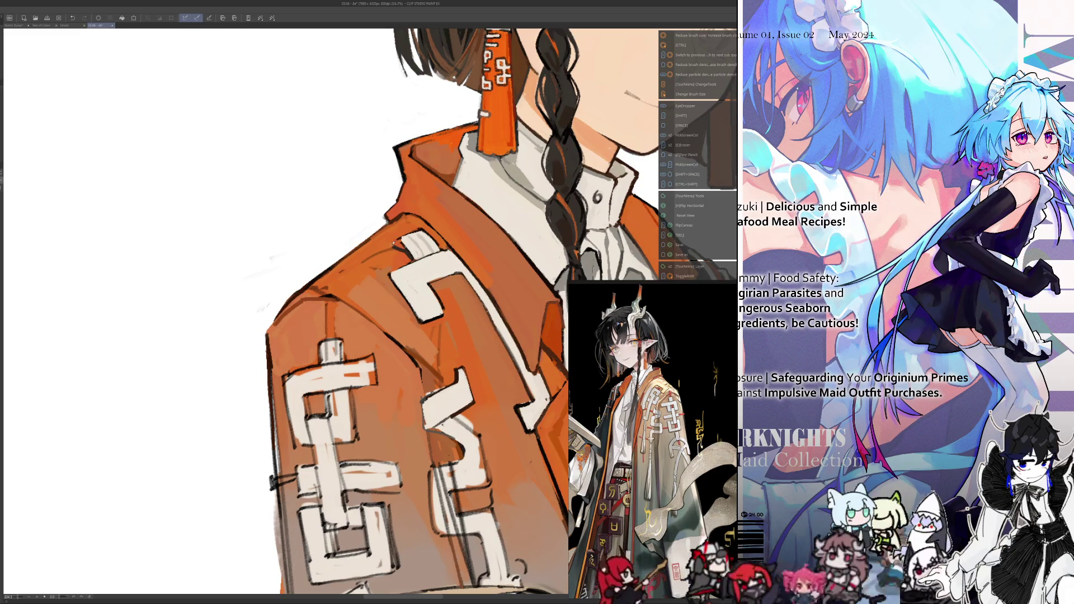
key("h")
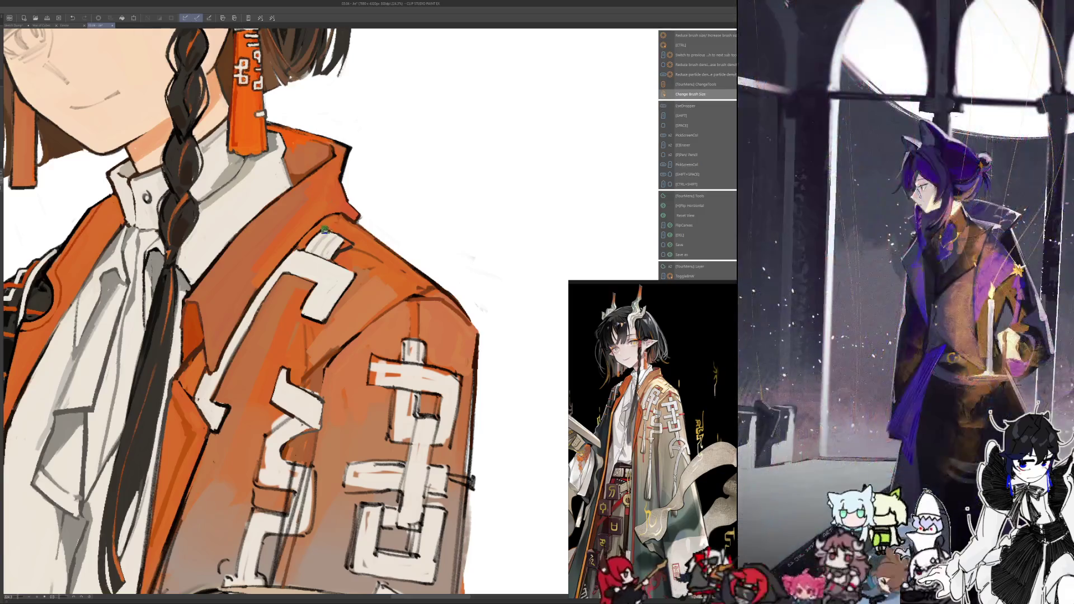
key("alt")
key("ctrl+alt")
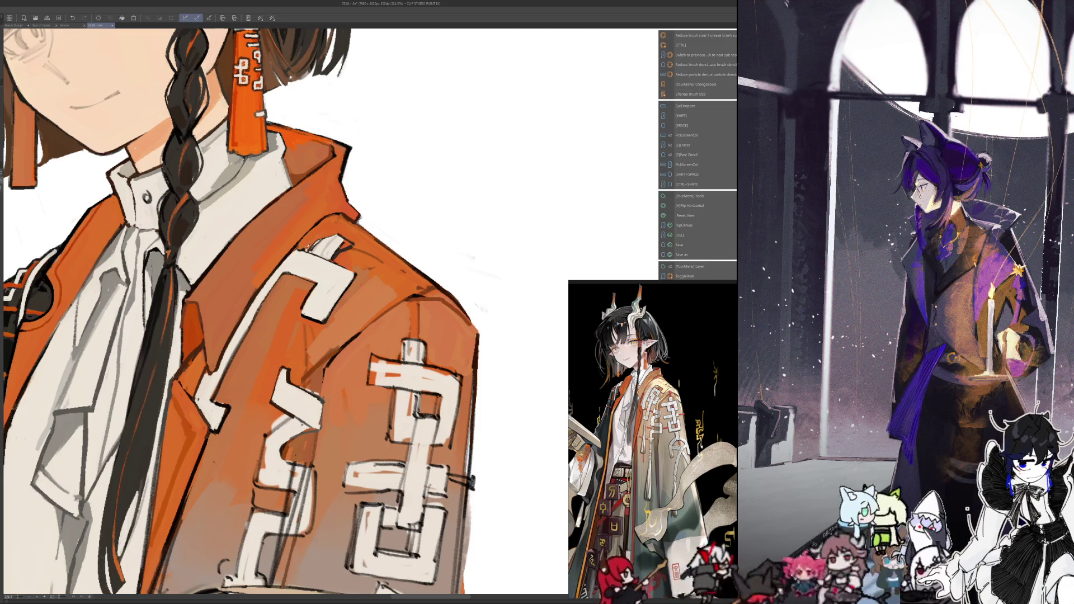
key("h")
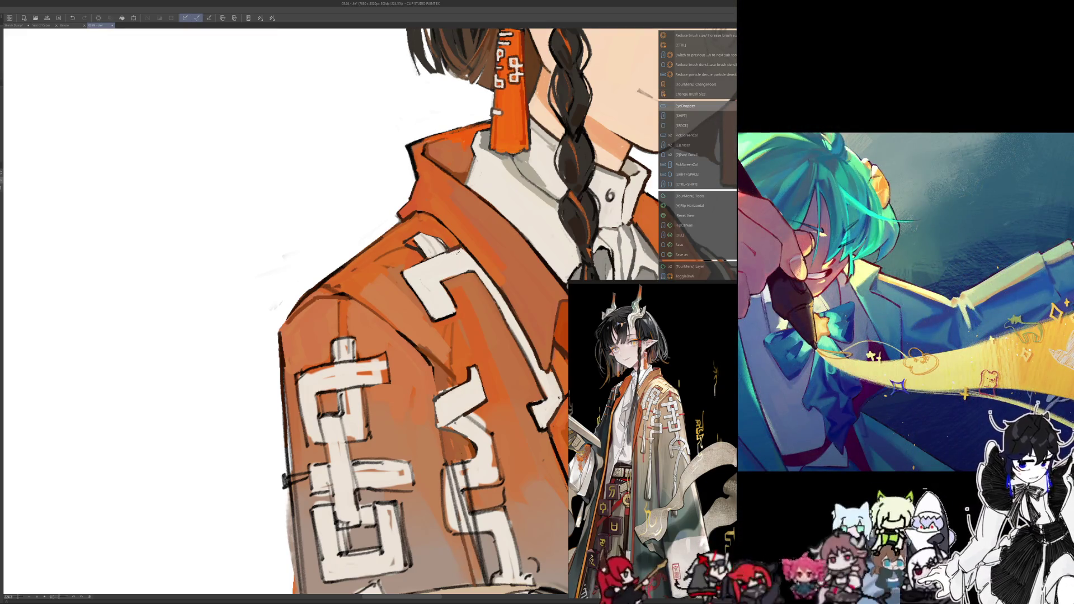
key("h")
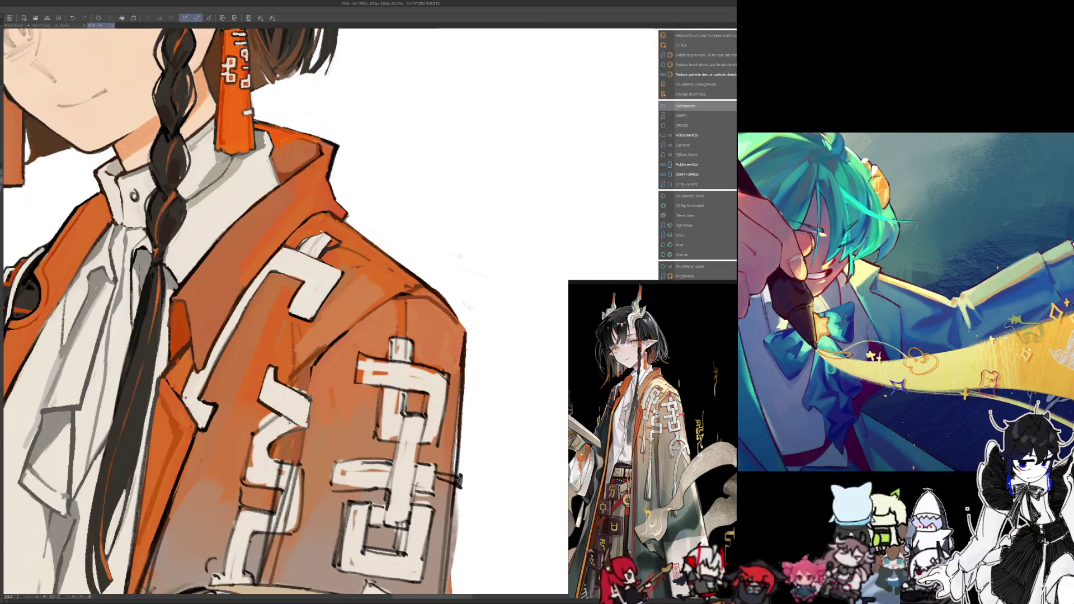
Sample two jacket colours, resize the brush, and paint the collar shading while zooming
left_click(314, 231, "alt")
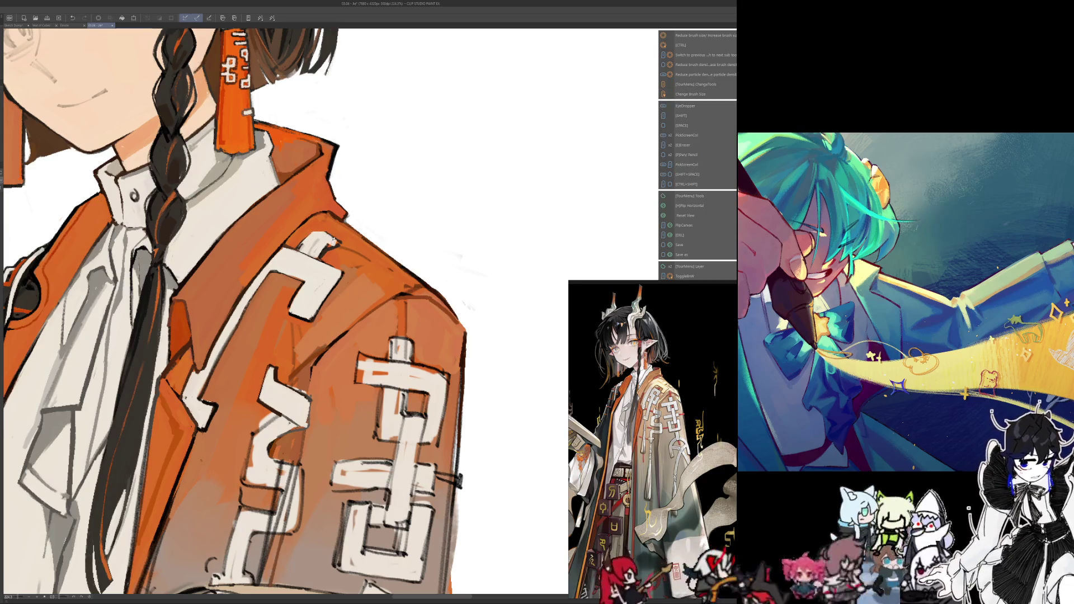
left_click(321, 247, "alt")
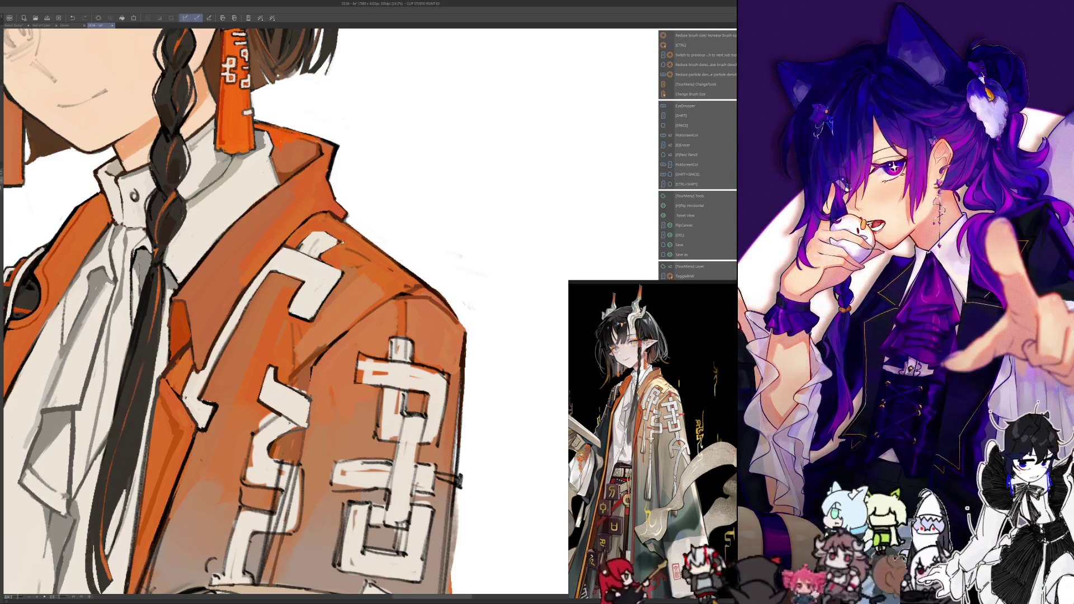
left_click_drag(321, 248, 321, 256)
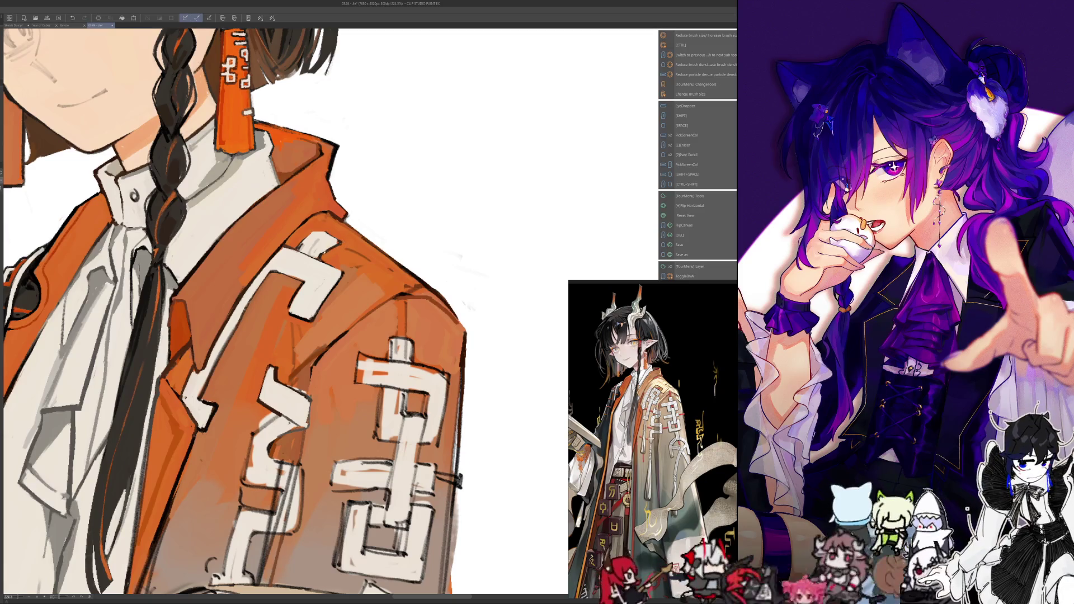
scroll(336, 235, "down", 2)
scroll(364, 219, "down", 2)
scroll(402, 194, "down", 2)
scroll(402, 194, "up", 1)
scroll(414, 212, "up", 3)
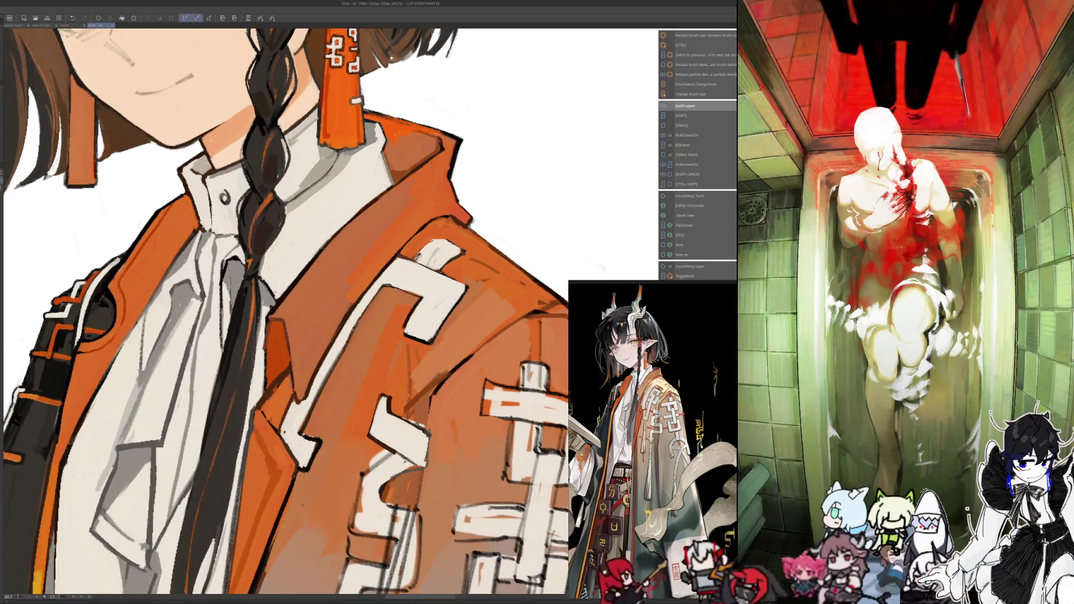
Check the collar mirrored, sample a collar colour, then zoom out to the whole figure
key("h")
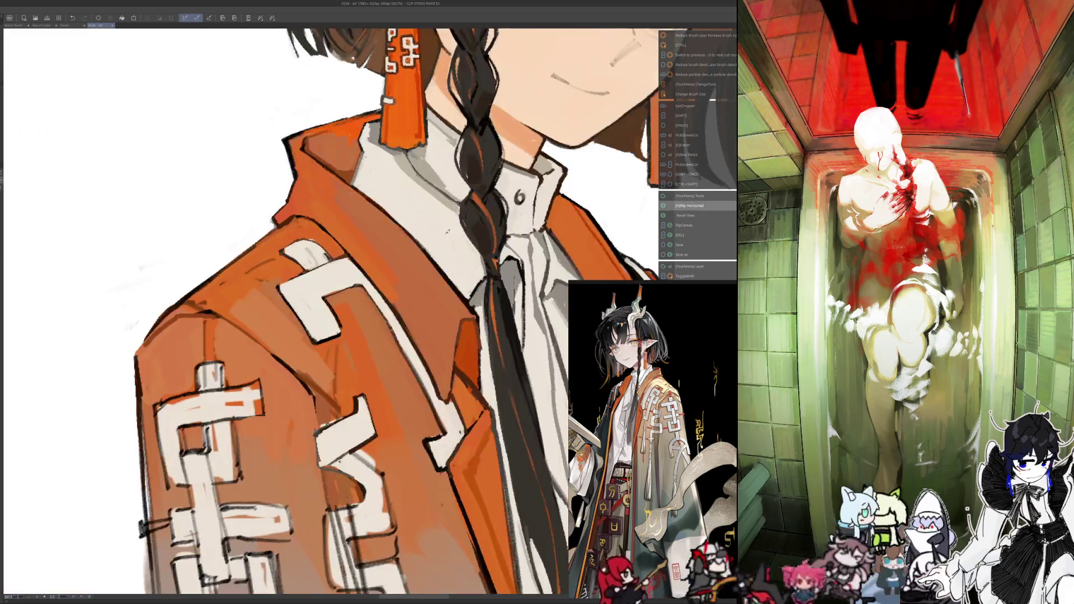
key("i")
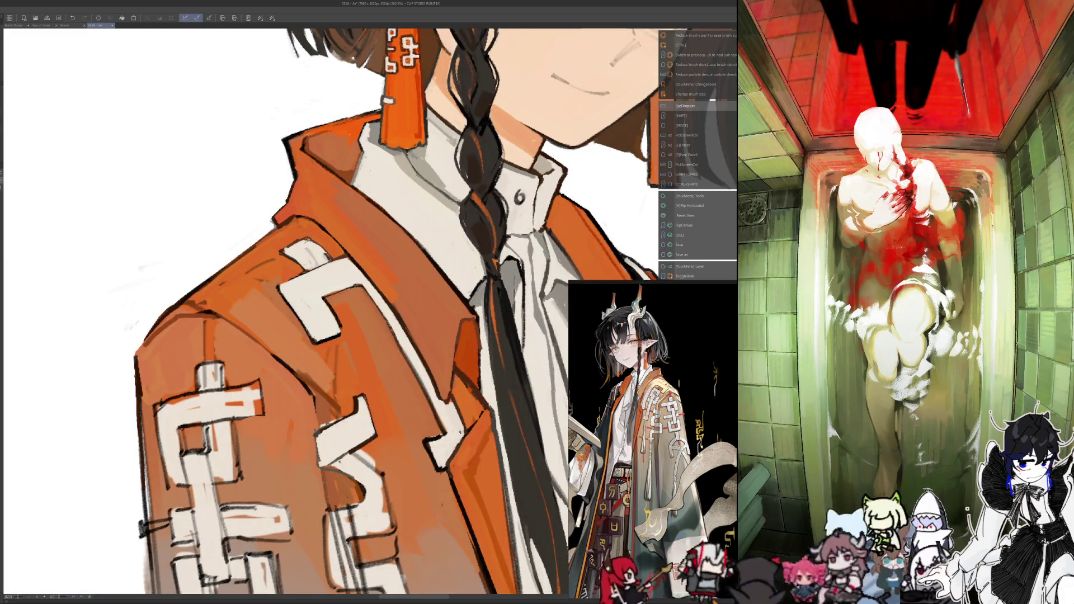
key("h")
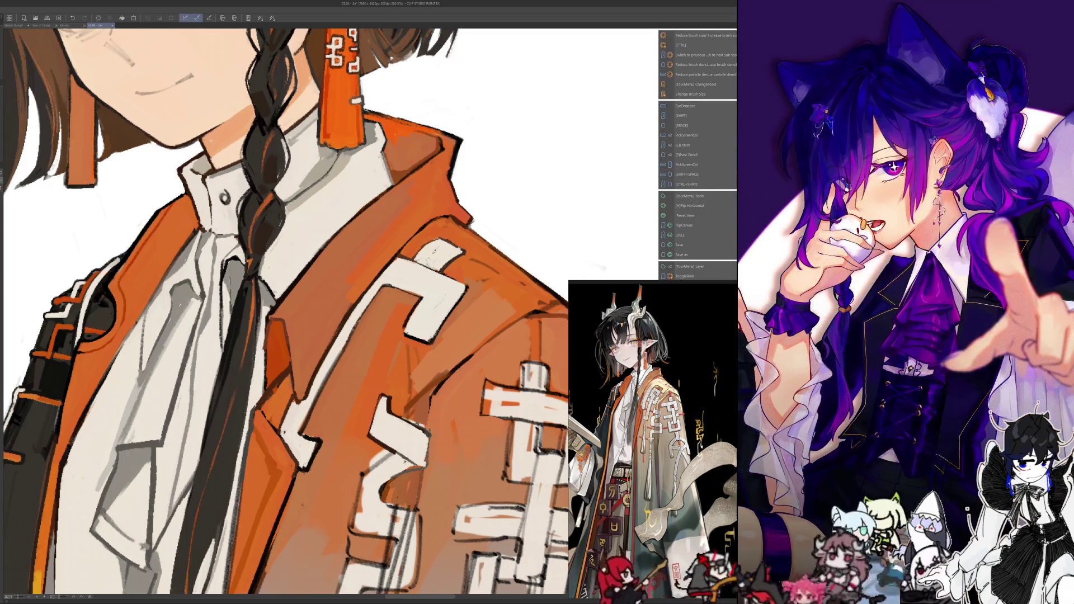
key("ctrl+0")
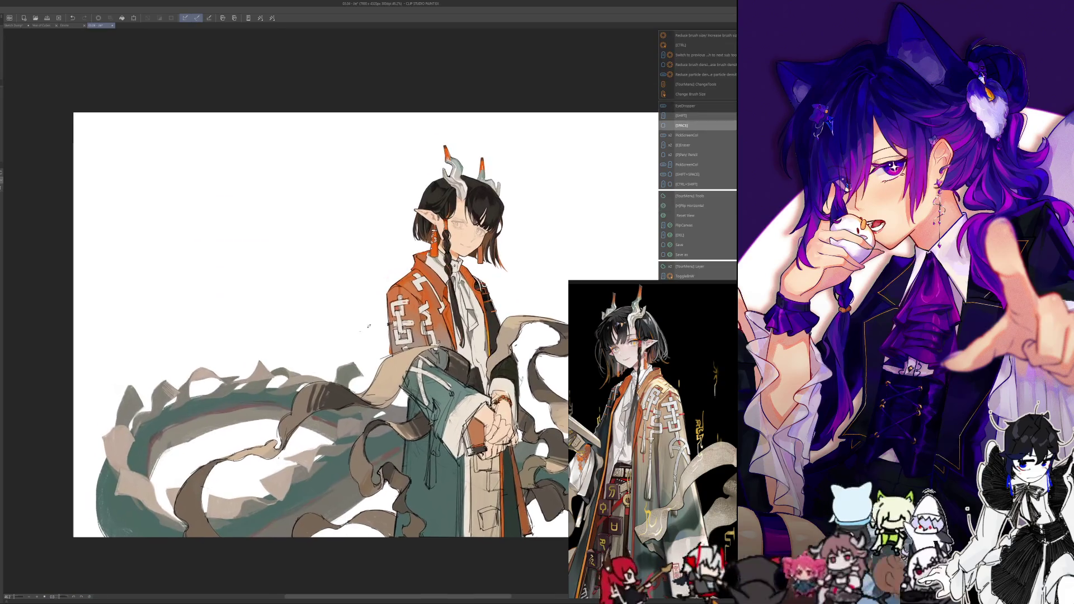
scroll(411, 288, "up", 3)
scroll(411, 288, "up", 1)
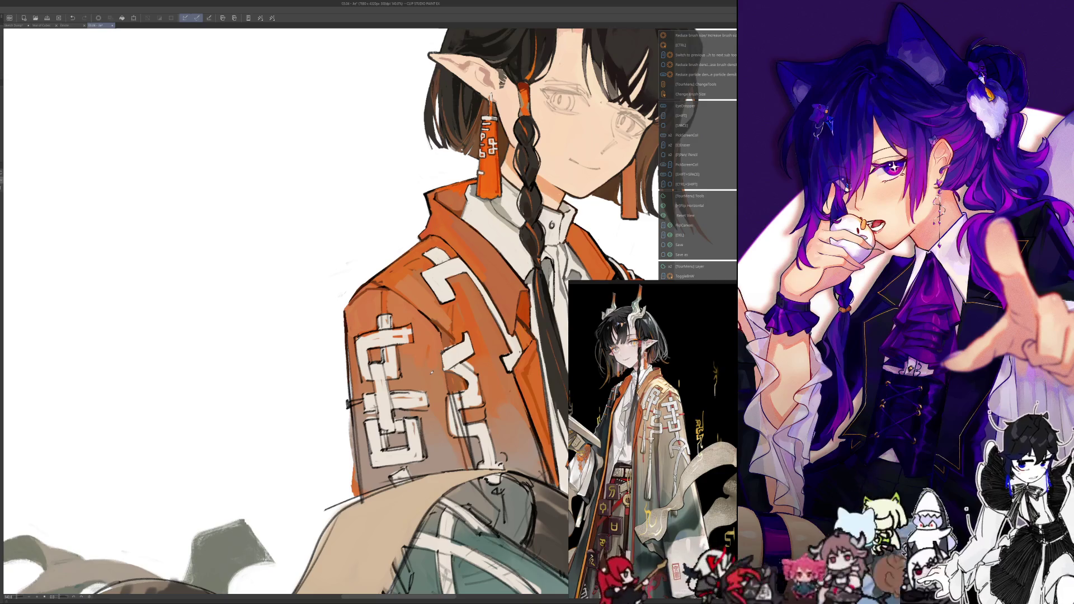
key("h")
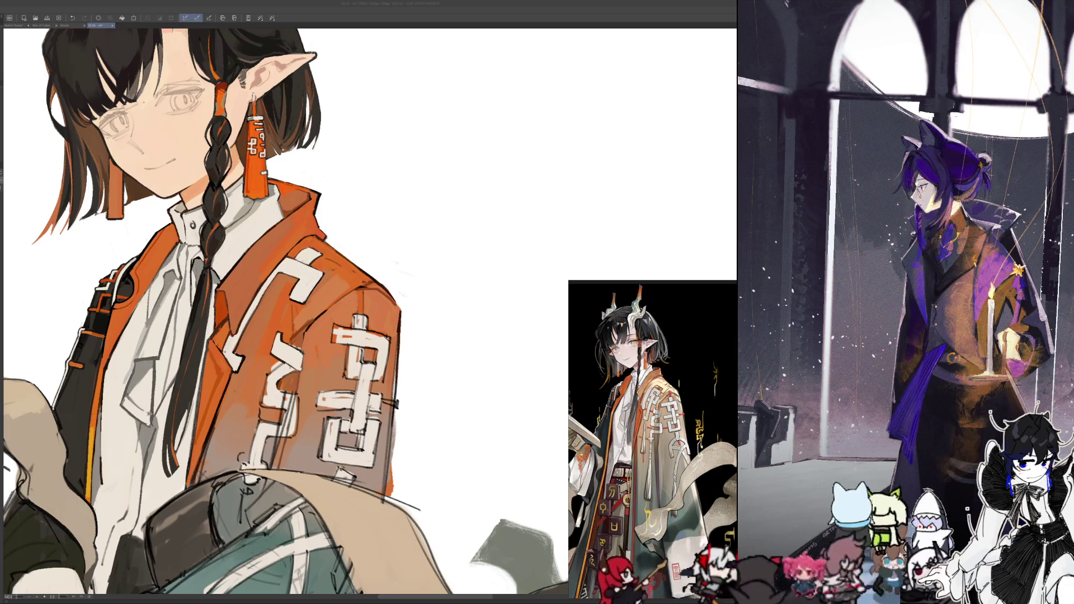
scroll(526, 225, "down", 3)
scroll(376, 250, "up", 1)
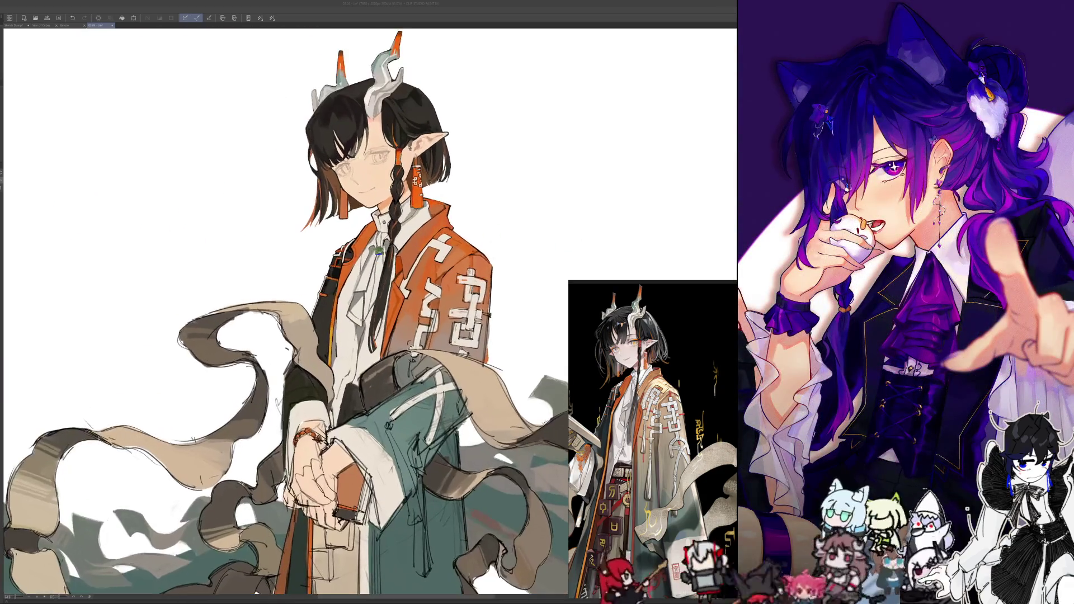
scroll(440, 323, "up", 1)
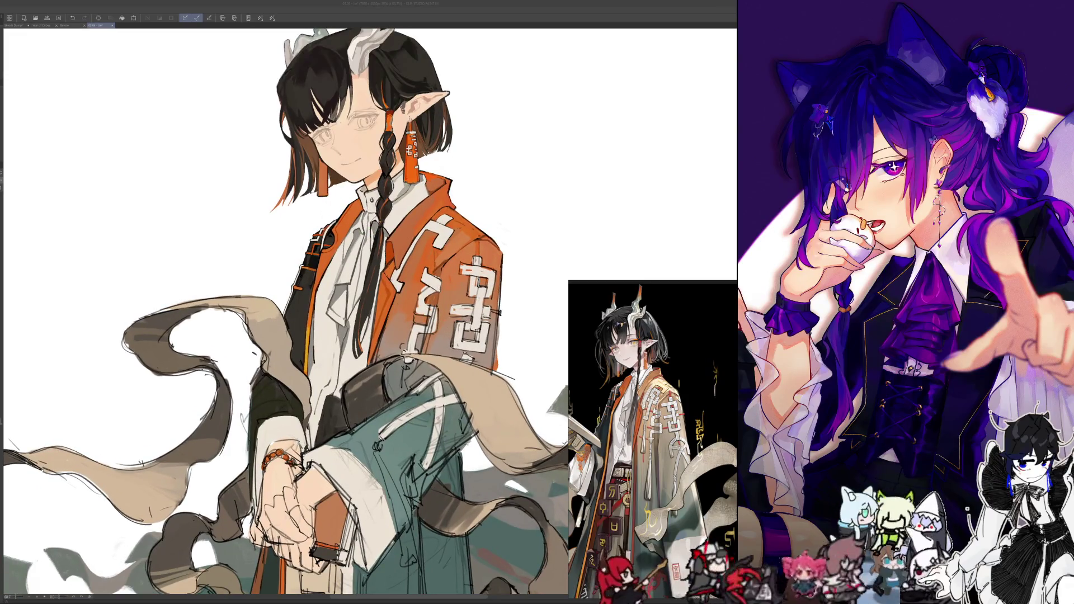
scroll(462, 252, "up", 2)
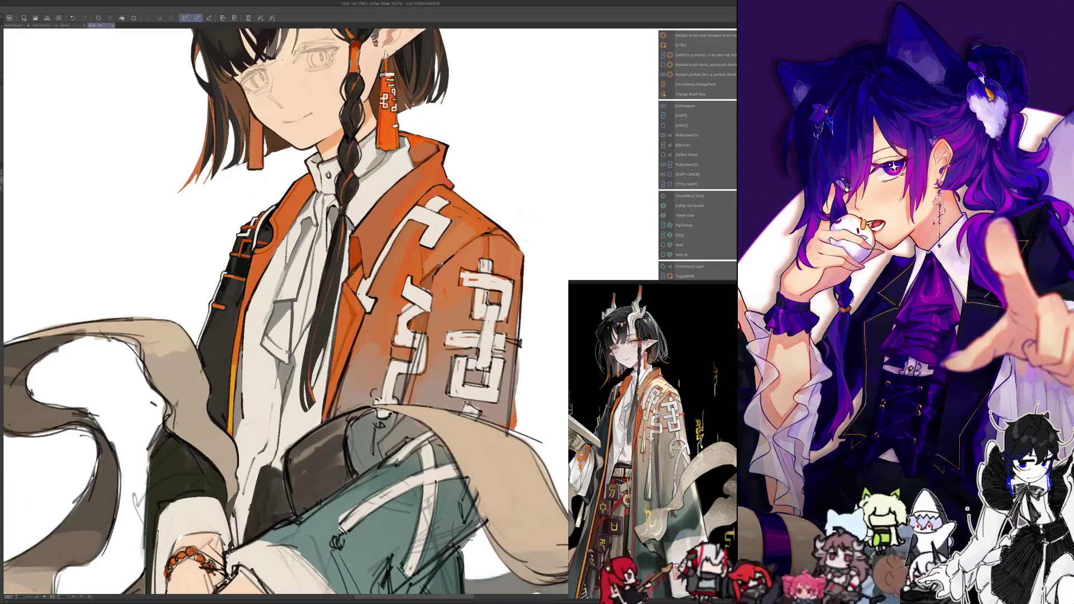
scroll(369, 307, "up", 1)
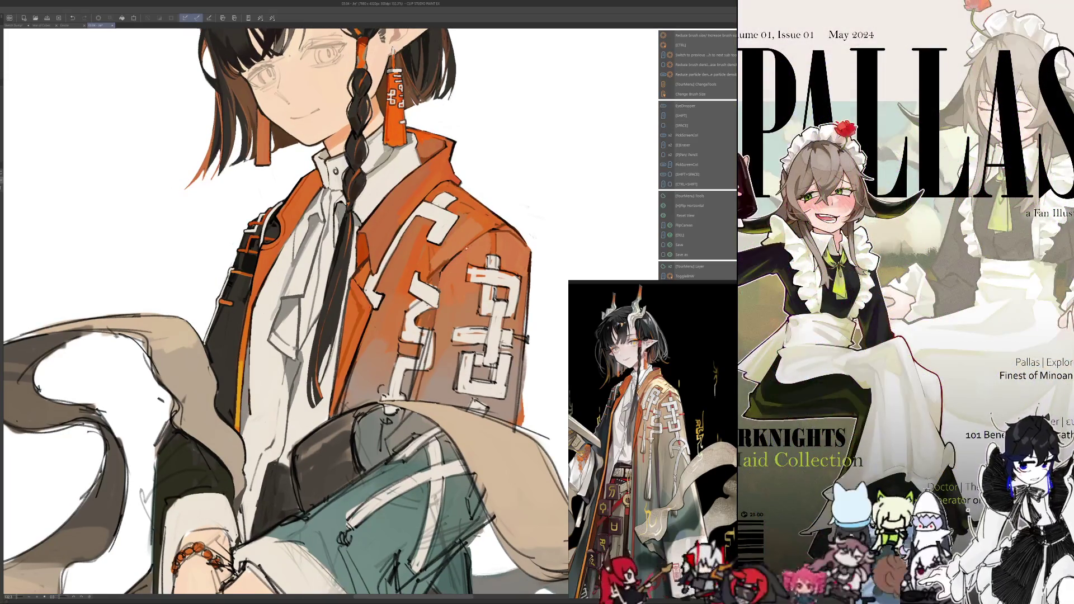
key("bracketright")
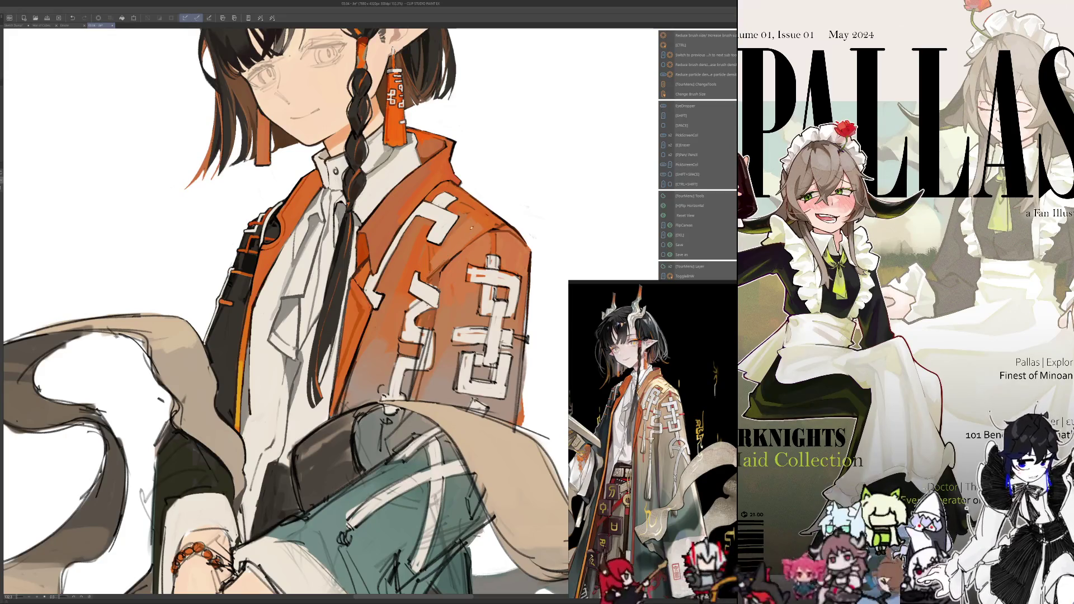
key("i")
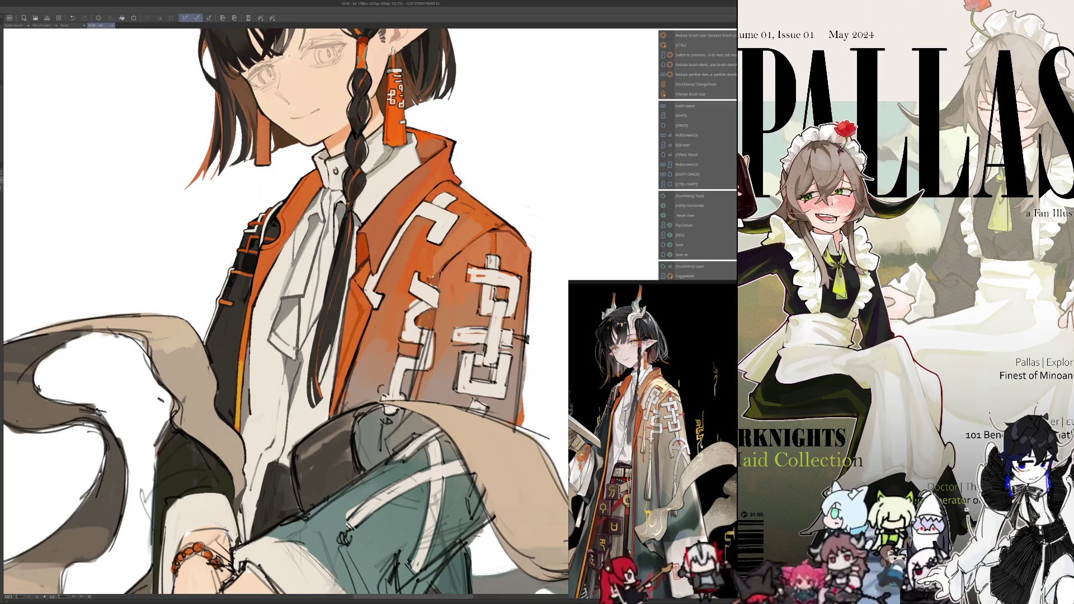
key("h")
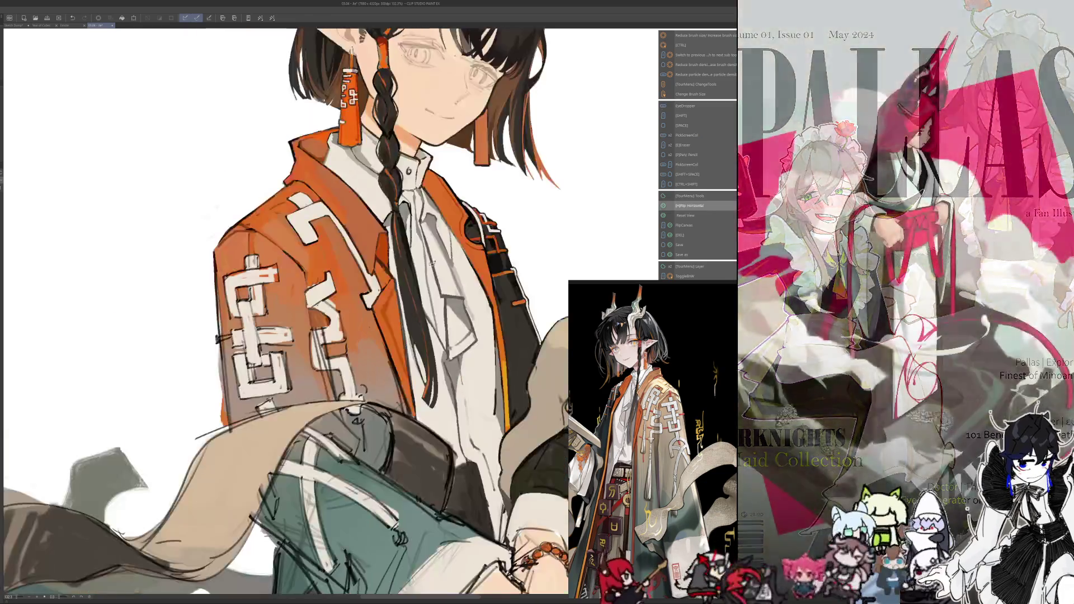
key("bracketright")
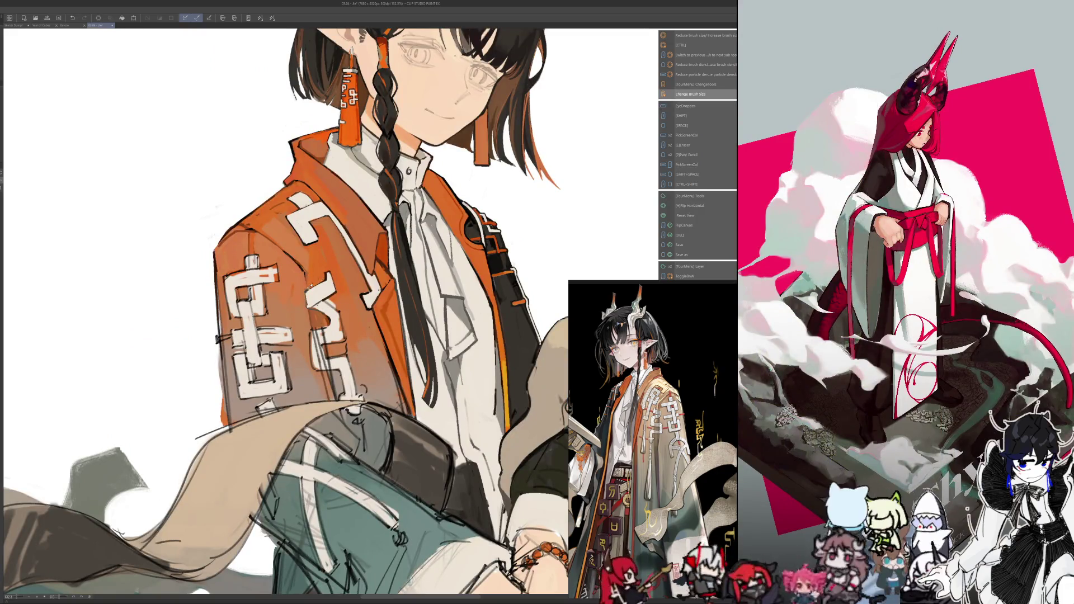
key("h")
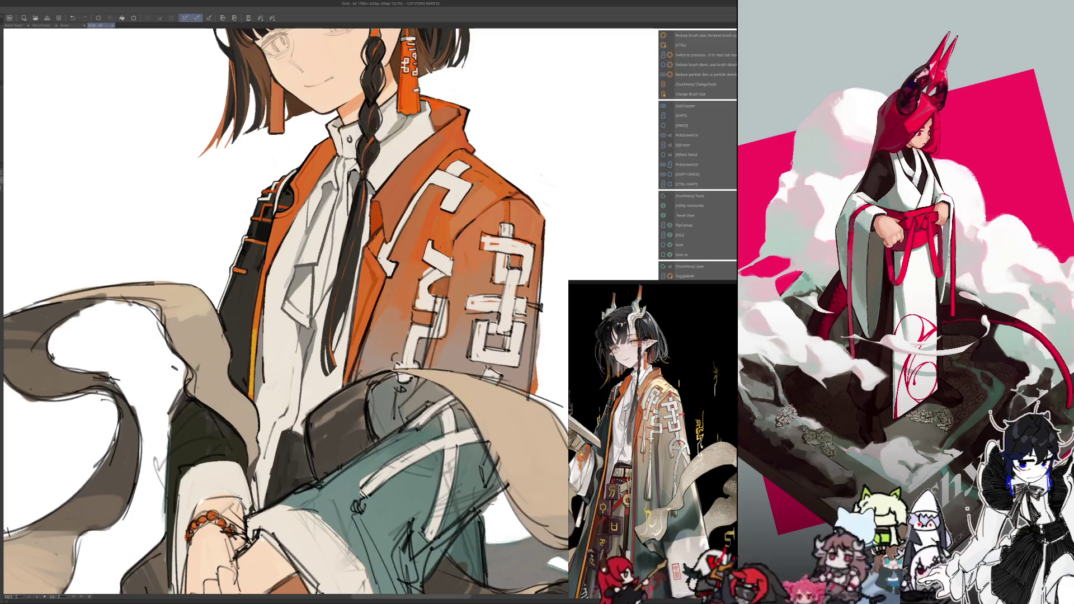
key("i")
key("i")
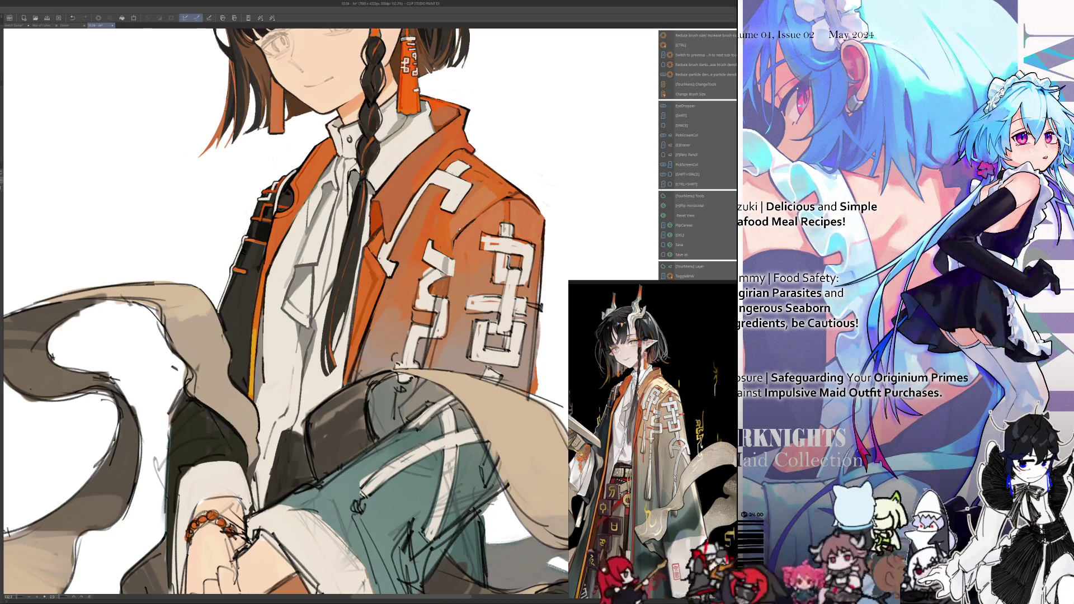
left_click(467, 207, "alt")
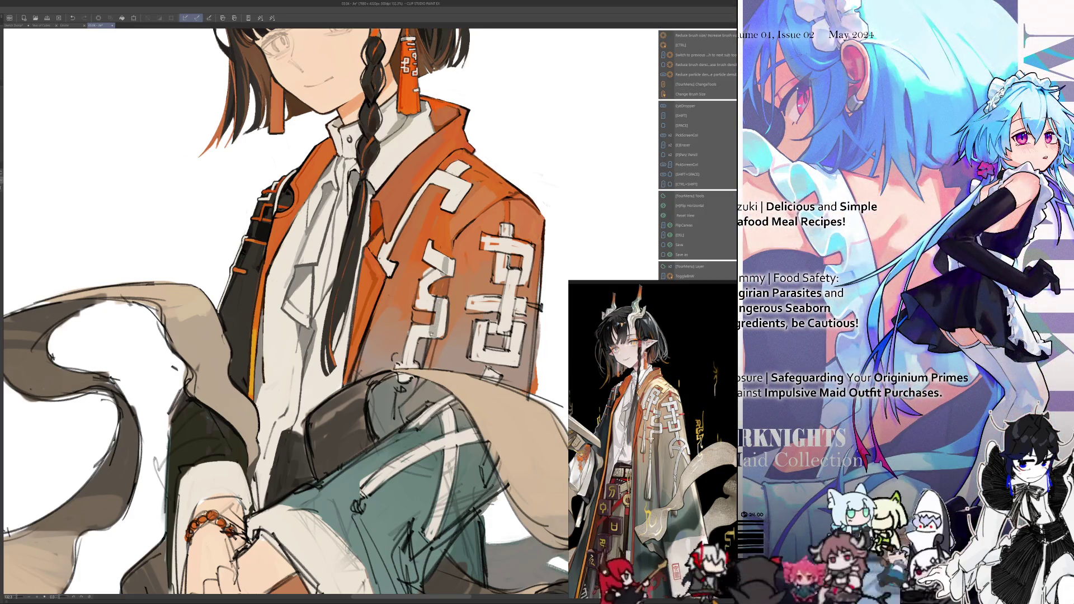
key("i")
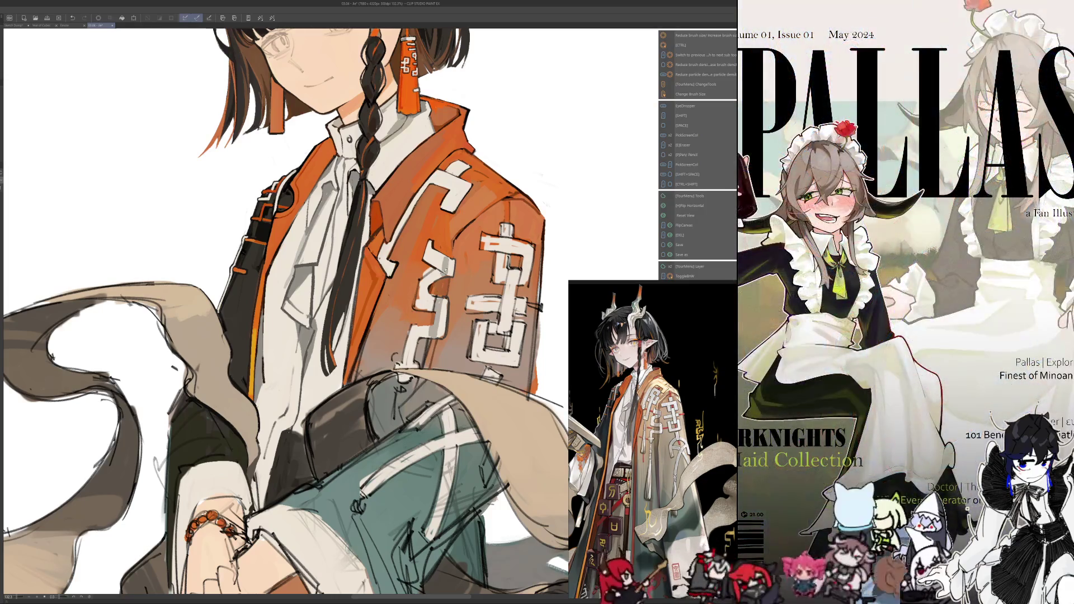
Brush a soft grey stroke near the sash, then sample nearby colours and check it mirrored
left_click_drag(168, 363, 84, 403)
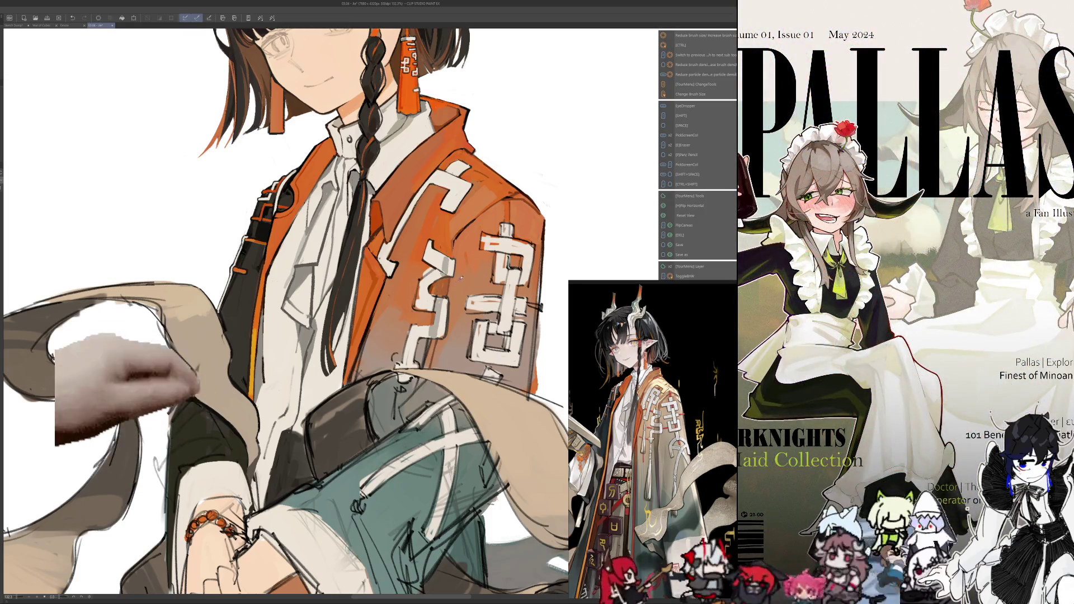
key("alt")
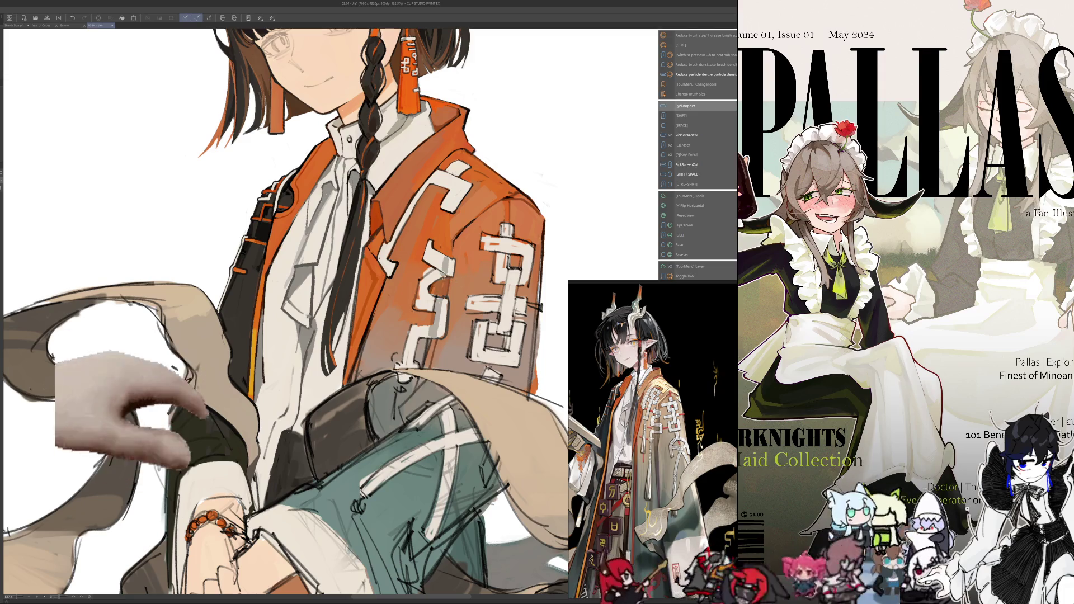
key("alt")
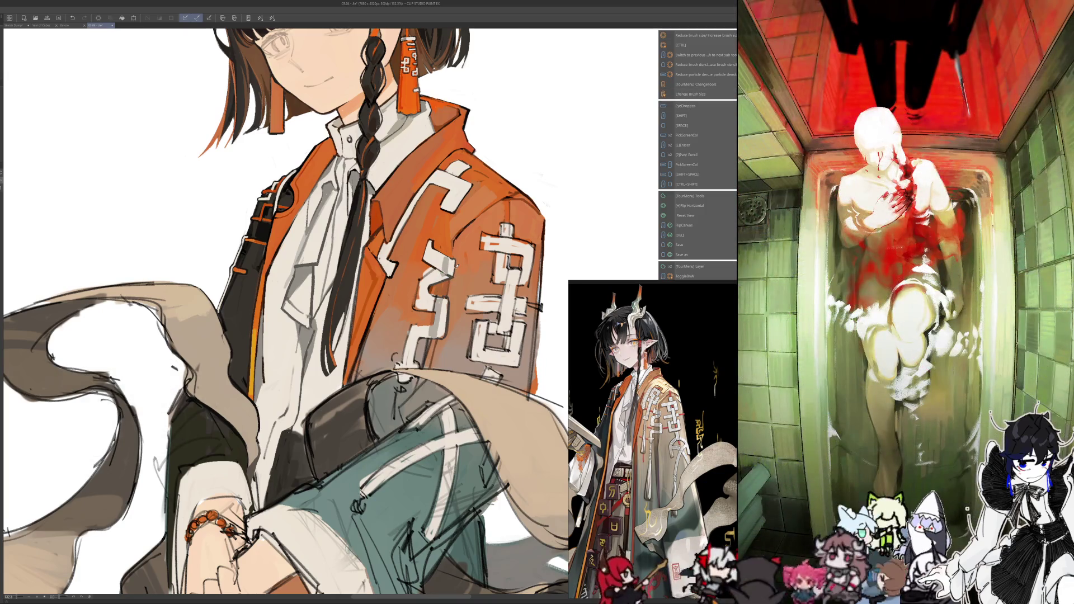
key("h")
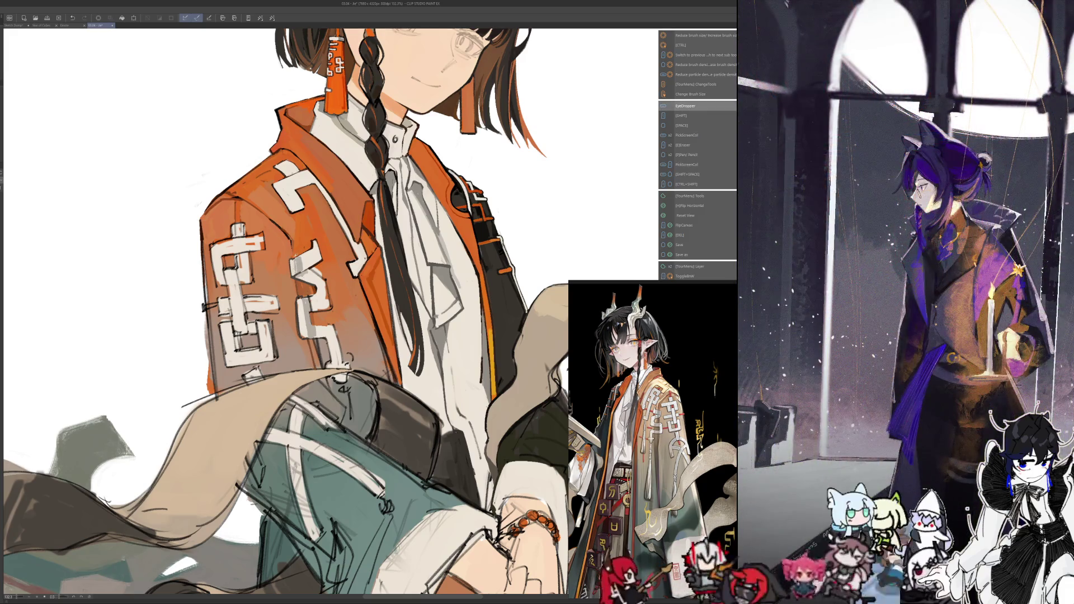
key("i")
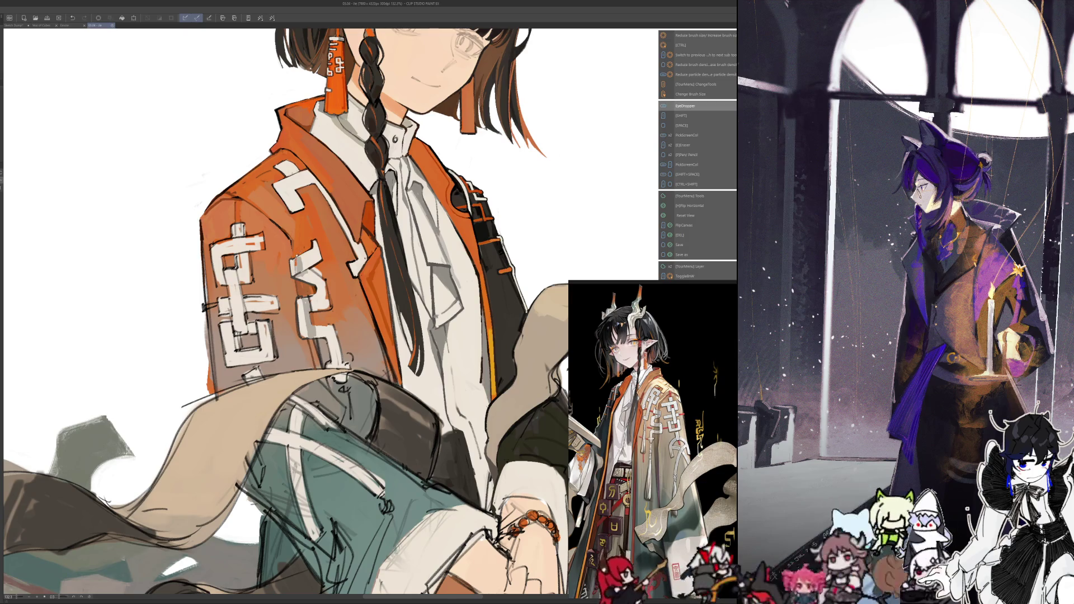
key("i")
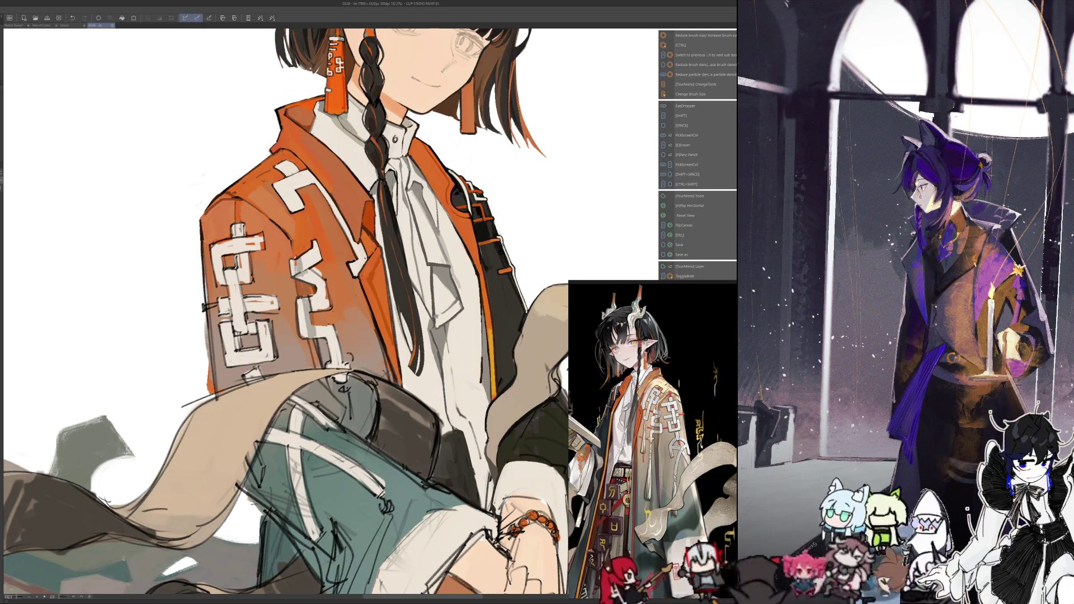
key("i")
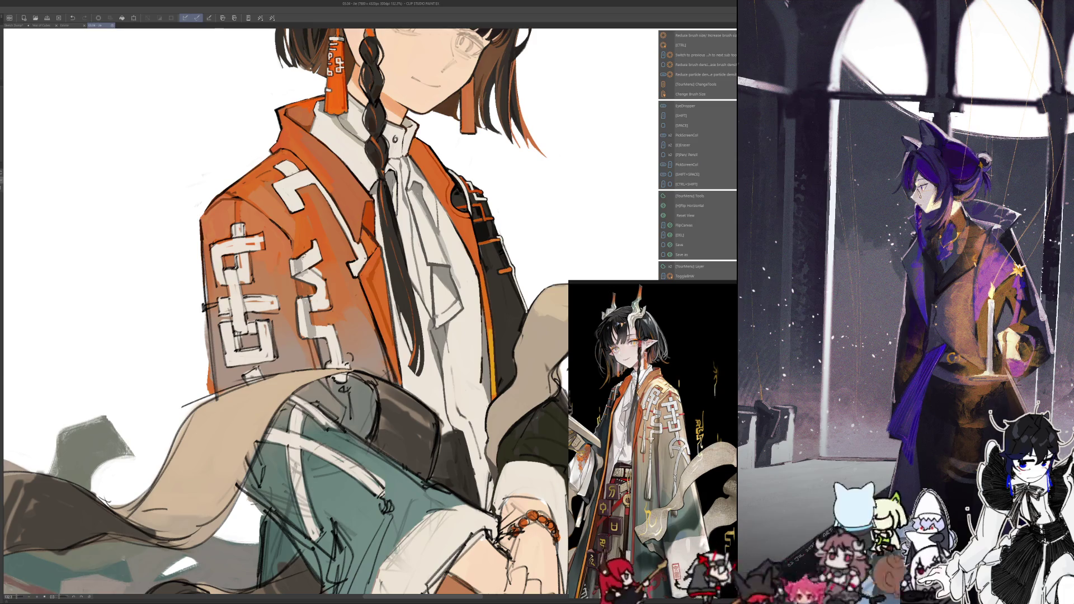
Resize the brush and sample a colour while flipping the view, then zoom to 200% on the sleeve
key("h")
key("i")
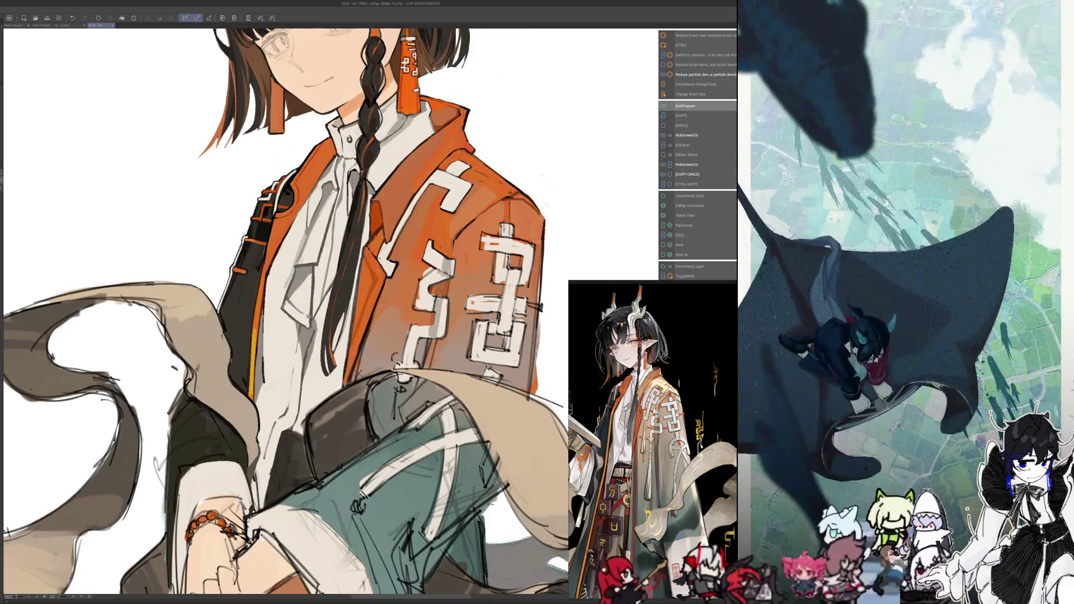
key("ctrl+alt")
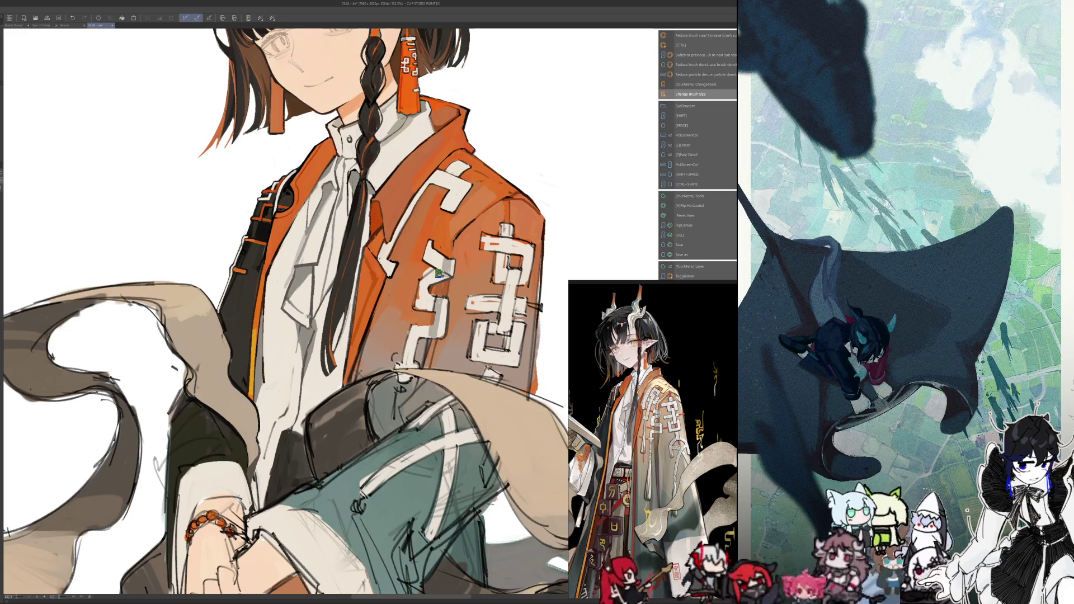
key("h")
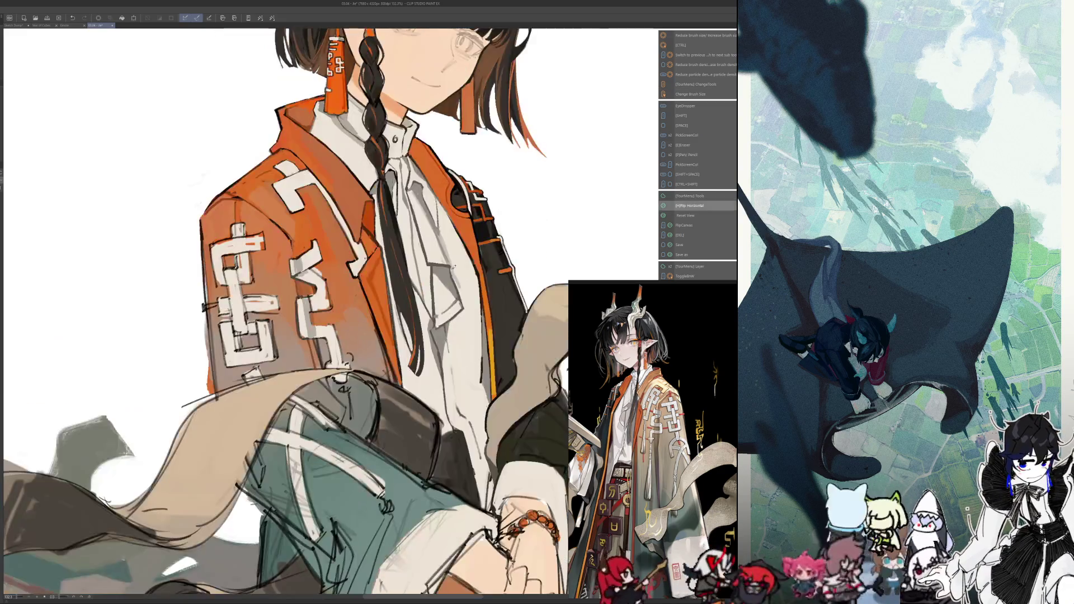
key("i")
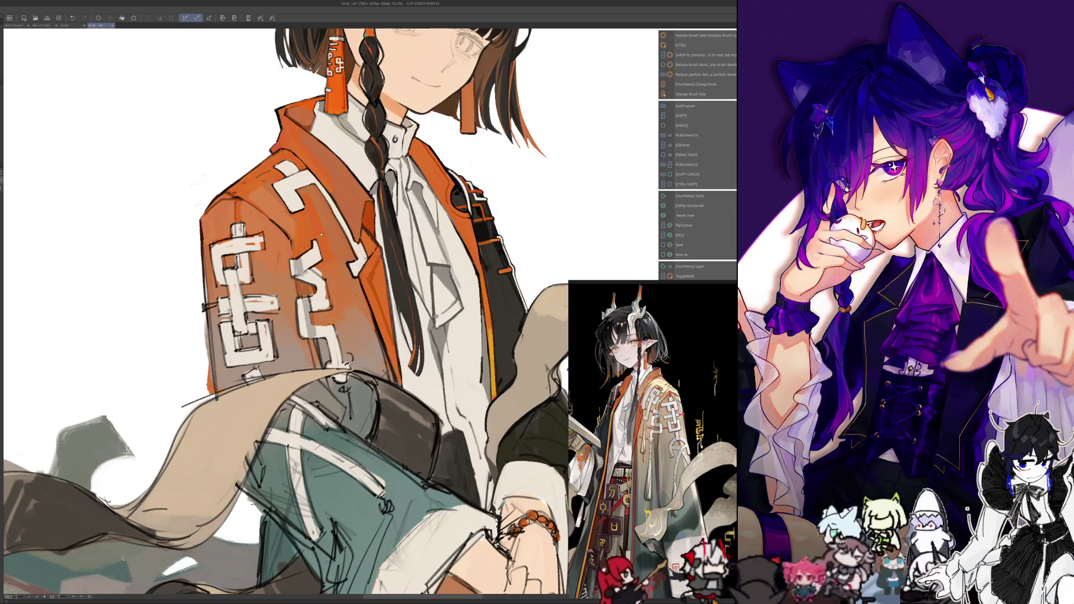
scroll(285, 272, "up", 2)
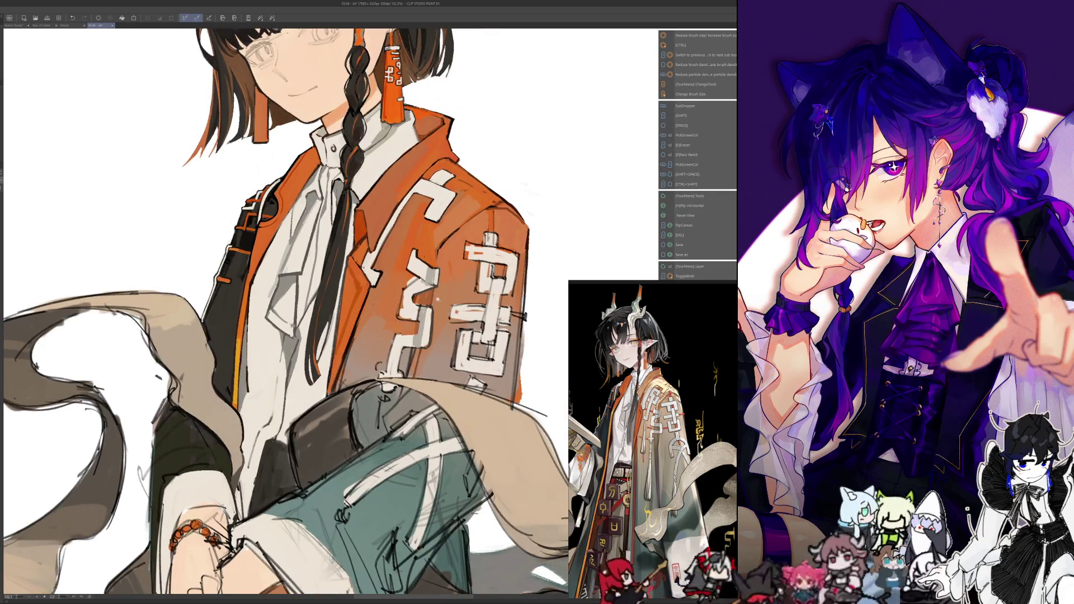
scroll(451, 290, "up", 2)
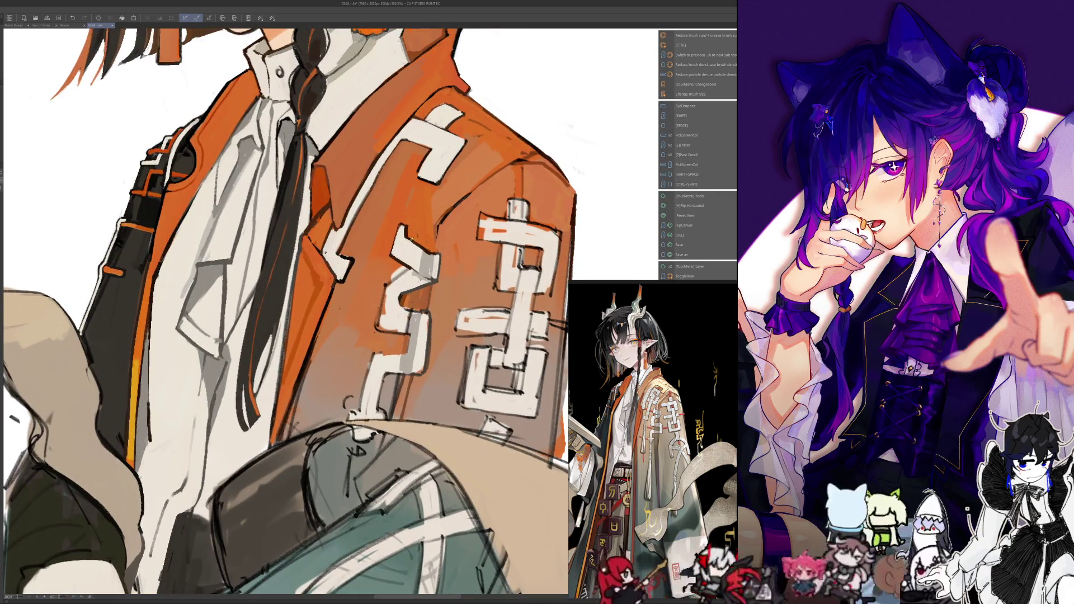
Compare the jacket sleeve mirrored and normal, sample a jacket colour, and recentre on the sleeve
key("h")
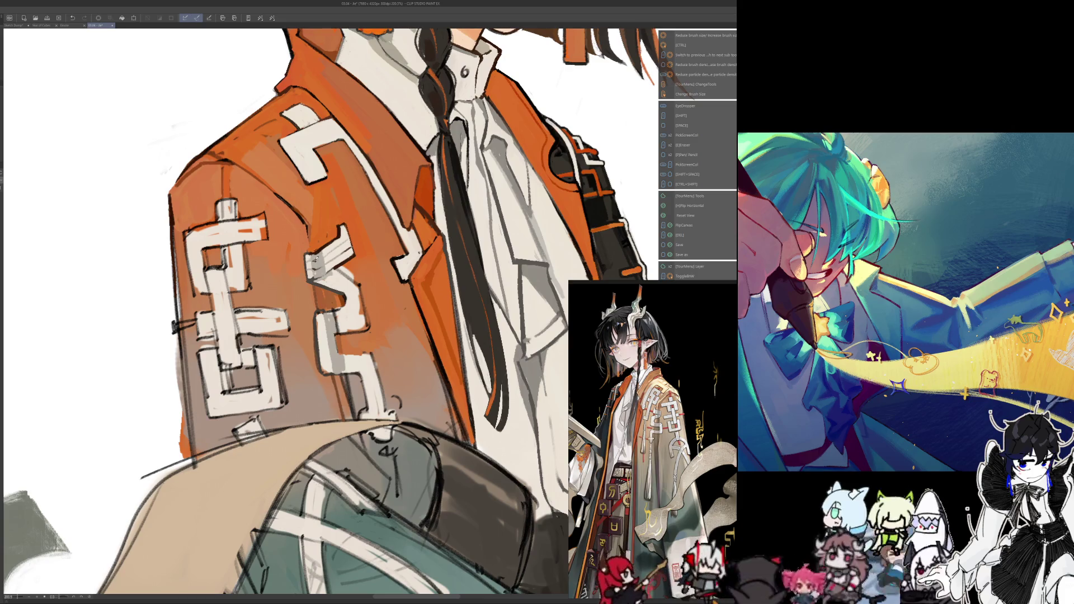
key("h")
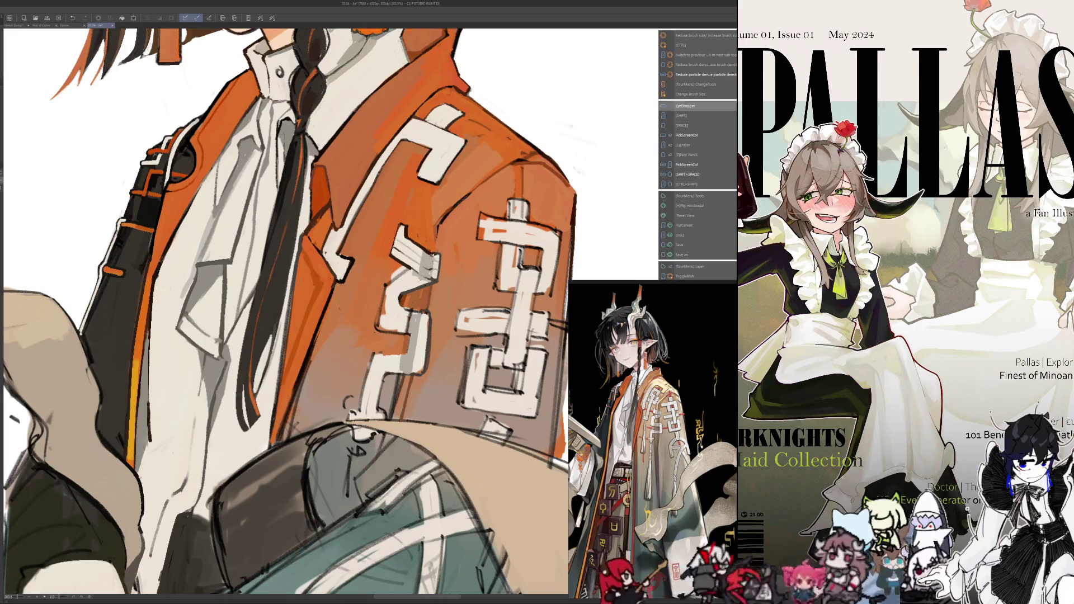
key("h")
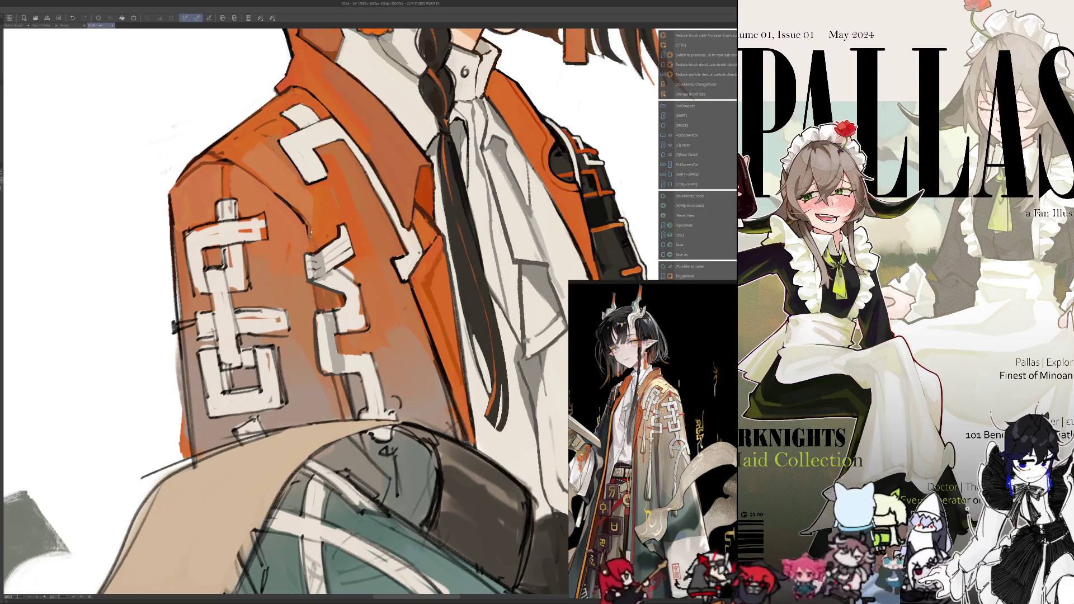
key("h")
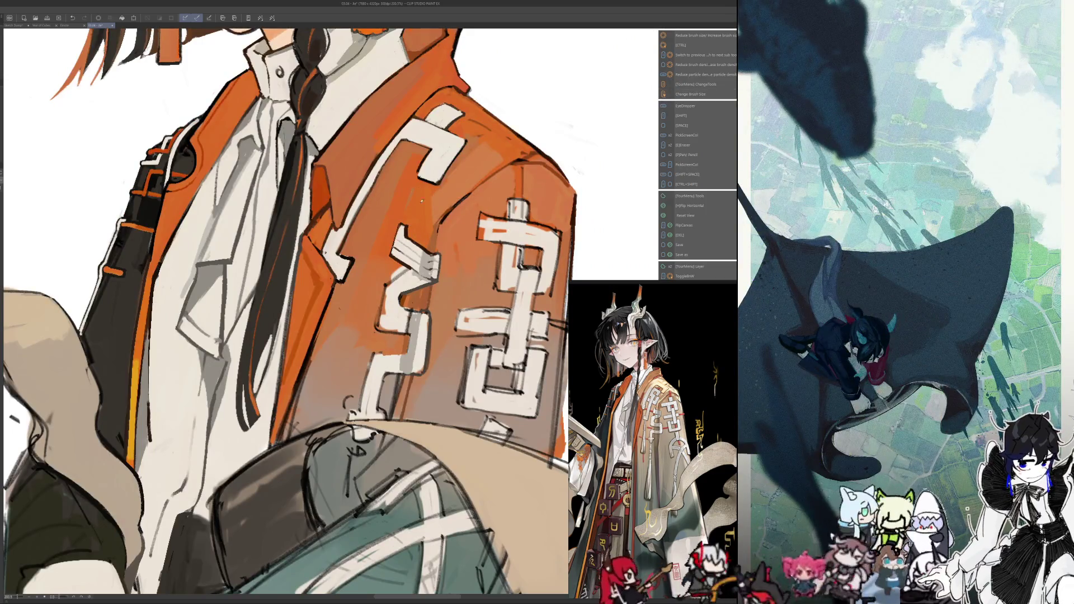
key("i")
scroll(333, 327, "down", 2)
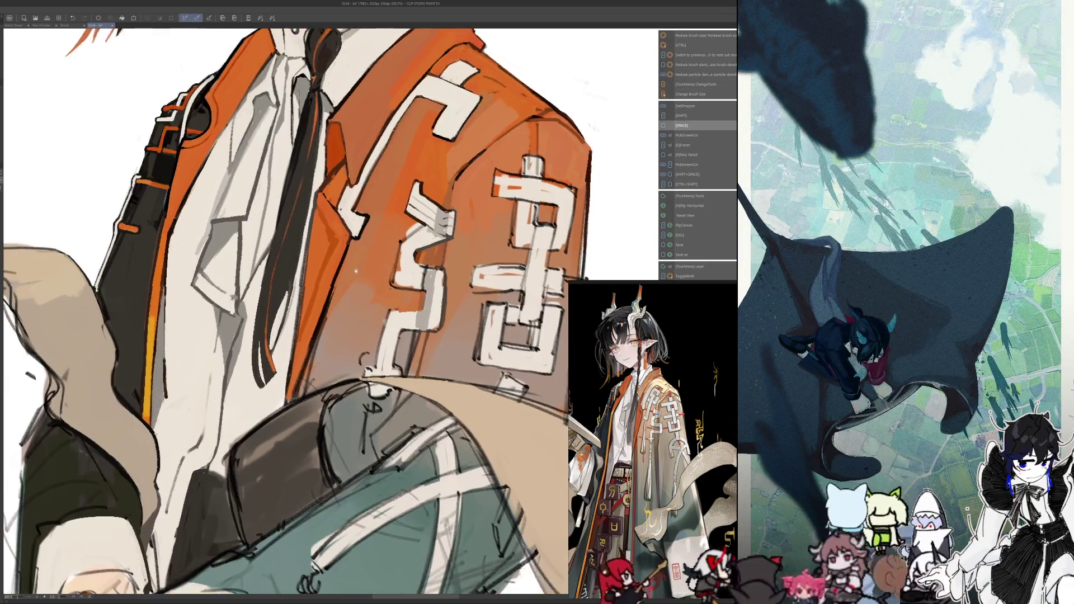
mouse_move(333, 327)
left_mouse_down()
mouse_move(392, 238)
mouse_move(384, 270)
left_mouse_up()
scroll(392, 238, "up", 2)
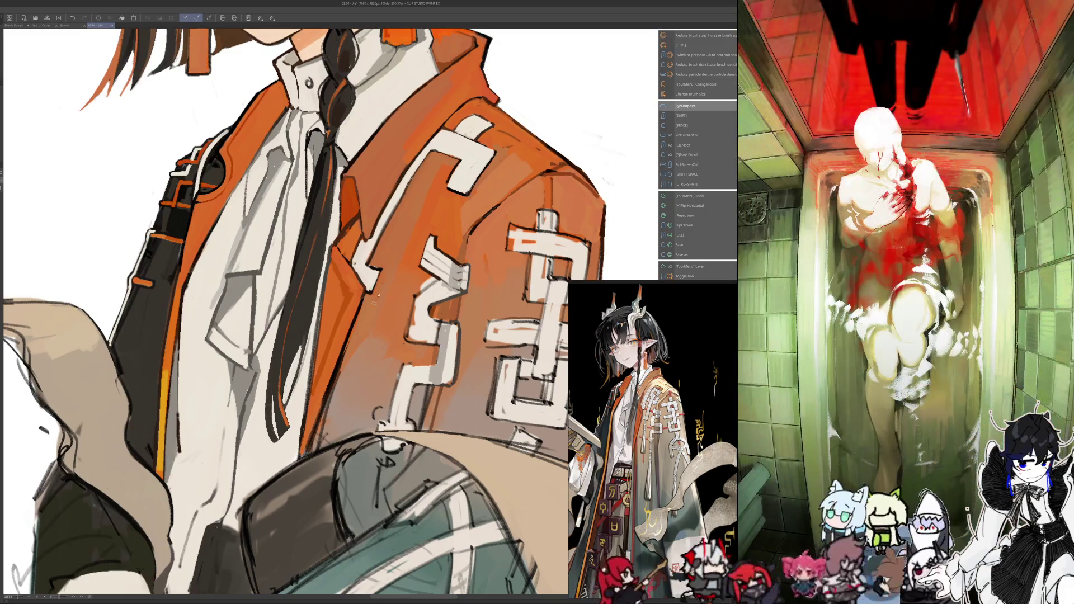
Sample two light colours near the collar while checking the figure mirrored
key("h")
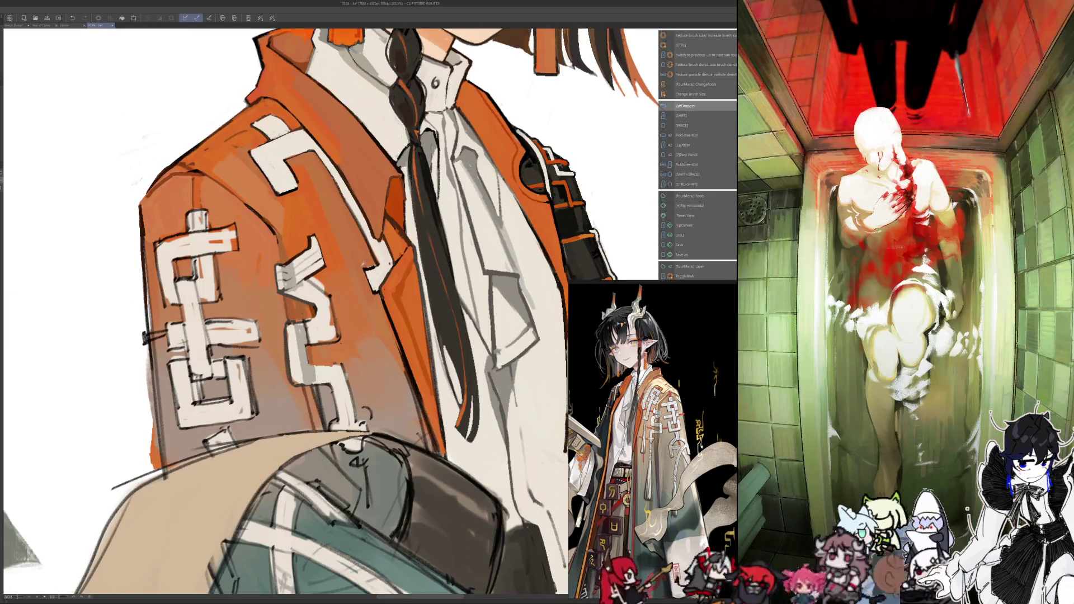
key("h")
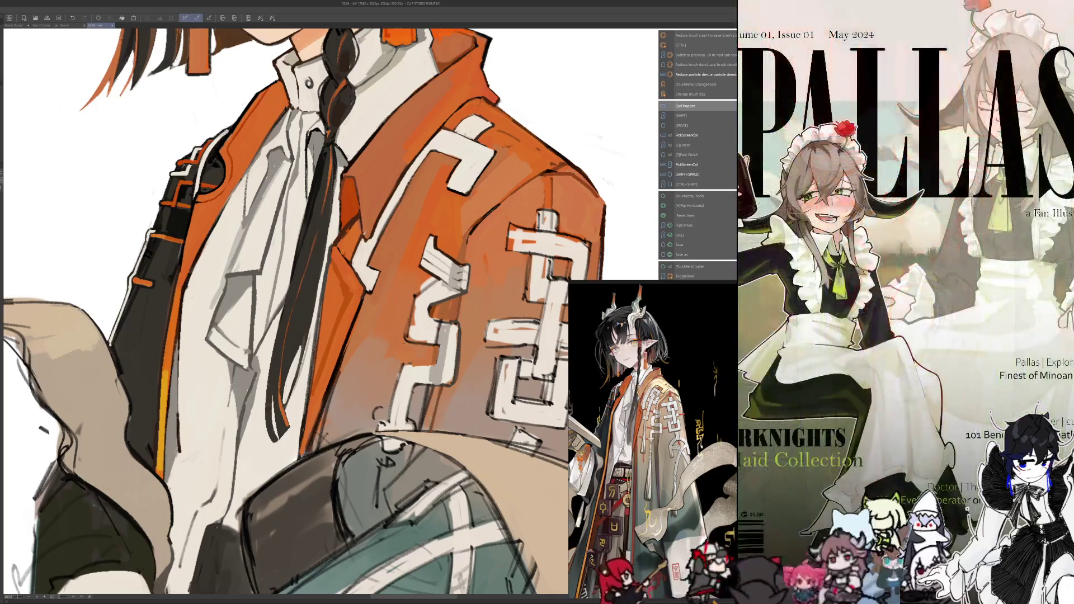
key("alt")
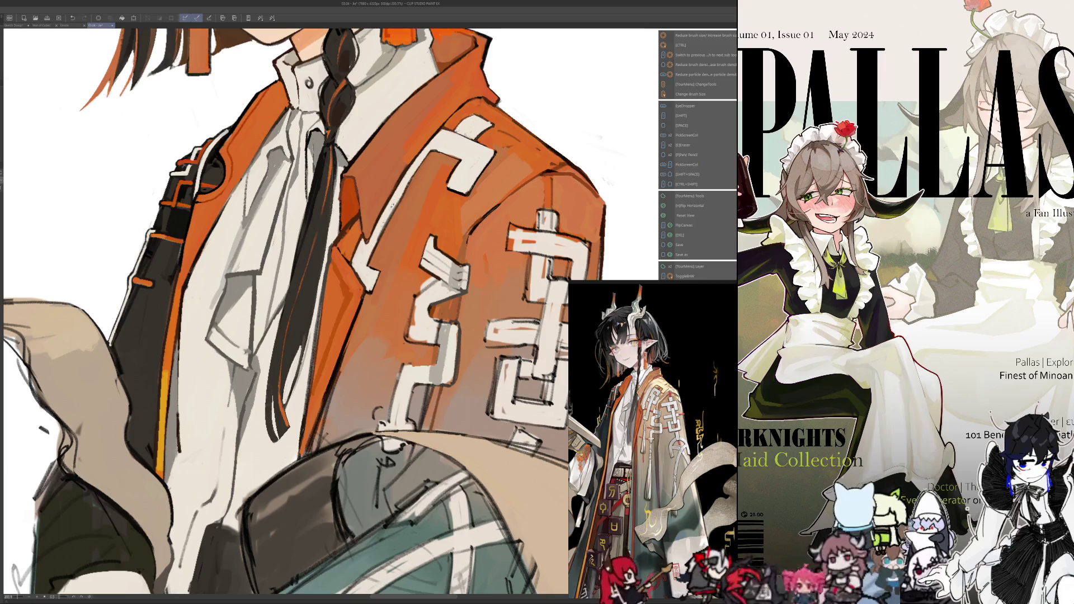
key("alt")
key("alt")
key("h")
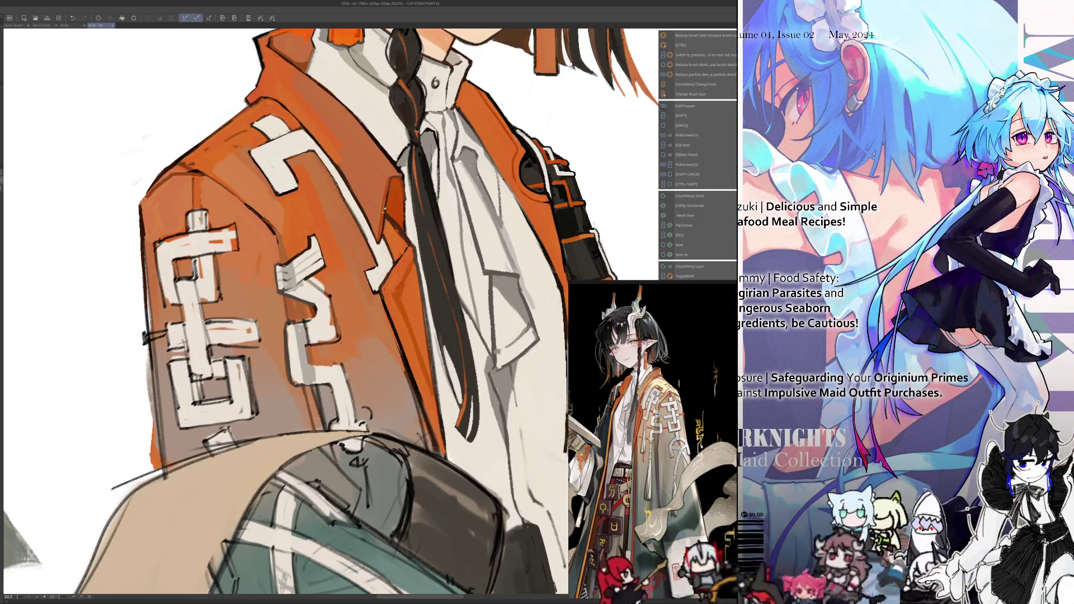
left_click(395, 172, "alt")
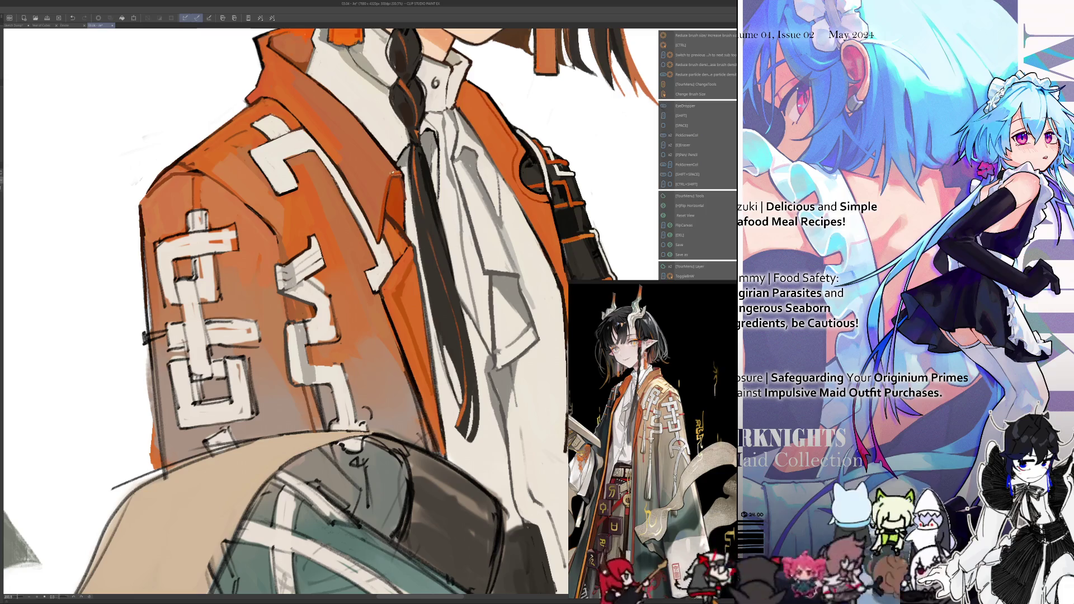
left_click(399, 166, "alt")
key("h")
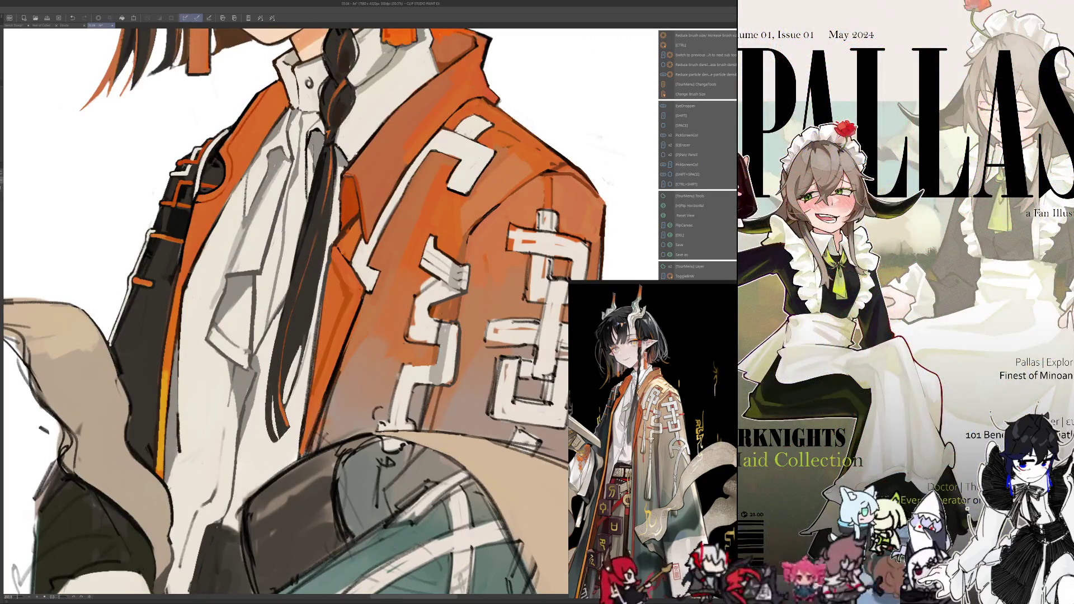
Paint a thin light highlight along the jacket collar edge
key("alt")
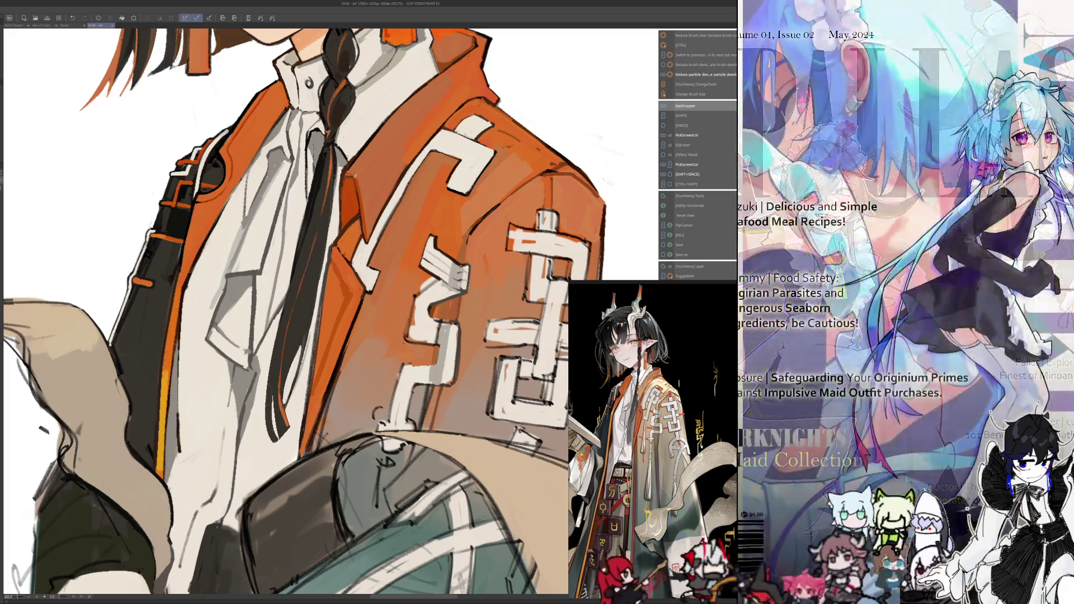
mouse_move(364, 225)
left_mouse_down()
mouse_move(354, 174)
mouse_move(363, 221)
left_mouse_up()
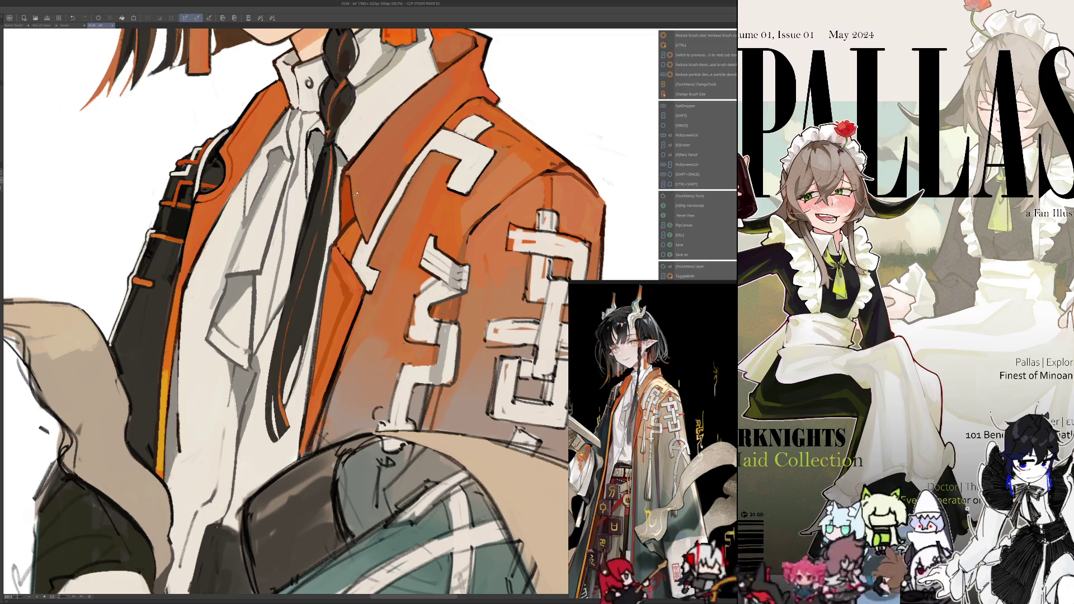
scroll(286, 313, "down", 5)
scroll(286, 313, "up", 4)
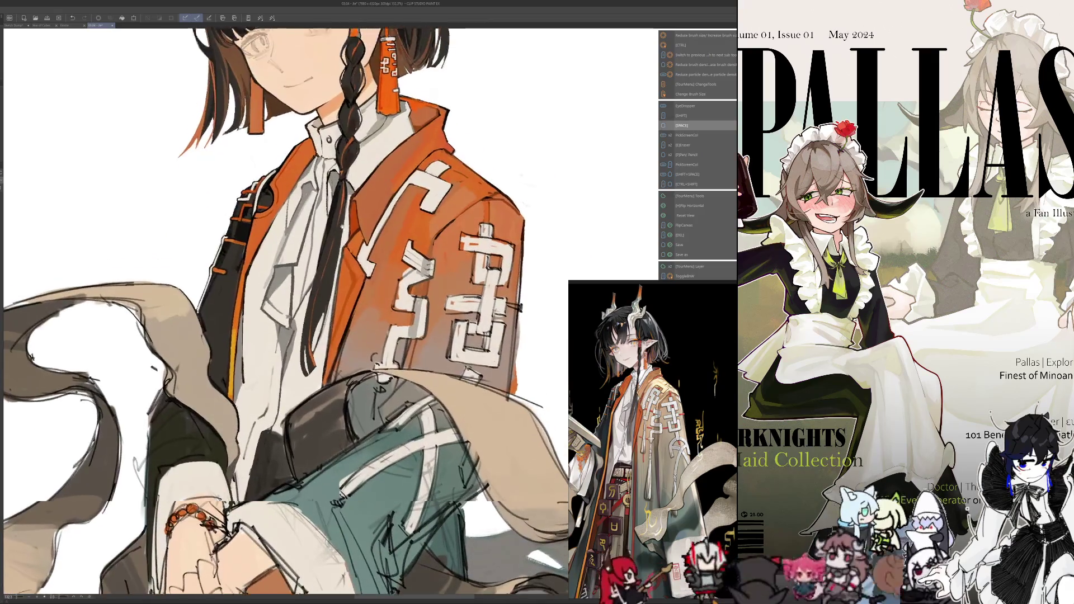
scroll(382, 171, "up", 3)
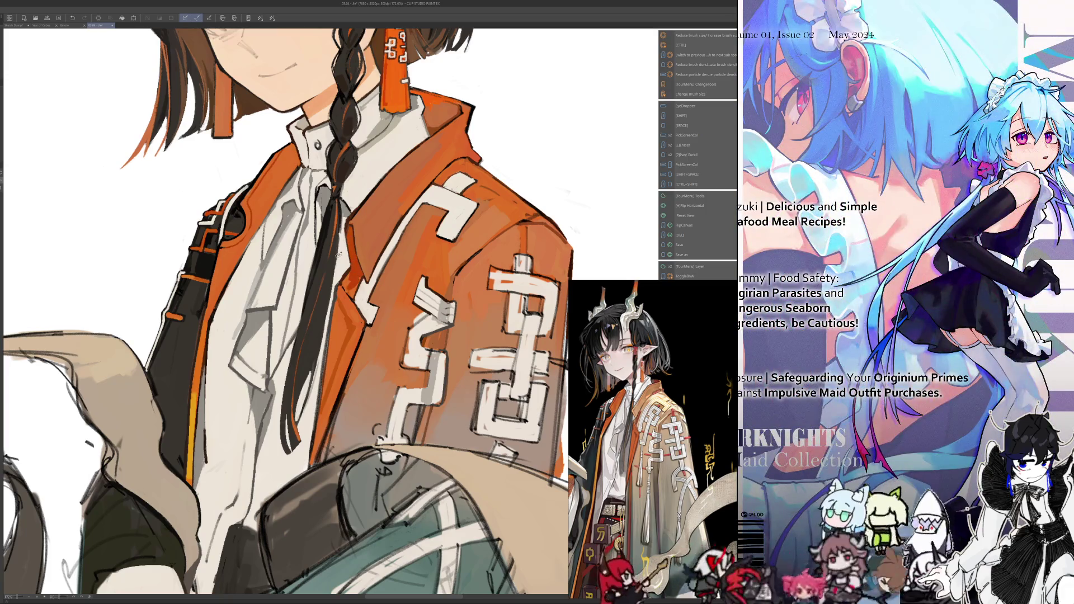
Sample a jacket colour, change the brush size, and check the jacket mirrored
key("i")
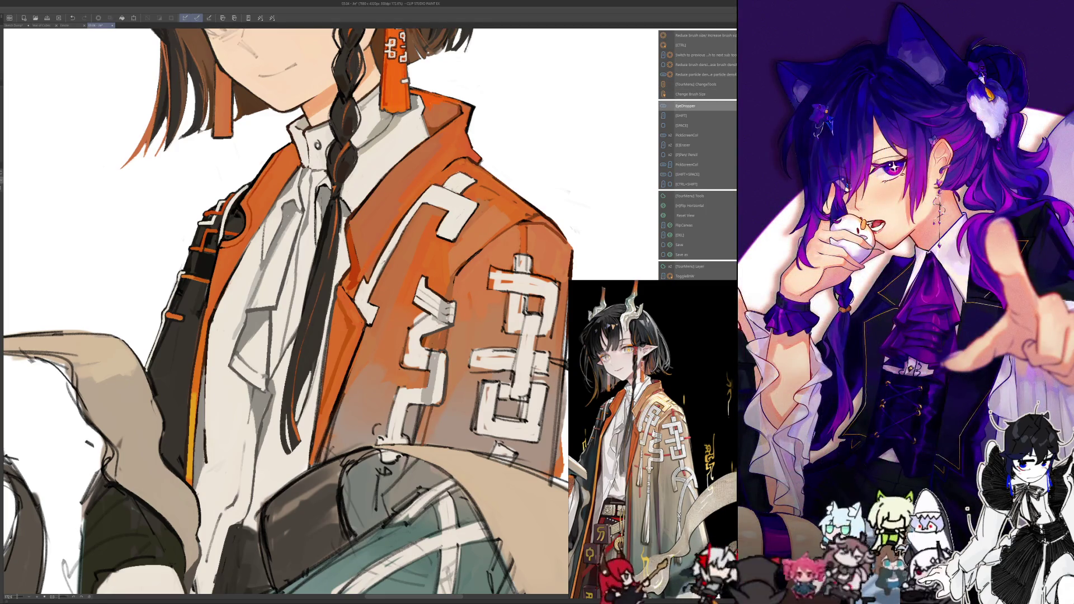
key("alt")
left_click(356, 261, "alt")
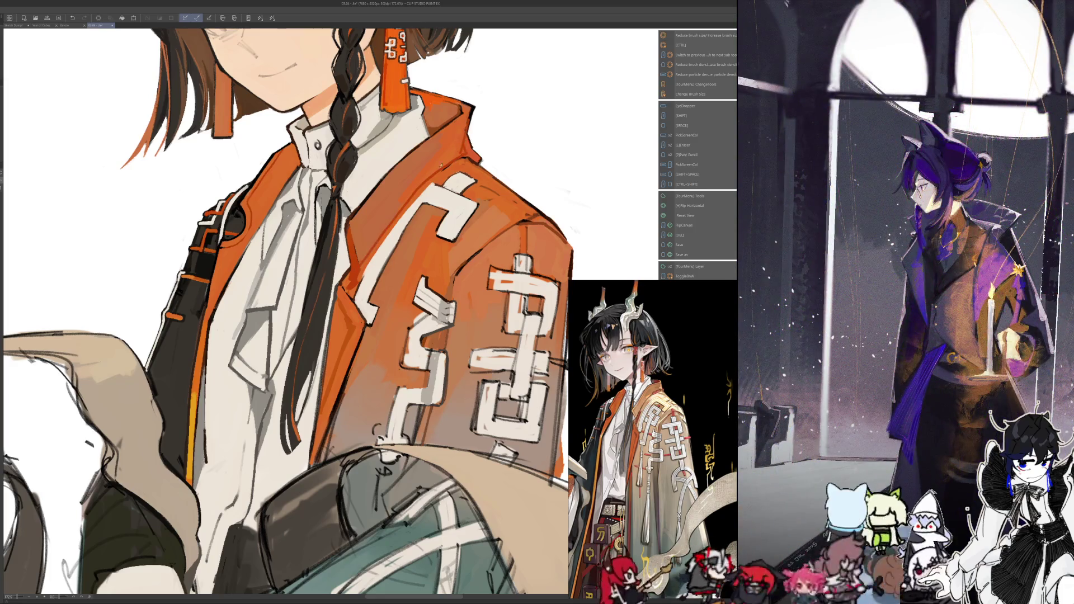
key("h")
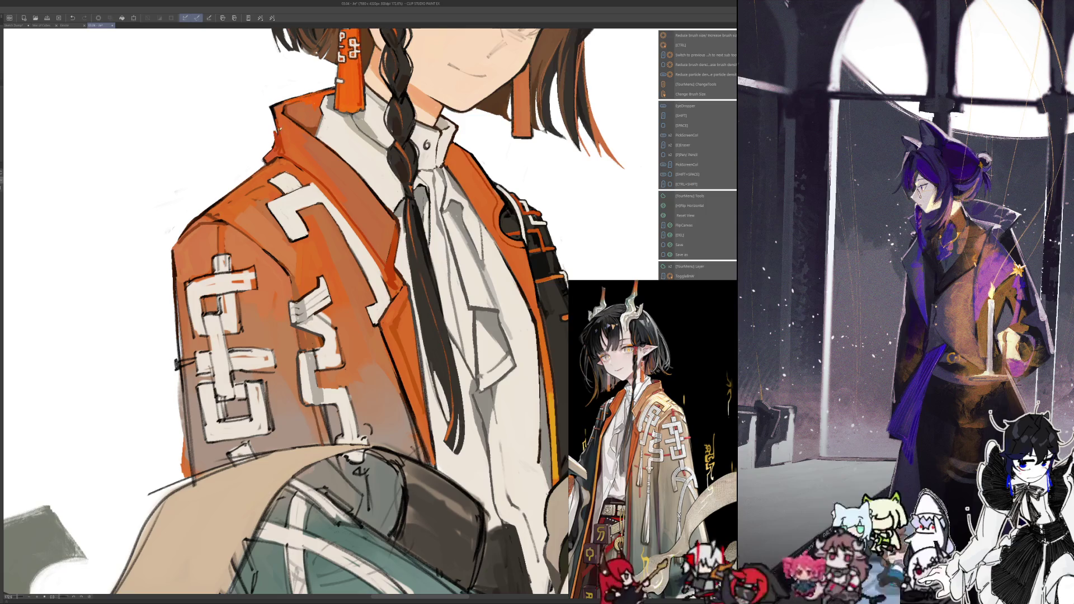
left_click_drag(272, 132, 271, 152)
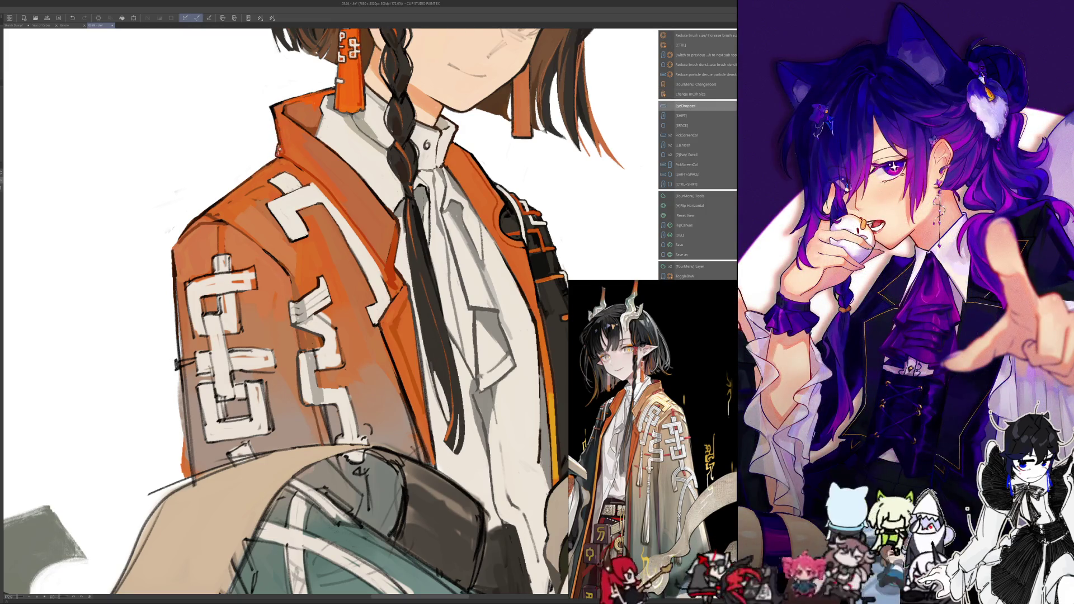
key("h")
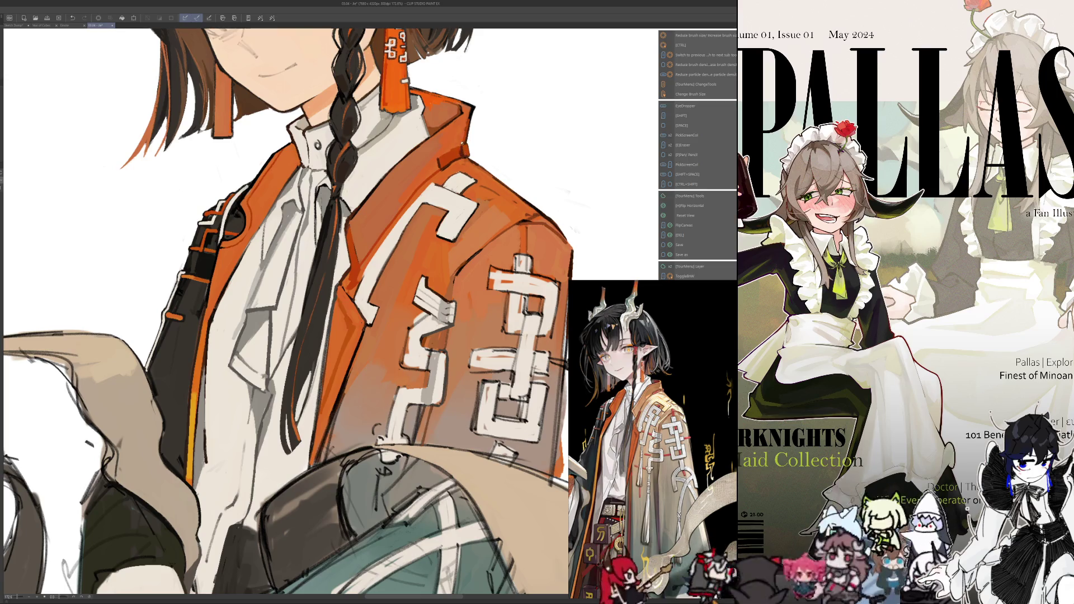
Sample a series of colours from the jacket near the collar while painting
left_click(452, 158, "alt")
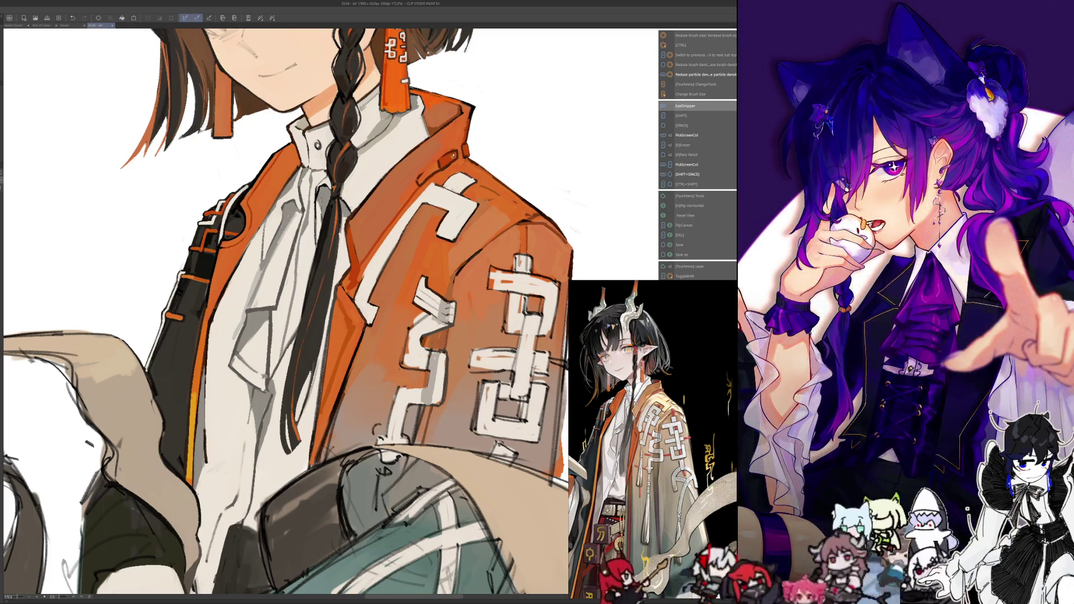
left_click(432, 165, "alt")
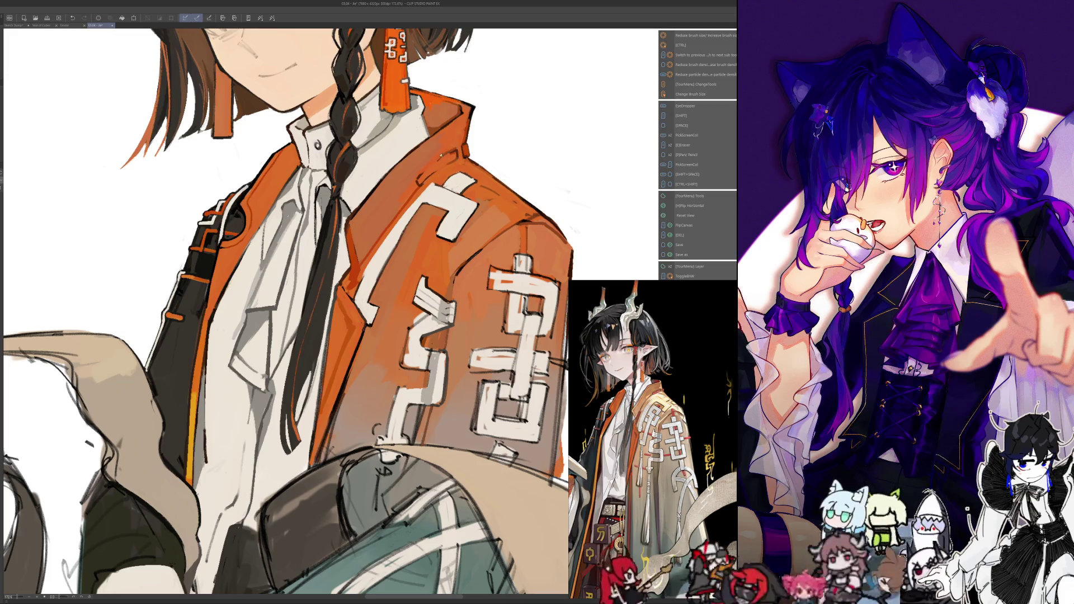
left_click(419, 186, "alt")
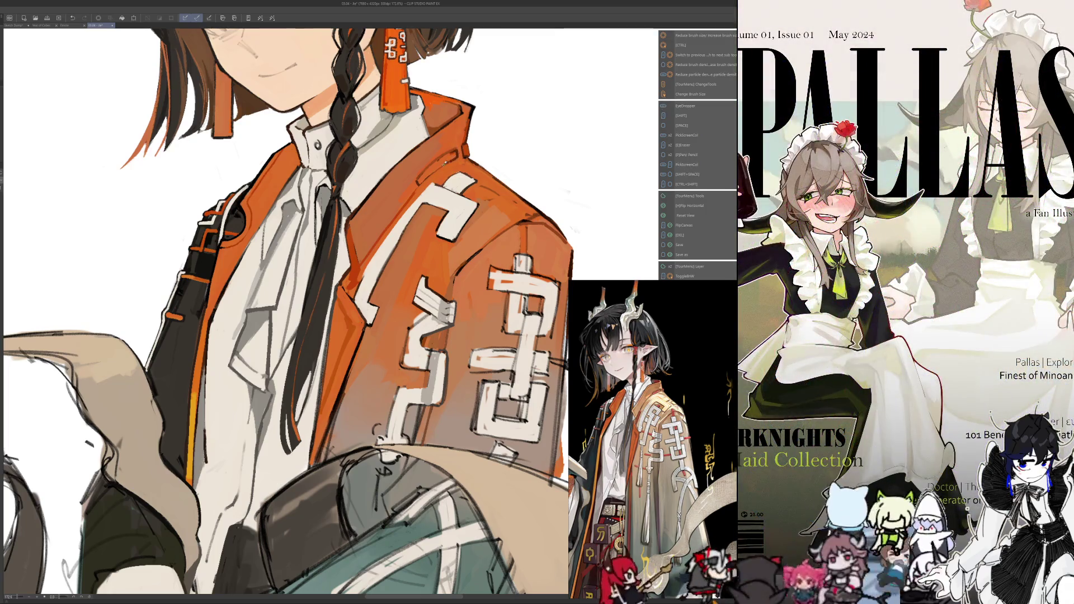
left_click(416, 180, "alt")
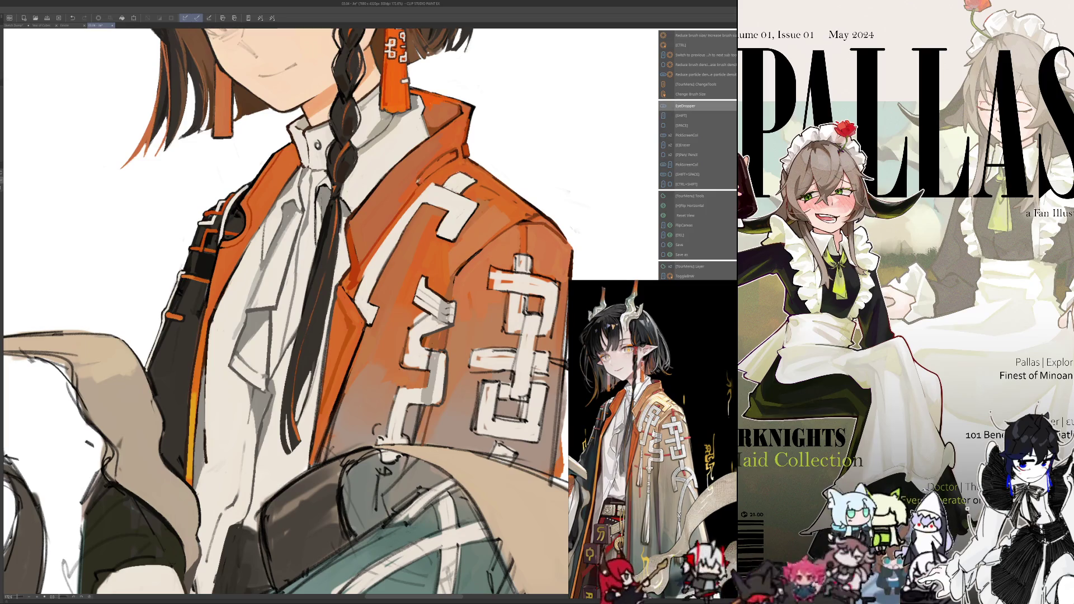
left_click(416, 180, "alt")
left_click(430, 179, "alt")
left_click(418, 181, "alt")
Check the jacket mirrored, then sample more collar and jacket colours
key("h")
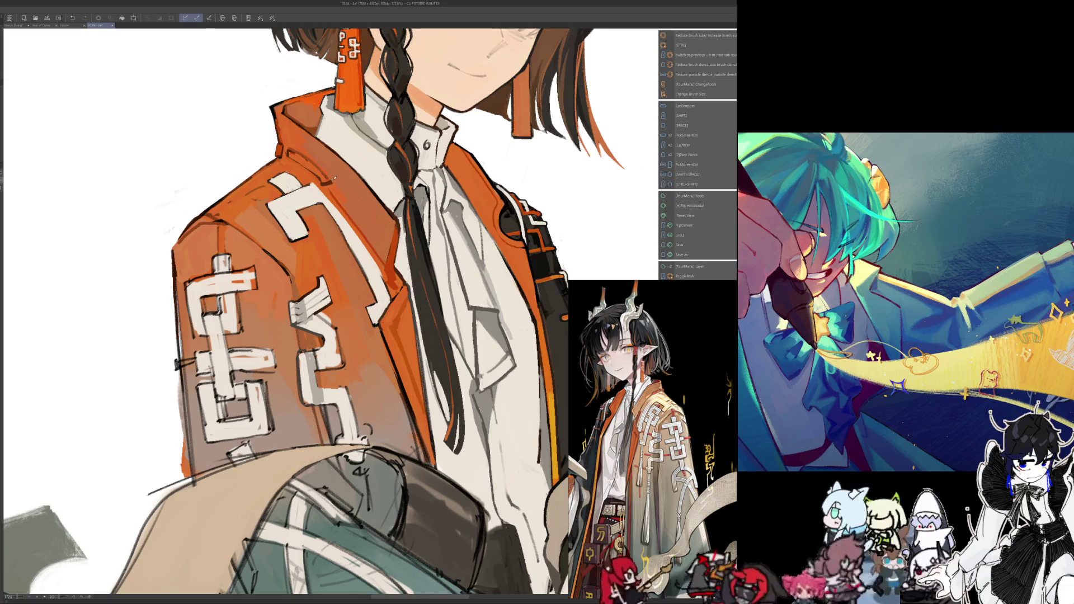
key("h")
left_click(423, 172, "alt")
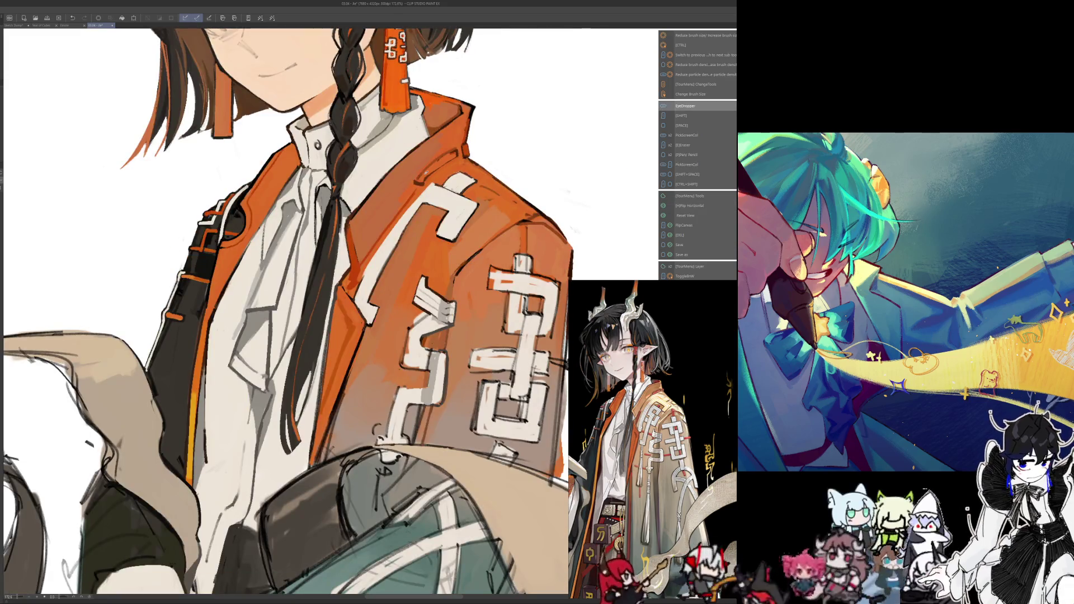
left_click(425, 171, "alt")
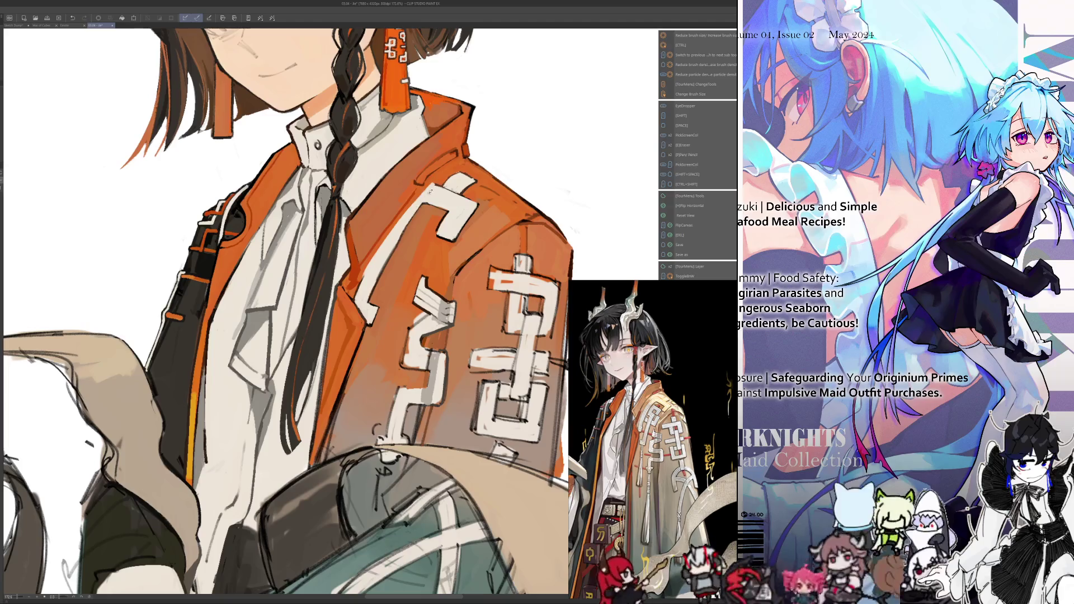
left_click(425, 172, "alt")
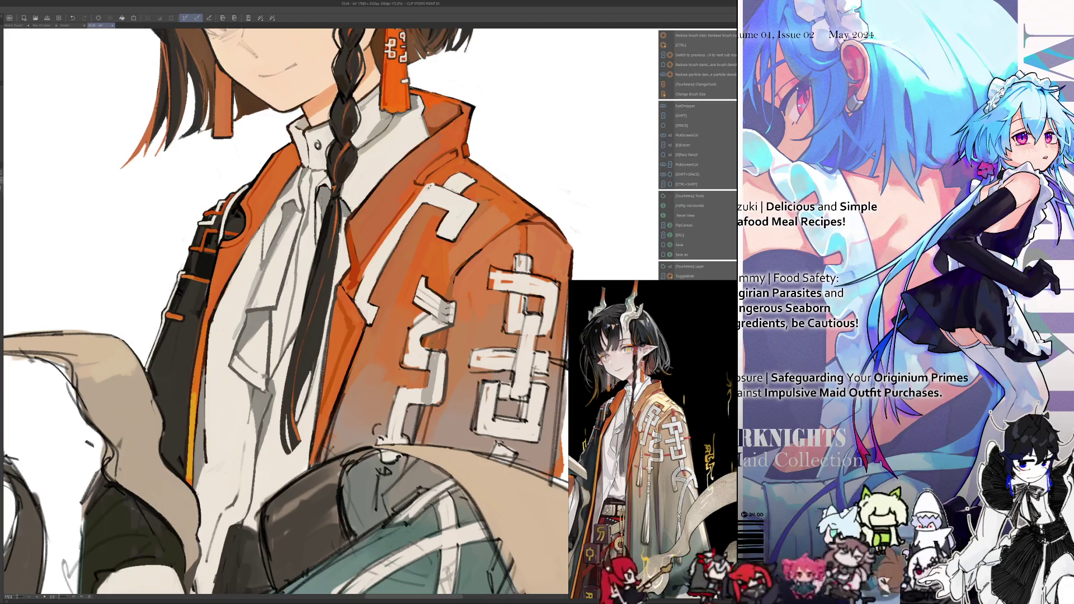
scroll(286, 313, "down", 3)
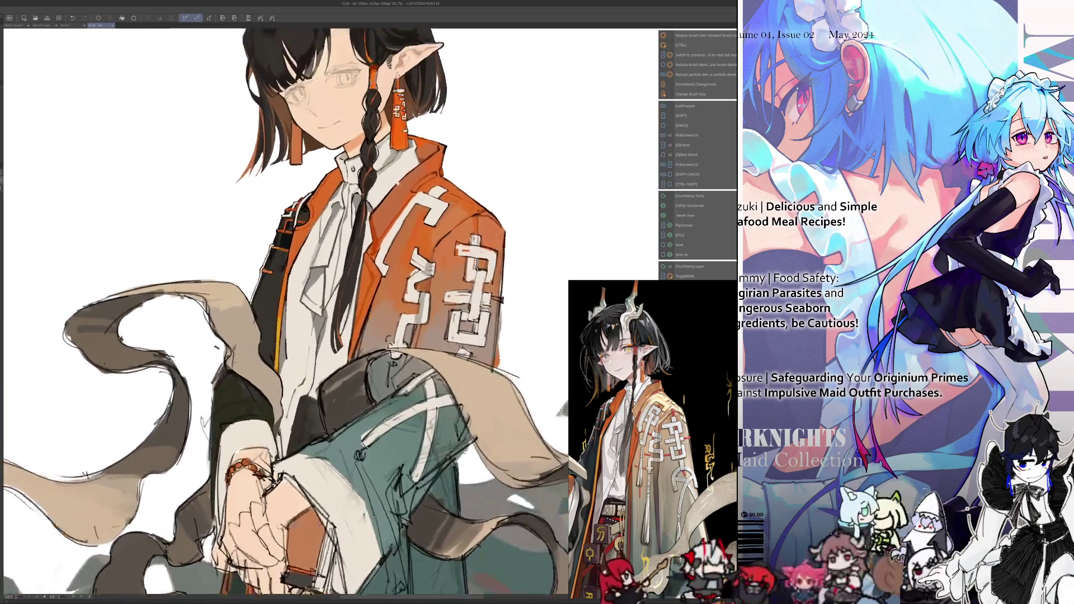
scroll(285, 313, "up", 2)
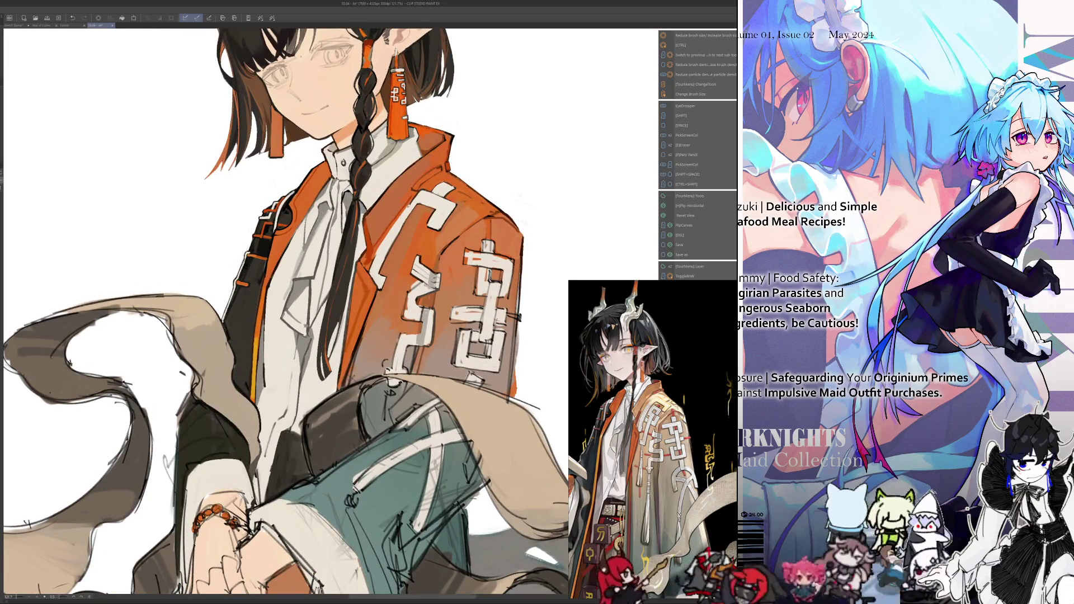
Continue painting the jacket shading, sampling a colour and comparing the mirrored view
key("alt")
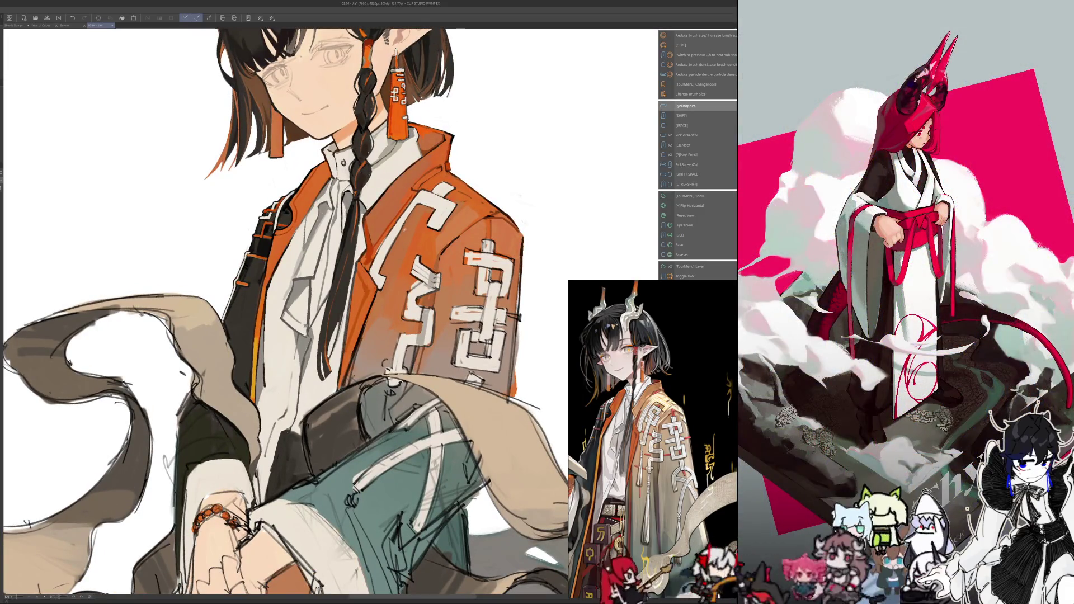
key("alt")
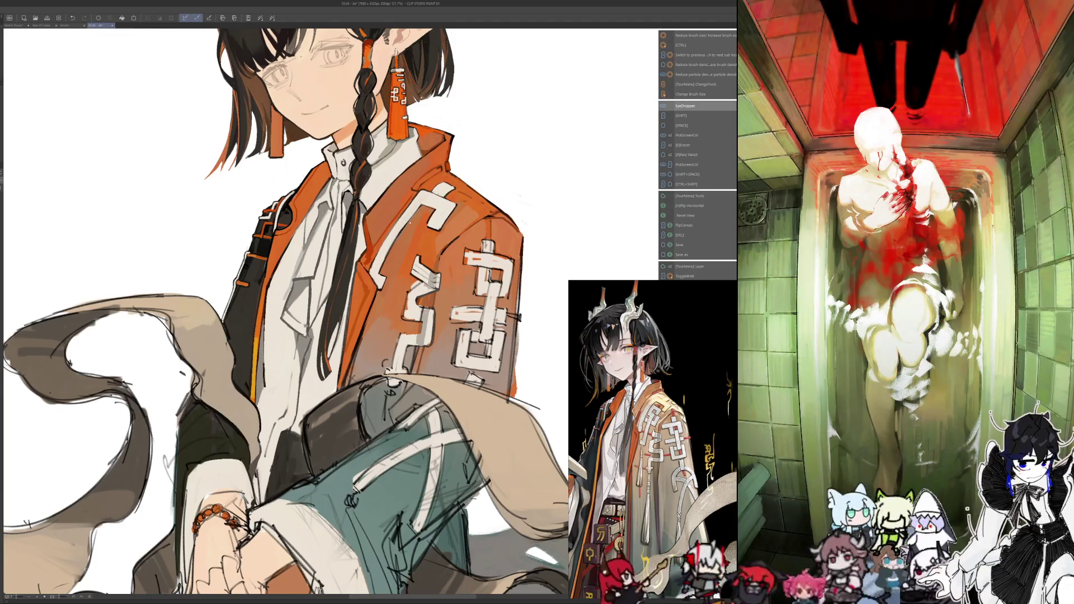
key("h")
scroll(320, 216, "up", 2)
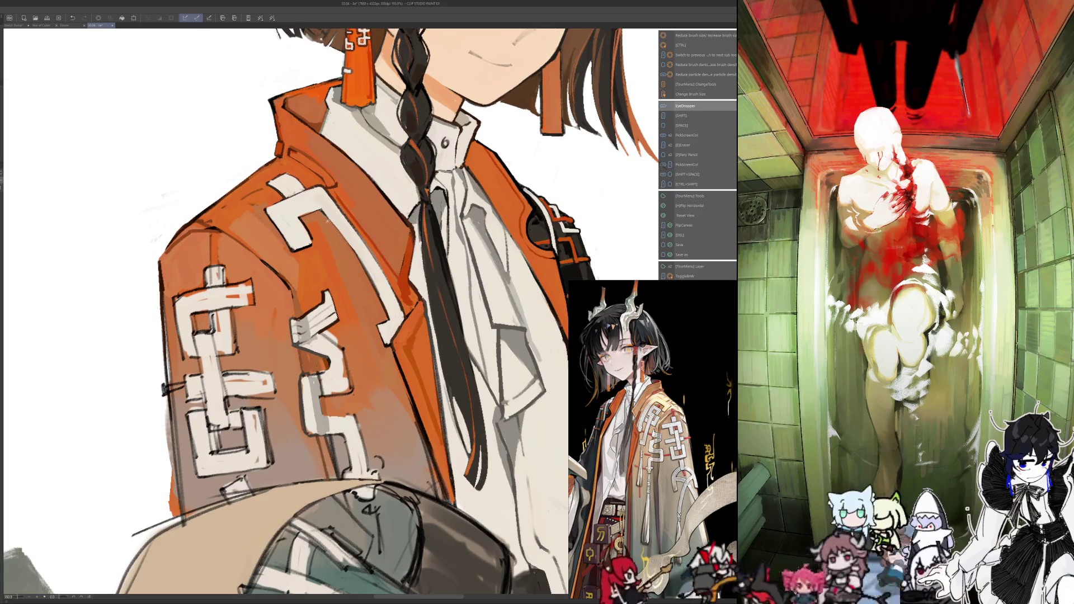
left_click(346, 240, "alt")
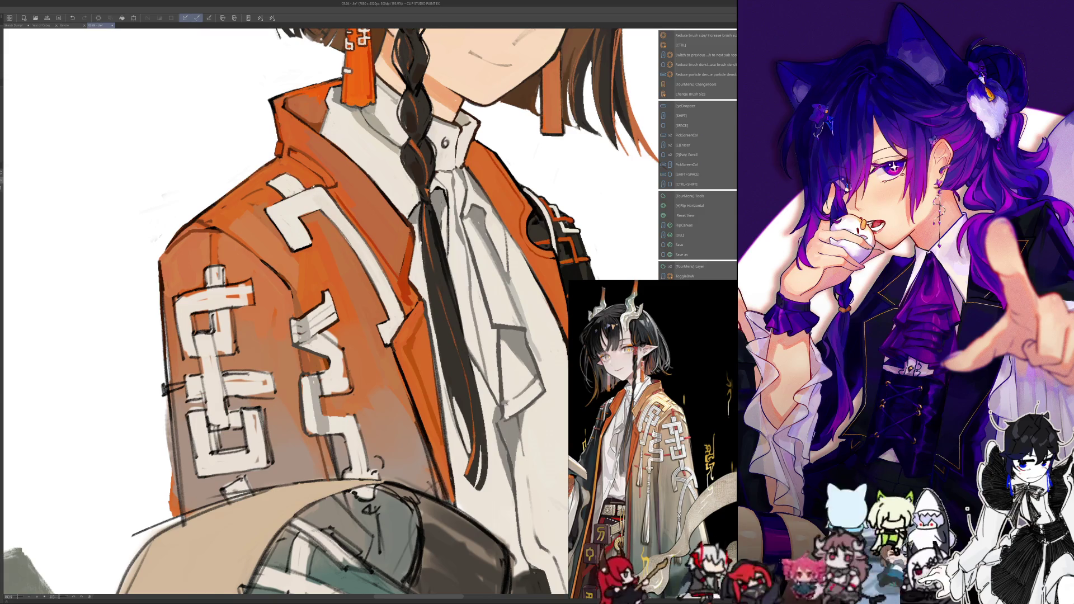
key("h")
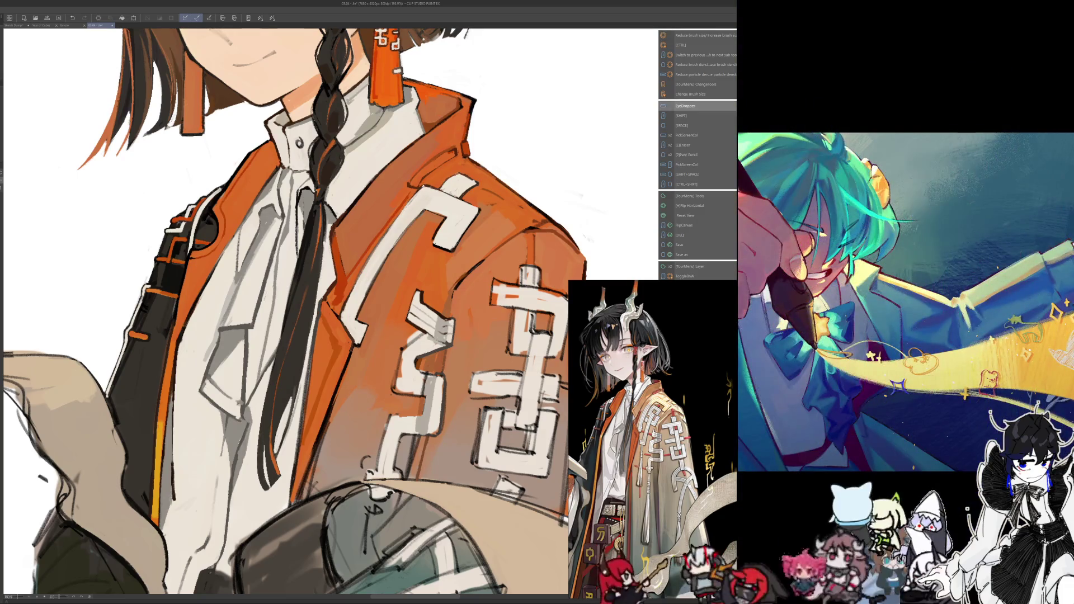
key("alt")
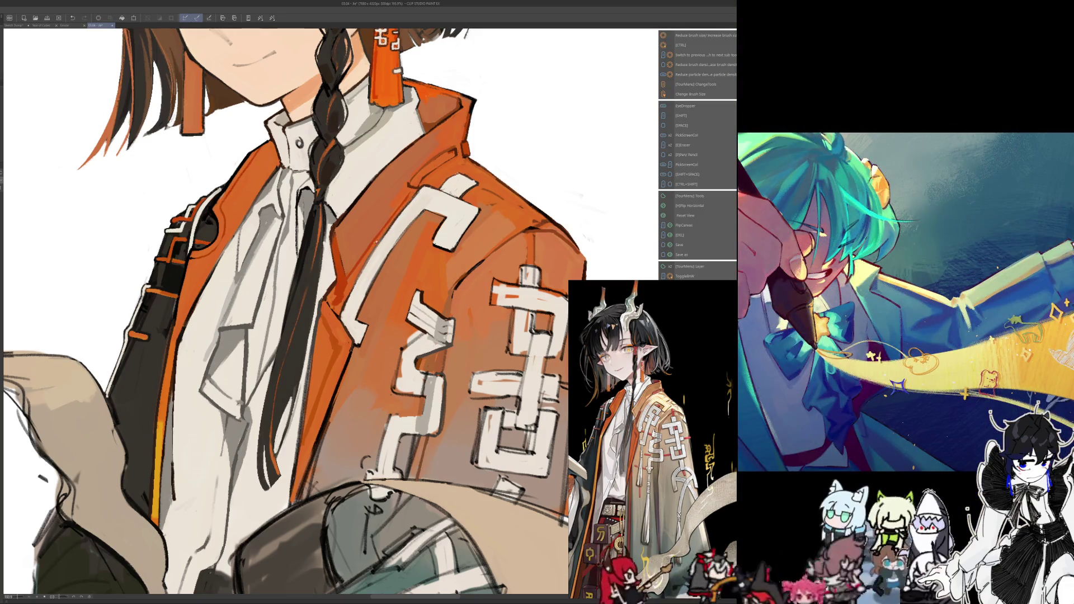
scroll(285, 310, "down", 5)
scroll(285, 311, "up", 4)
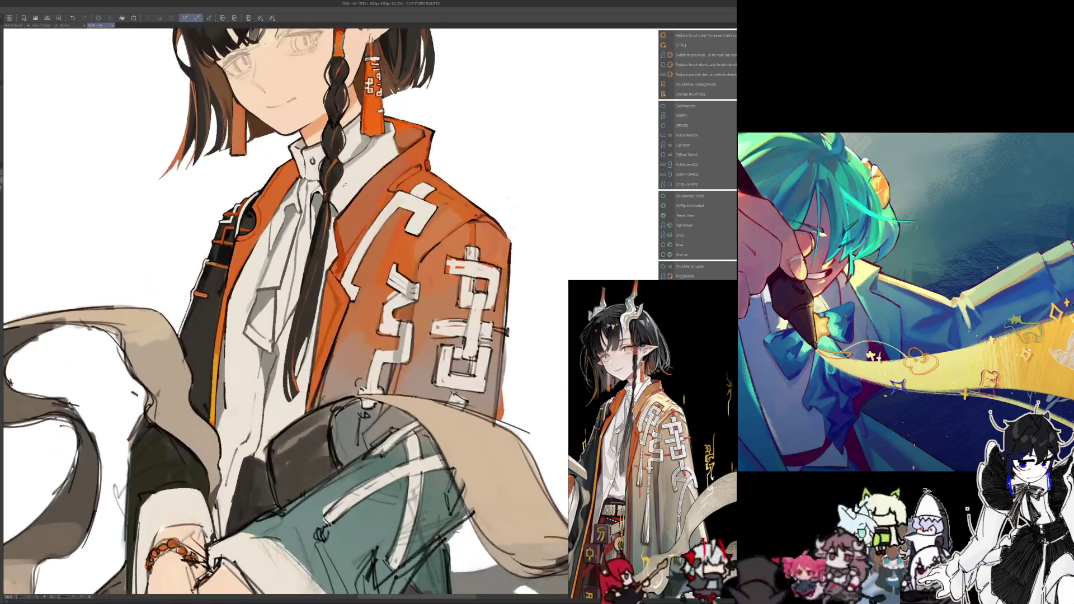
Enlarge the brush and sample a colour from the jacket
key("alt")
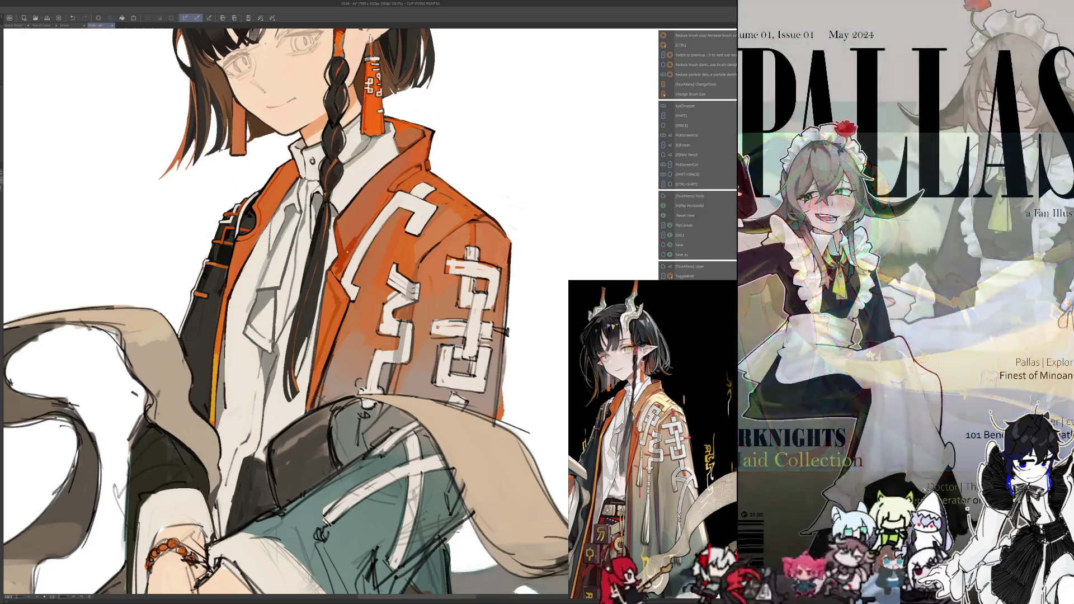
key("bracketright")
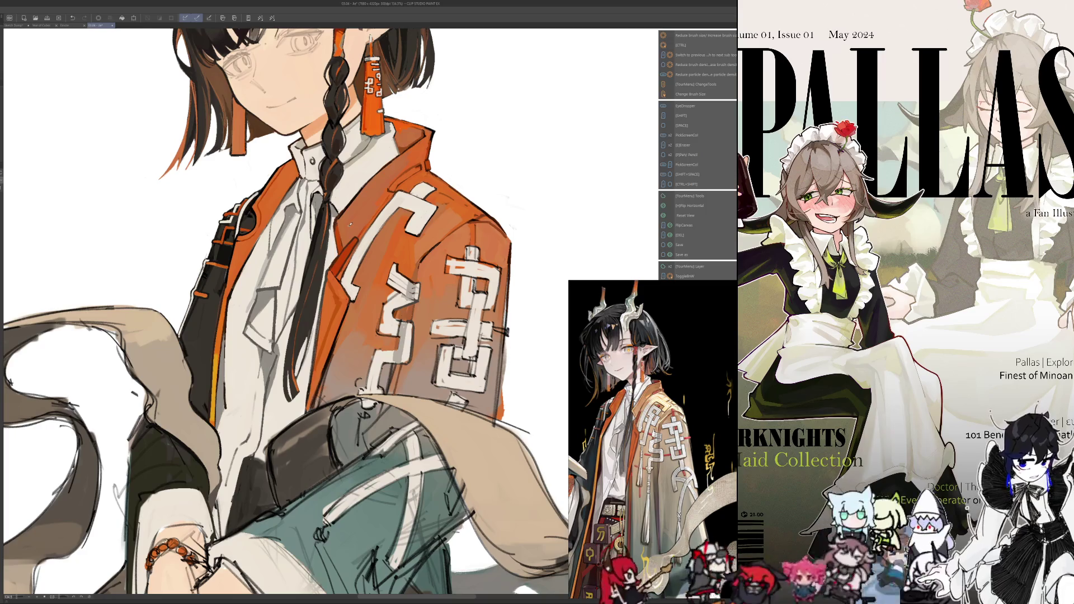
left_click(345, 228, "alt")
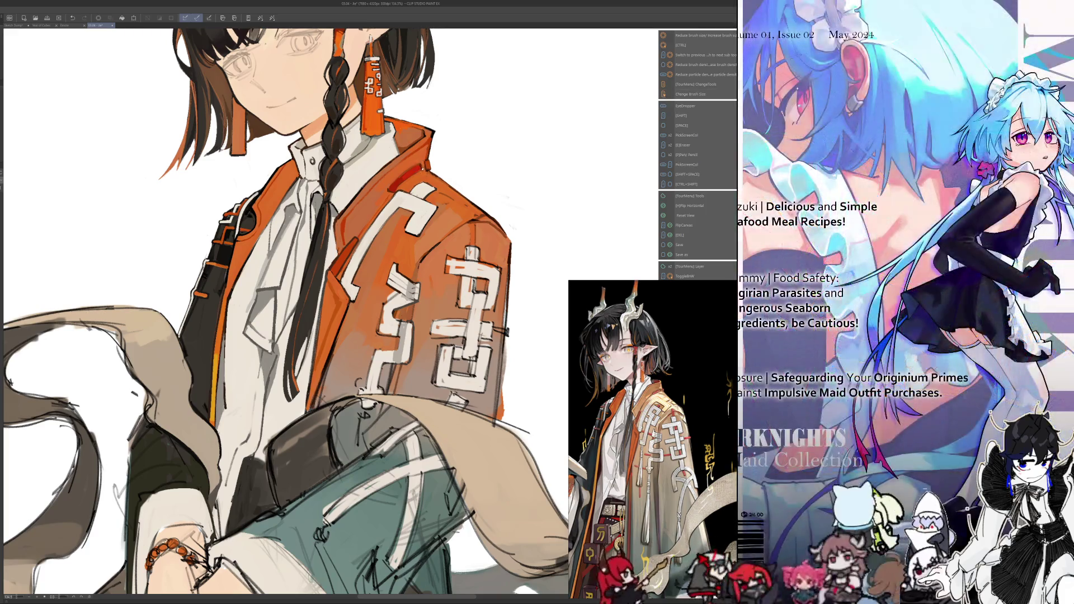
Keep sampling jacket colours while painting, then mirror the canvas to check the jacket
key("i")
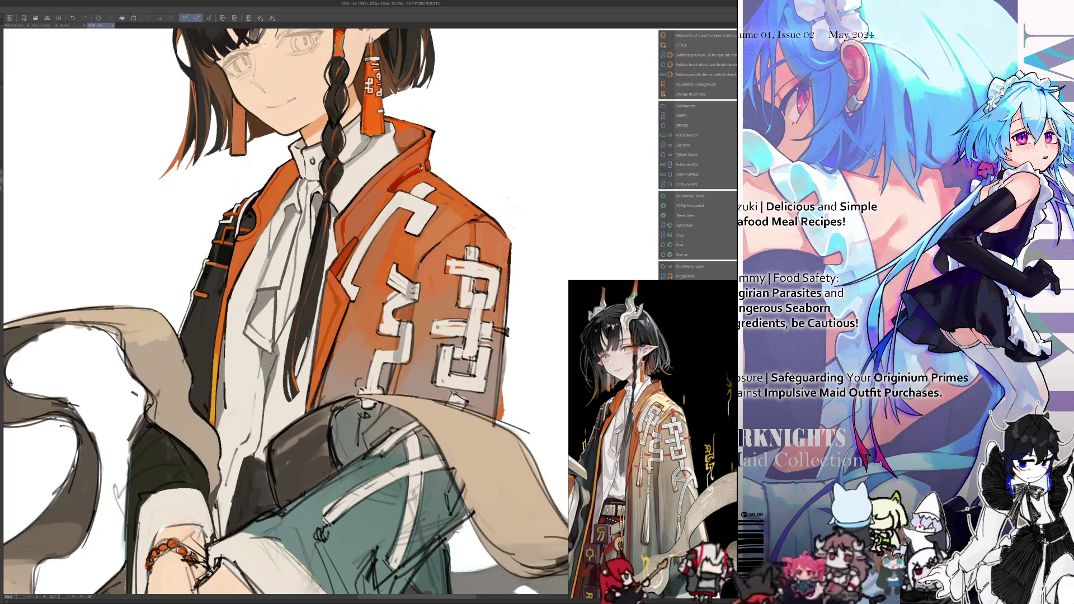
key("i")
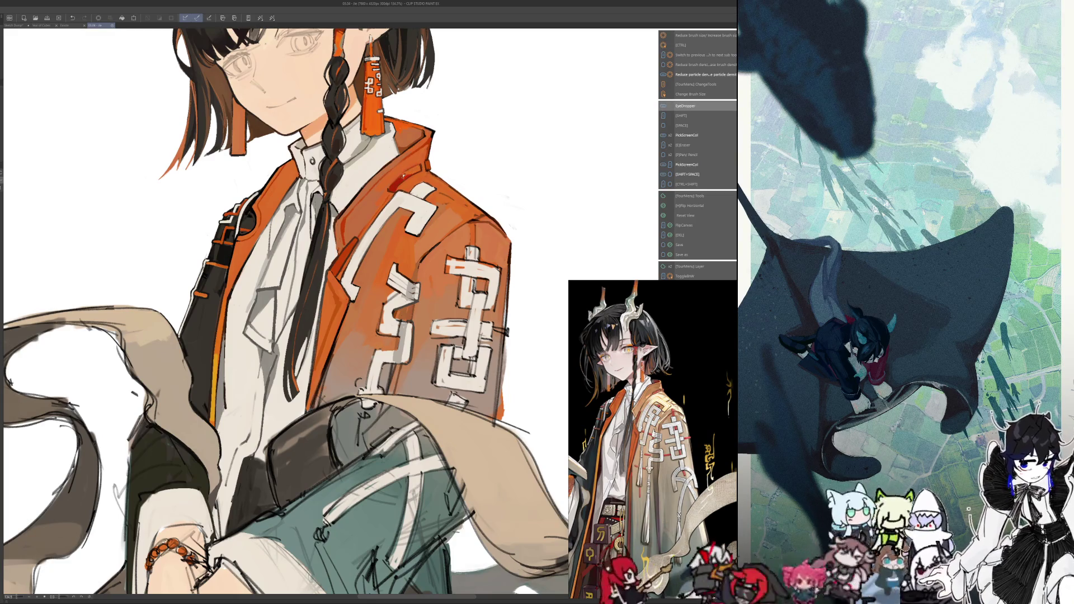
key("i")
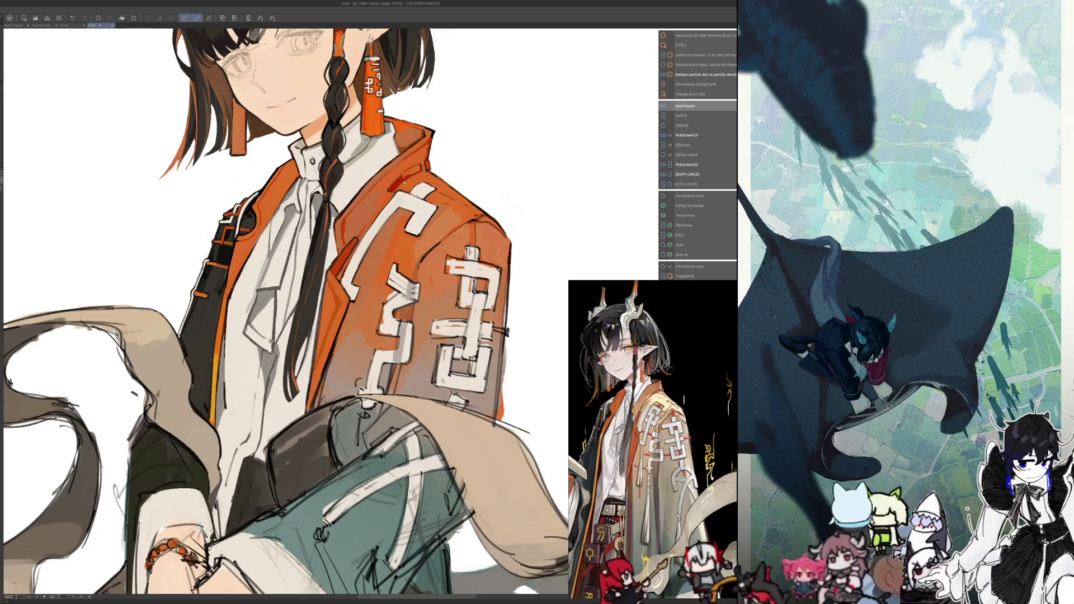
key("i")
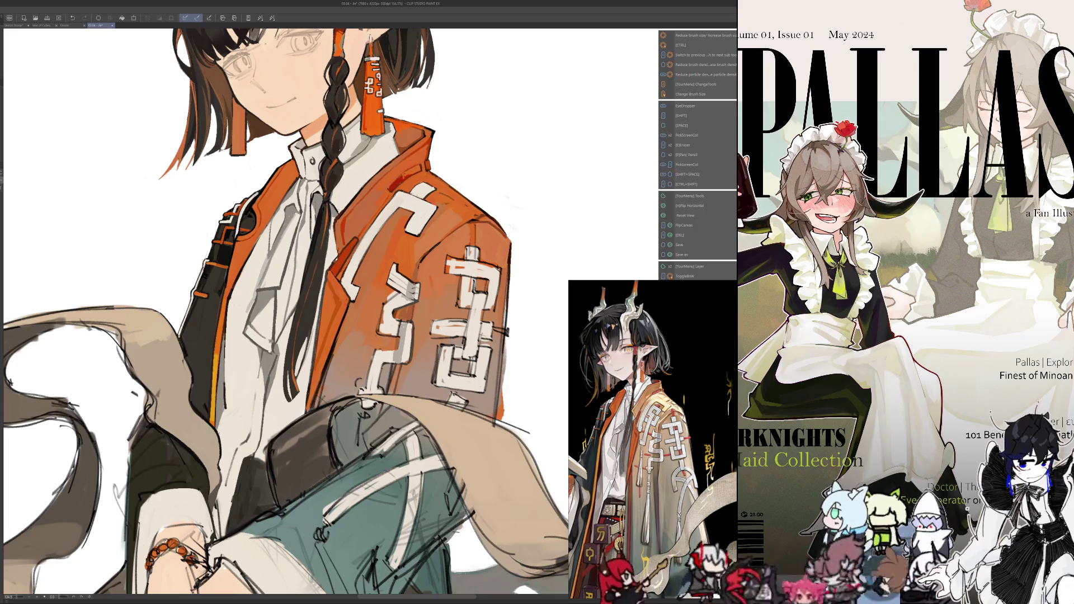
key("i")
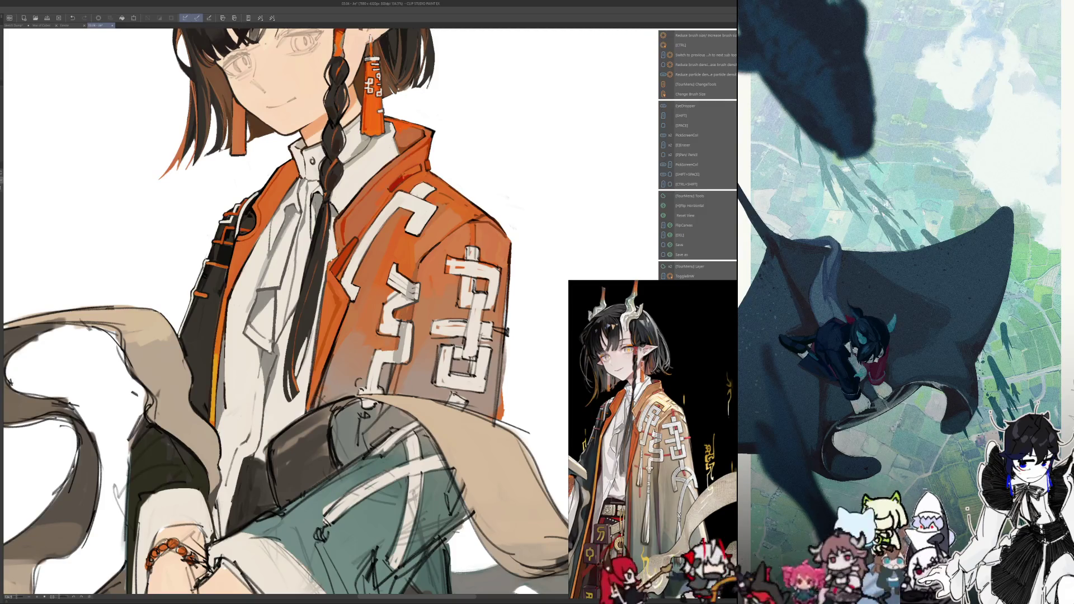
key("i")
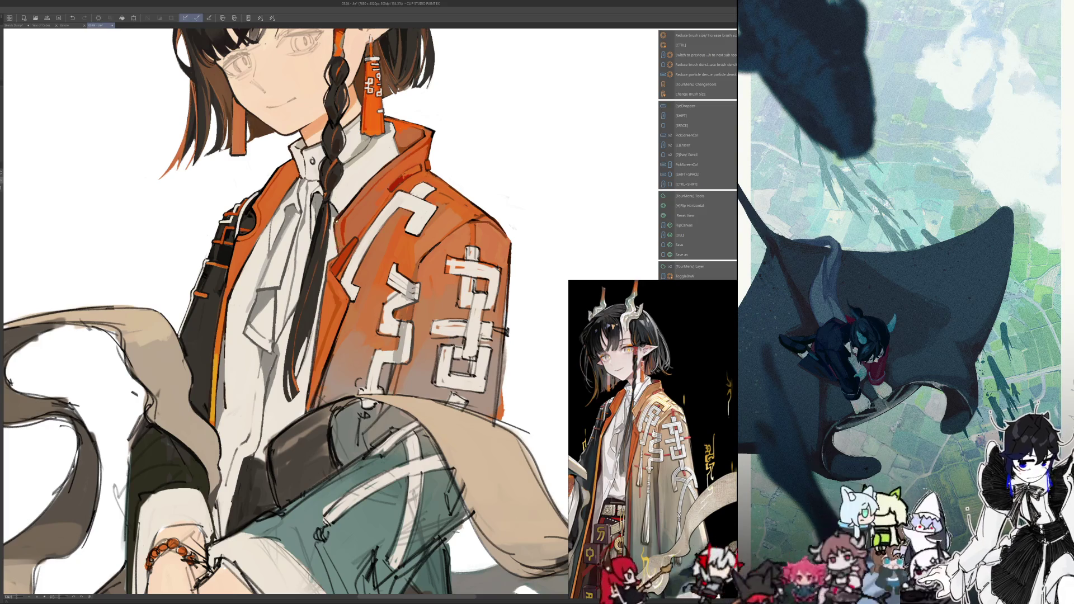
key("h")
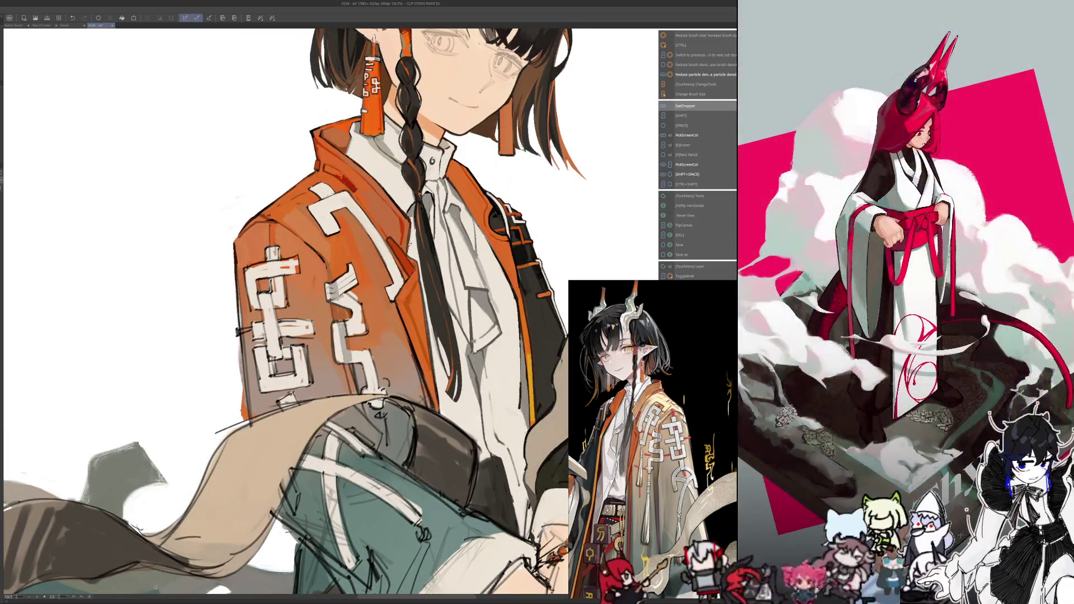
Sample the jacket's orange tones with the eyedropper and return the view to normal
left_click(407, 230, "alt")
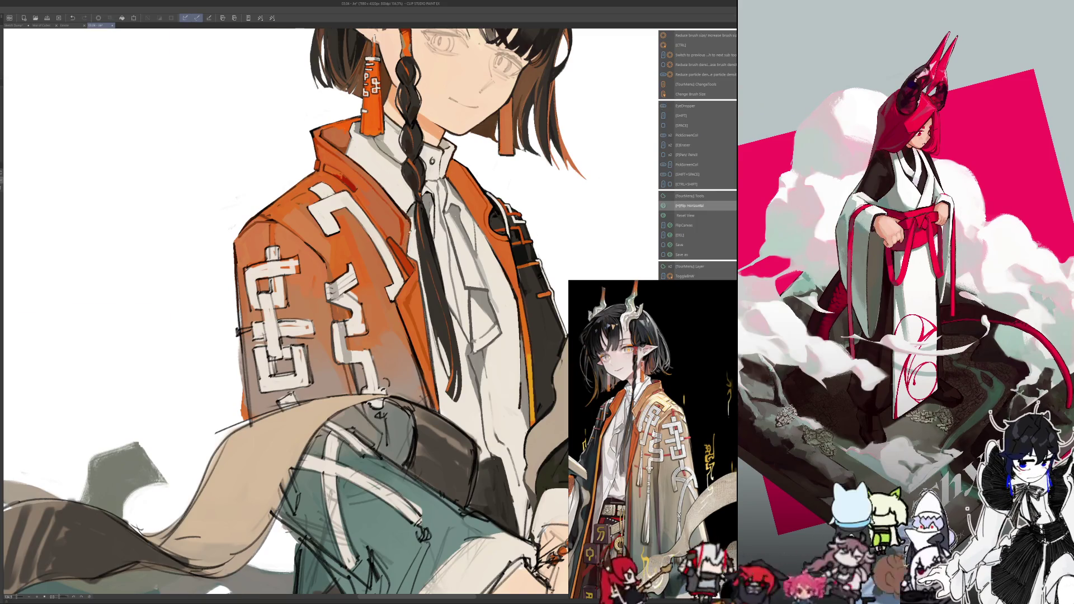
key("h")
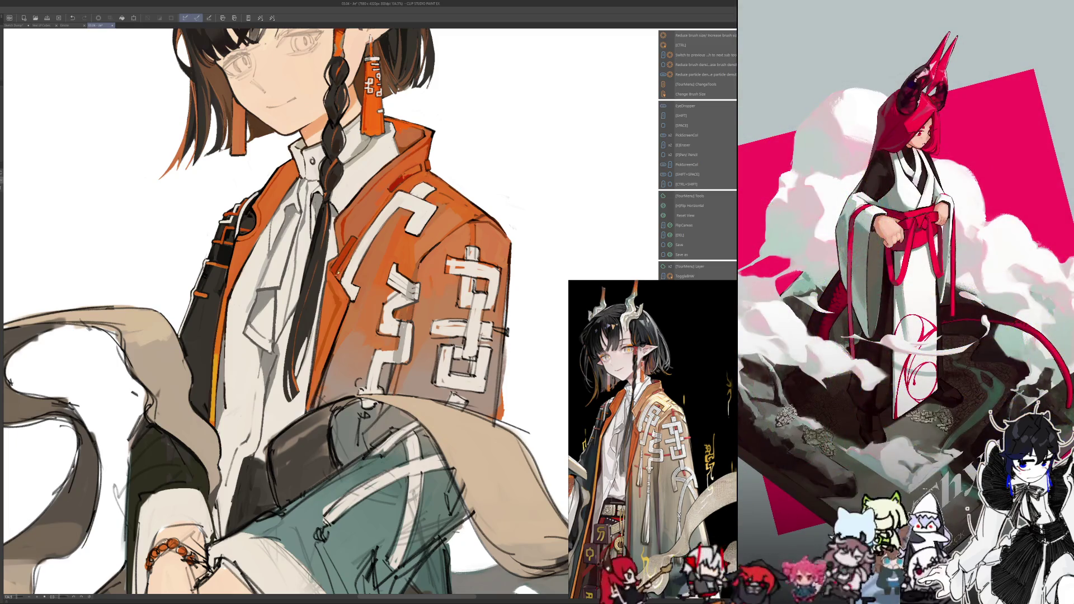
key("alt")
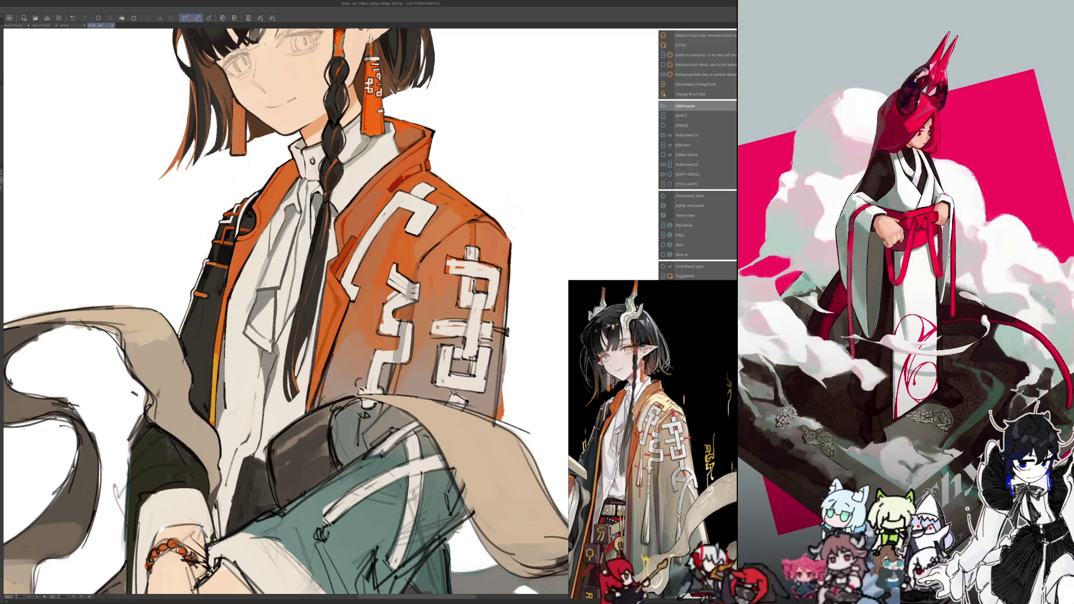
key("alt")
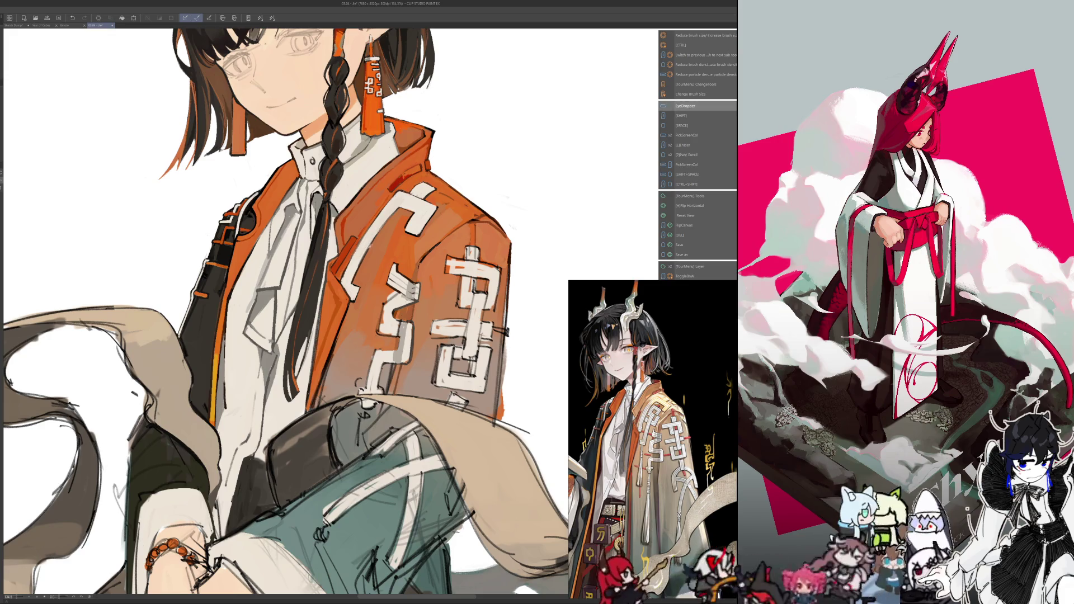
key("alt")
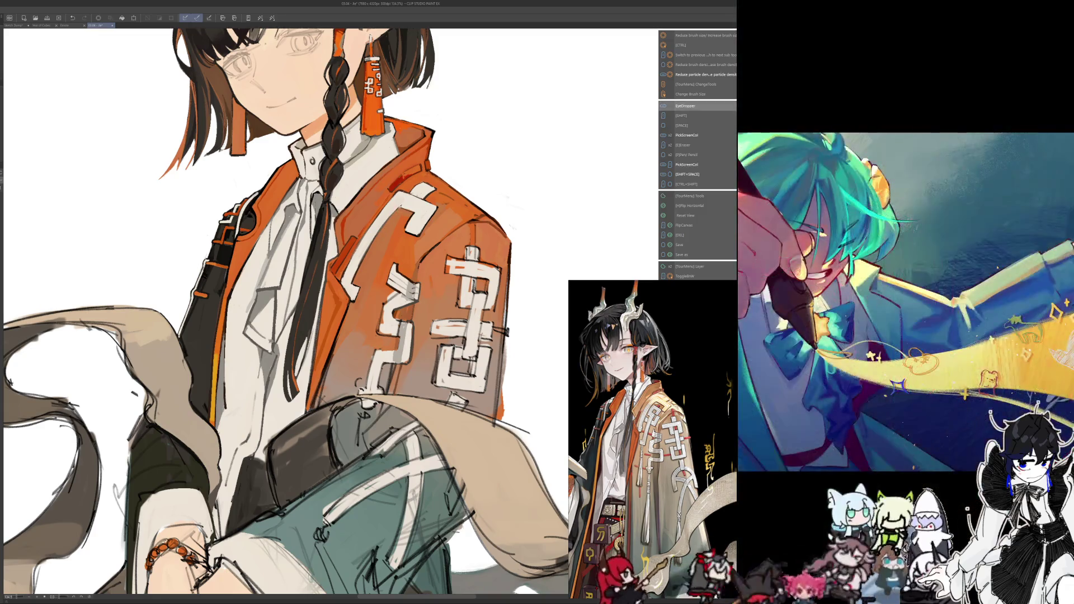
key("alt")
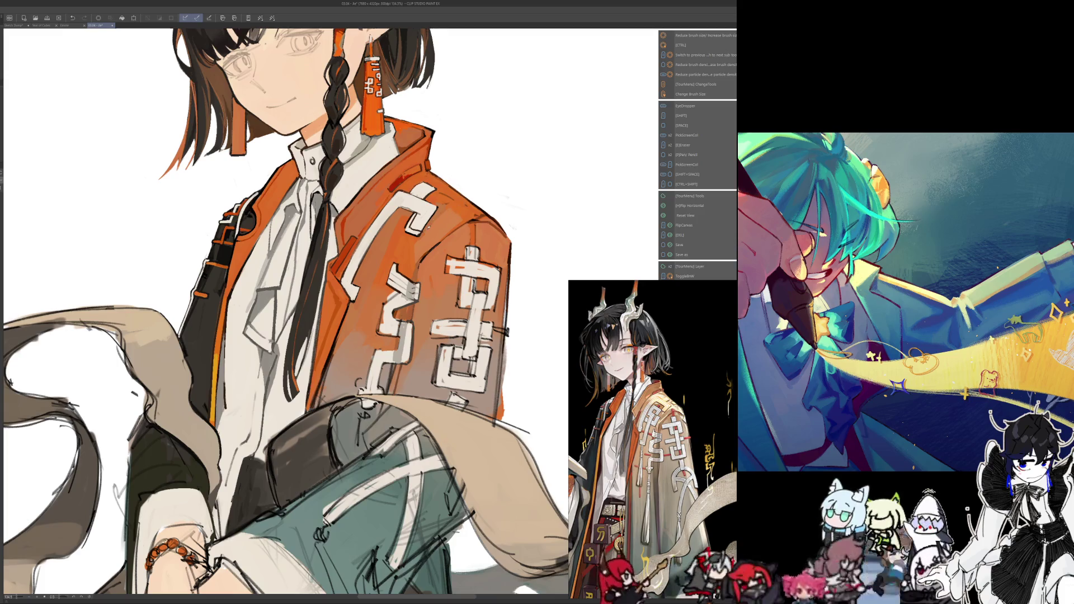
Mirror the canvas to check the jacket, then restore the original orientation
key("h")
key("alt")
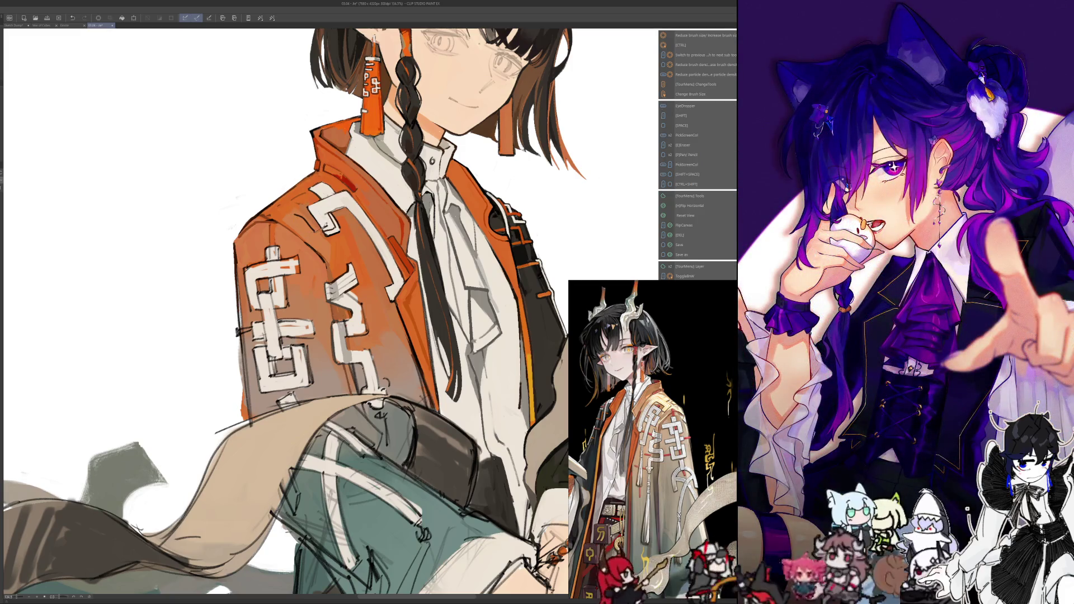
key("h")
key("alt")
Paint light highlights and dark orange shading on the jacket
mouse_move(449, 214)
left_mouse_down()
mouse_move(420, 236)
mouse_move(429, 222)
left_mouse_up()
key("alt")
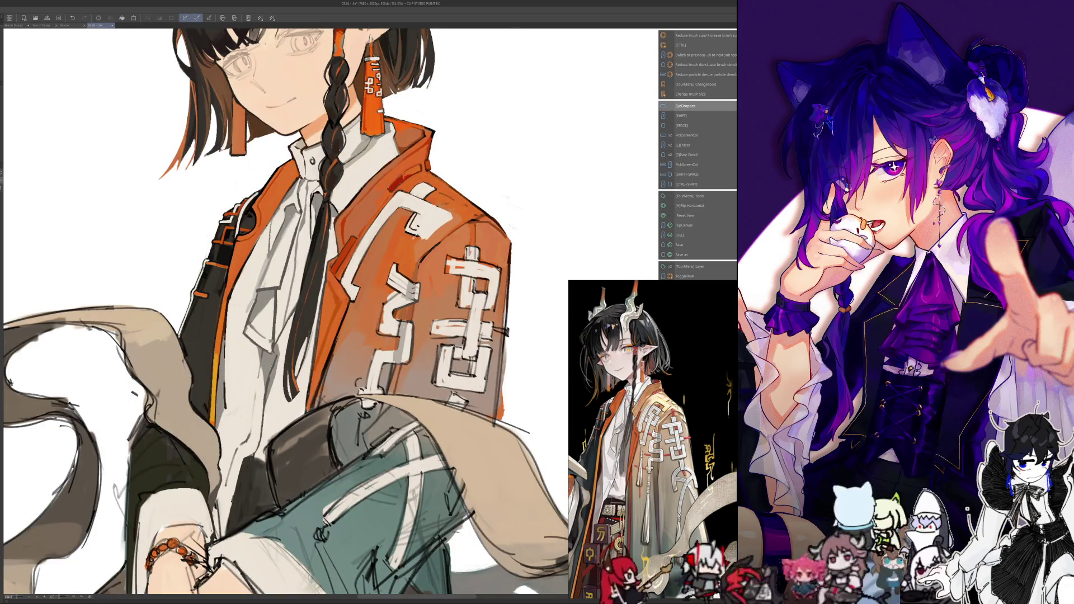
mouse_move(420, 211)
left_mouse_down()
mouse_move(410, 238)
mouse_move(430, 238)
left_mouse_up()
key("alt")
key("alt")
Toggle the mirrored view to check the jacket while sampling painting colours
key("h")
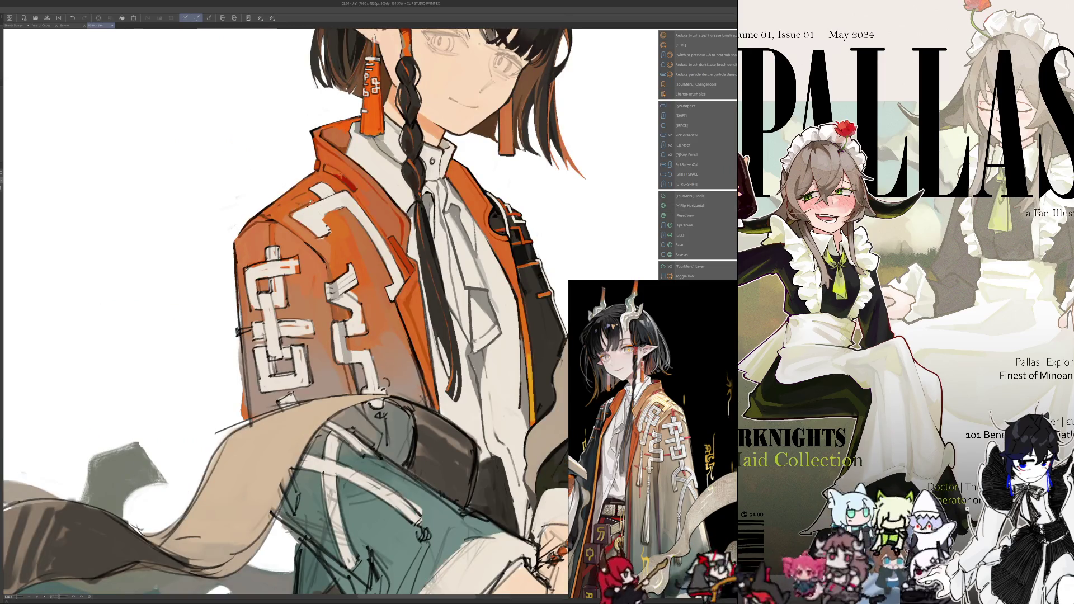
key("h")
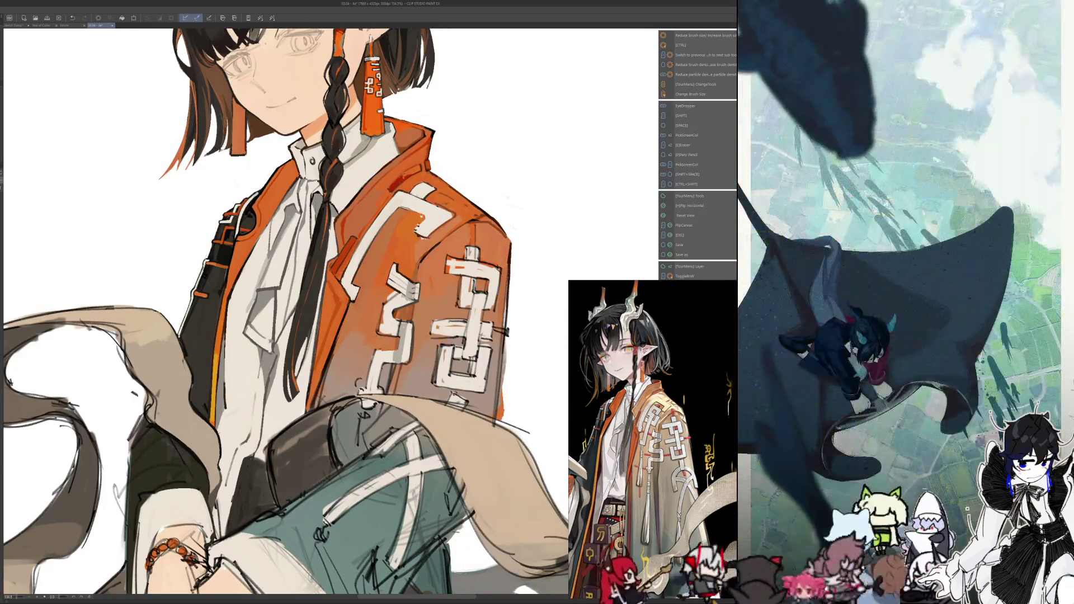
key("alt")
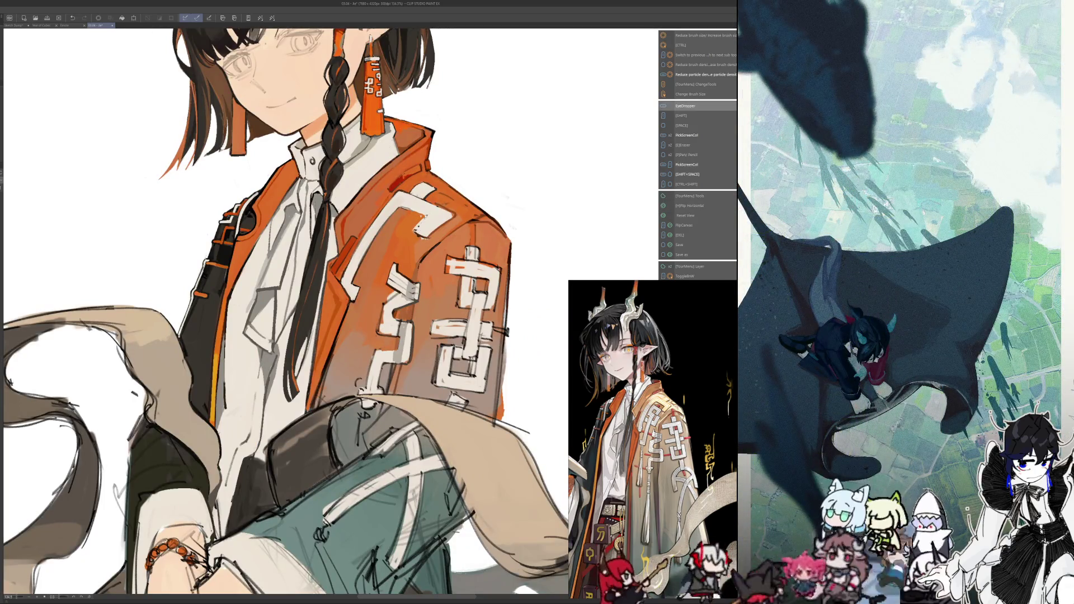
key("h")
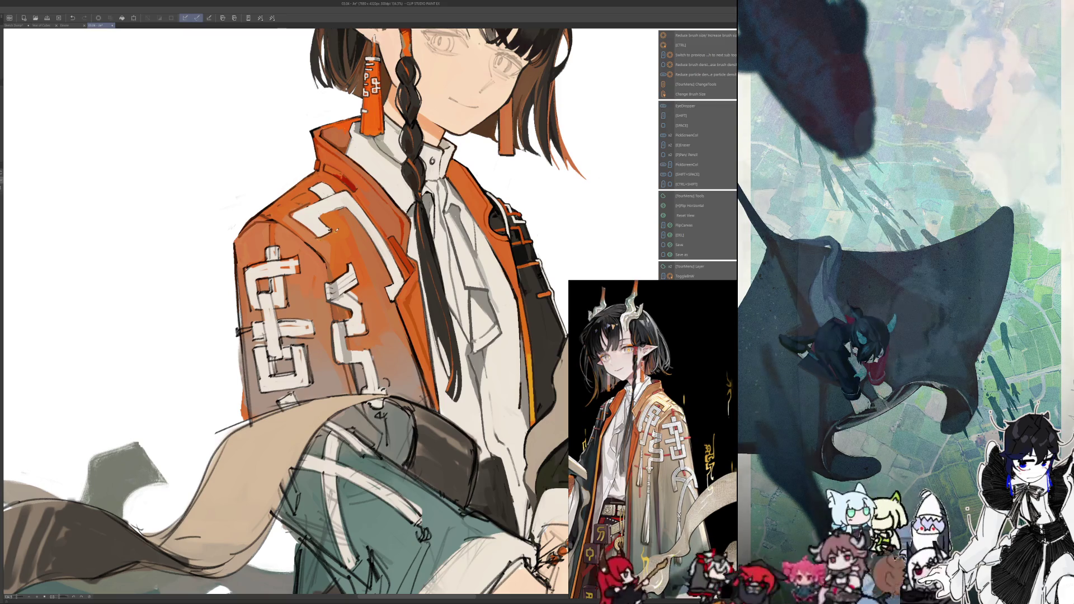
key("h")
key("i")
key("h")
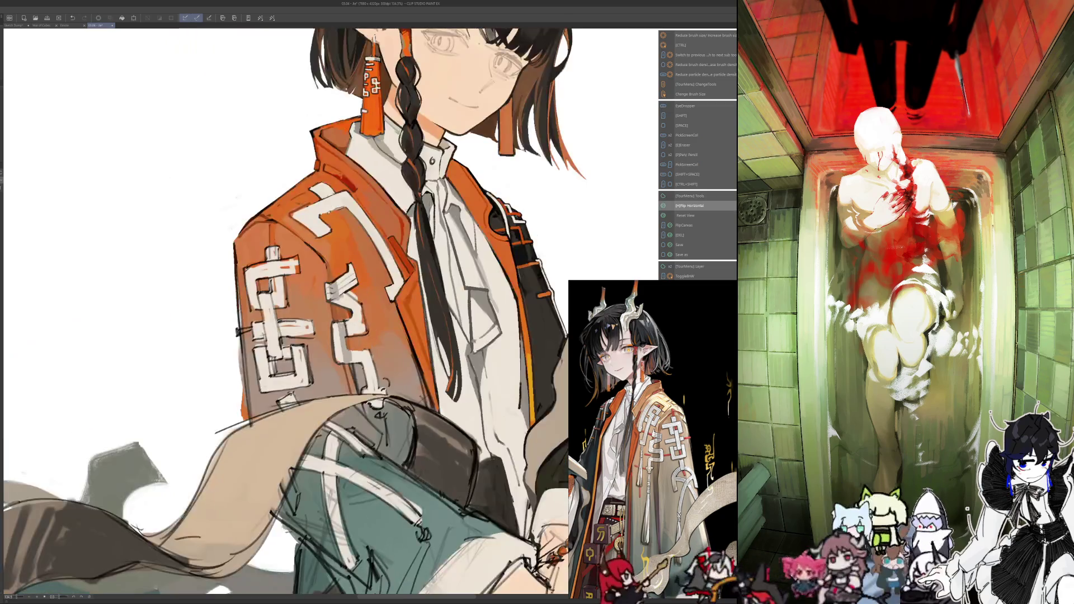
key("i")
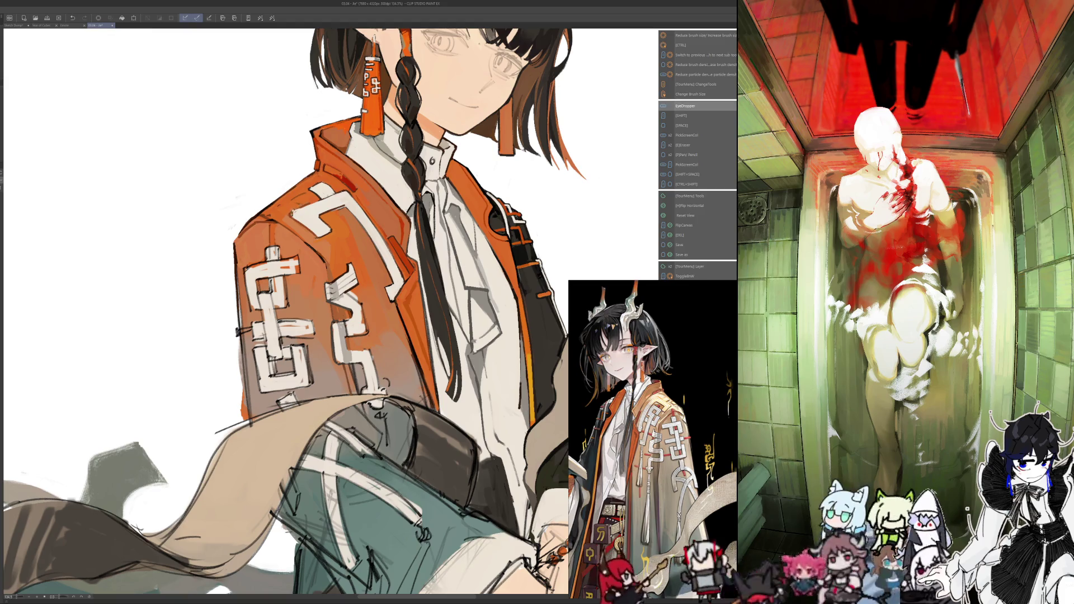
key("h")
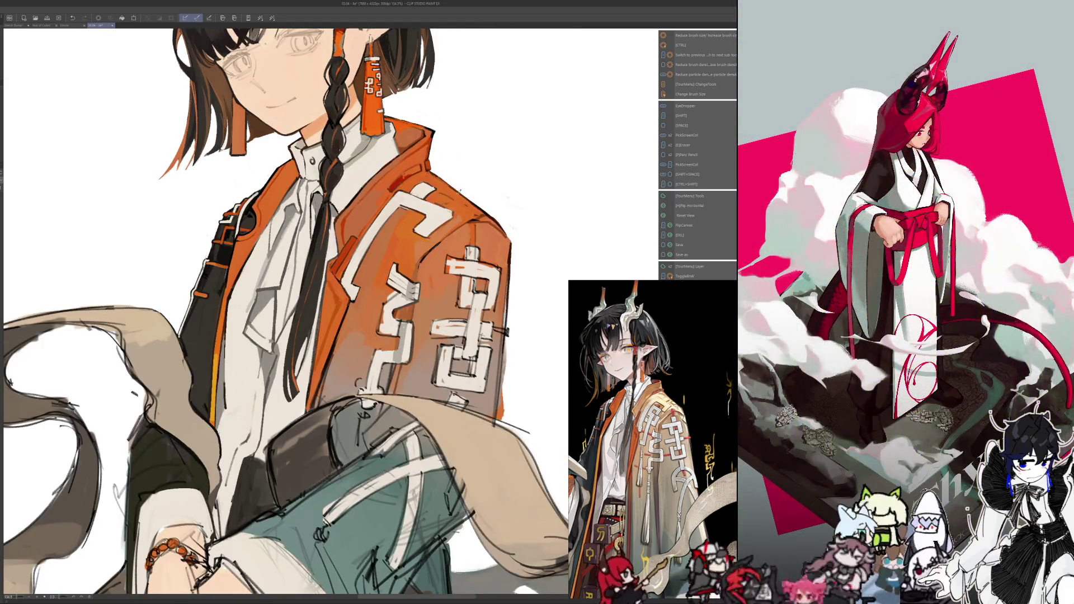
Enlarge the brush size while switching between mirrored and normal views
key("h")
key("bracketright")
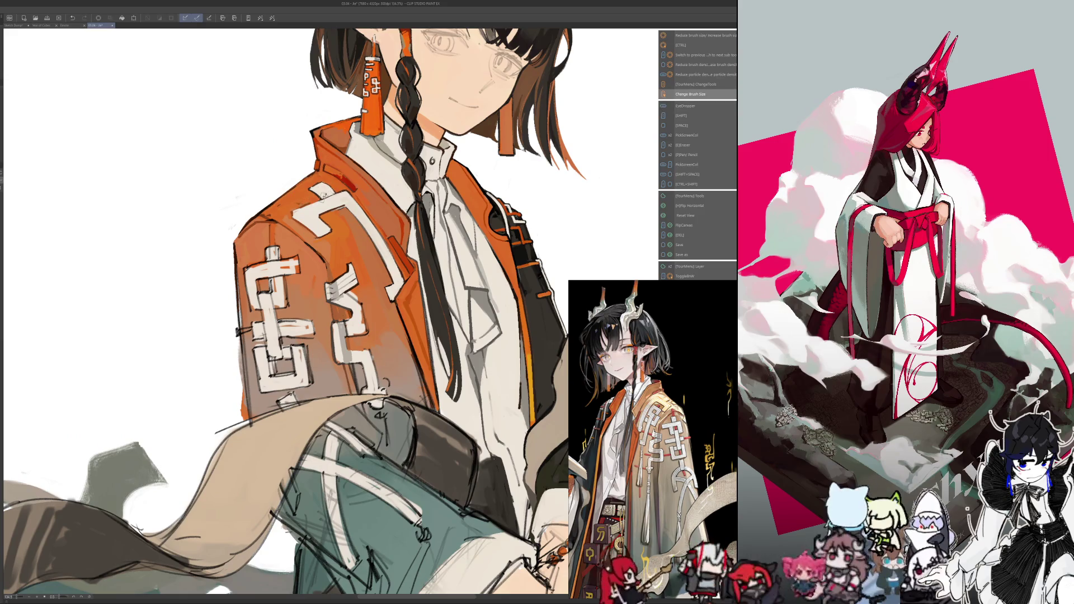
key("h")
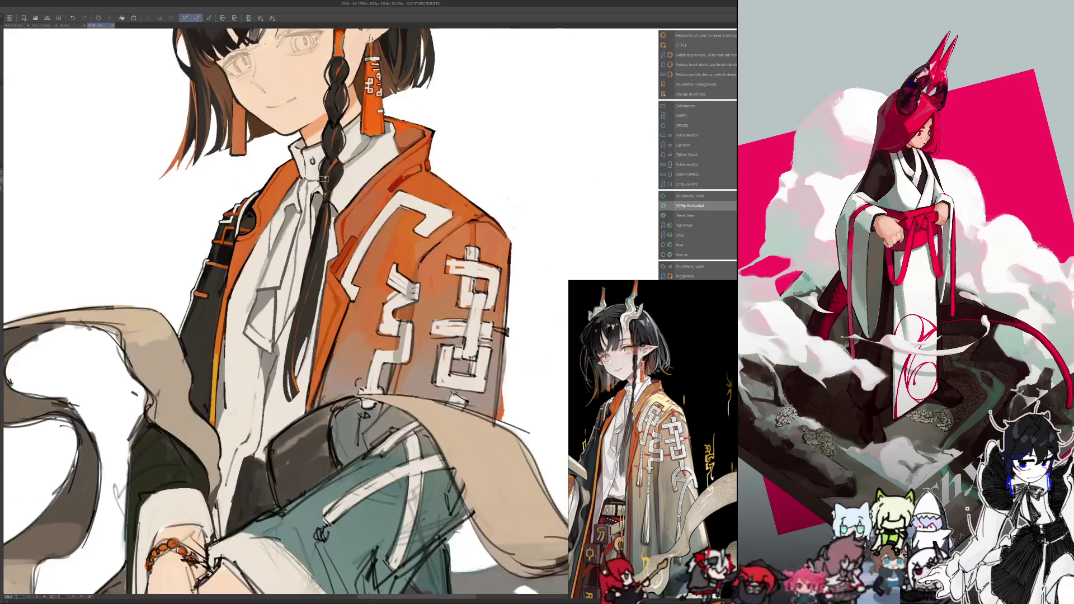
key("bracketright")
key("i")
key("h")
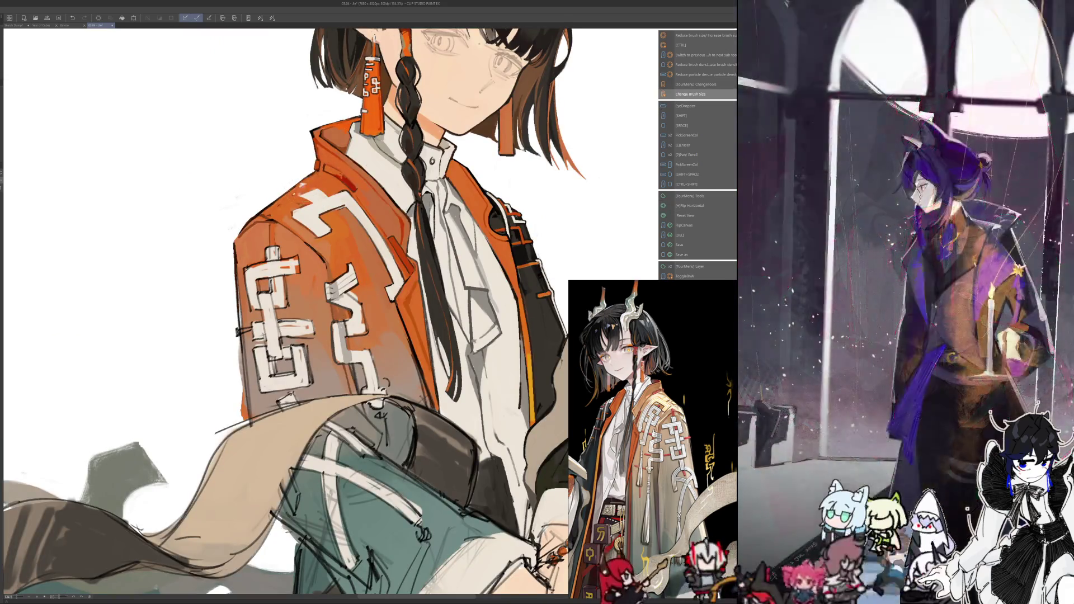
key("i")
key("bracketright")
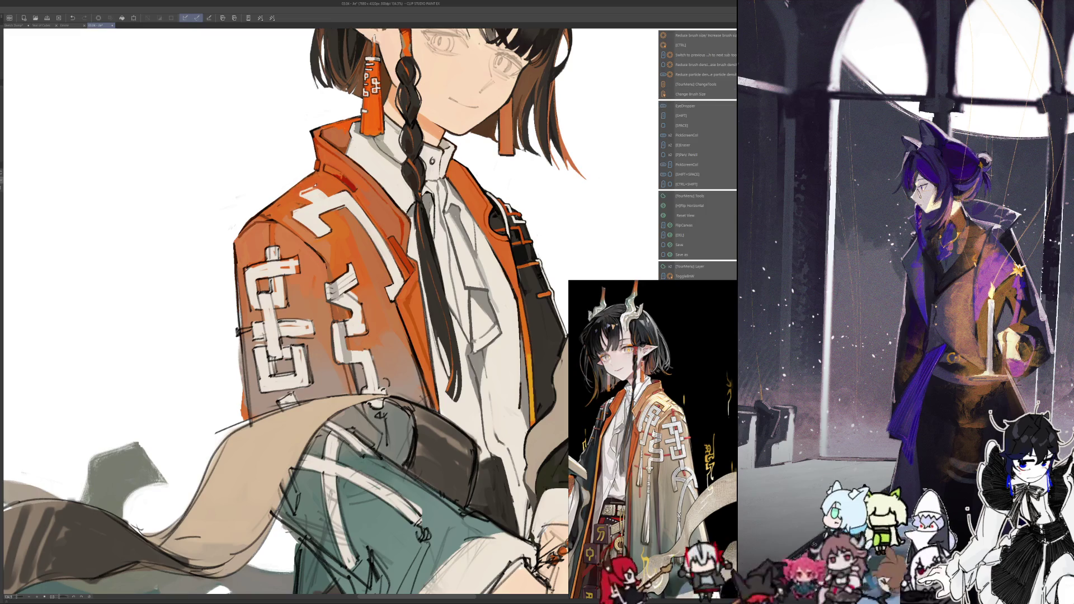
key("h")
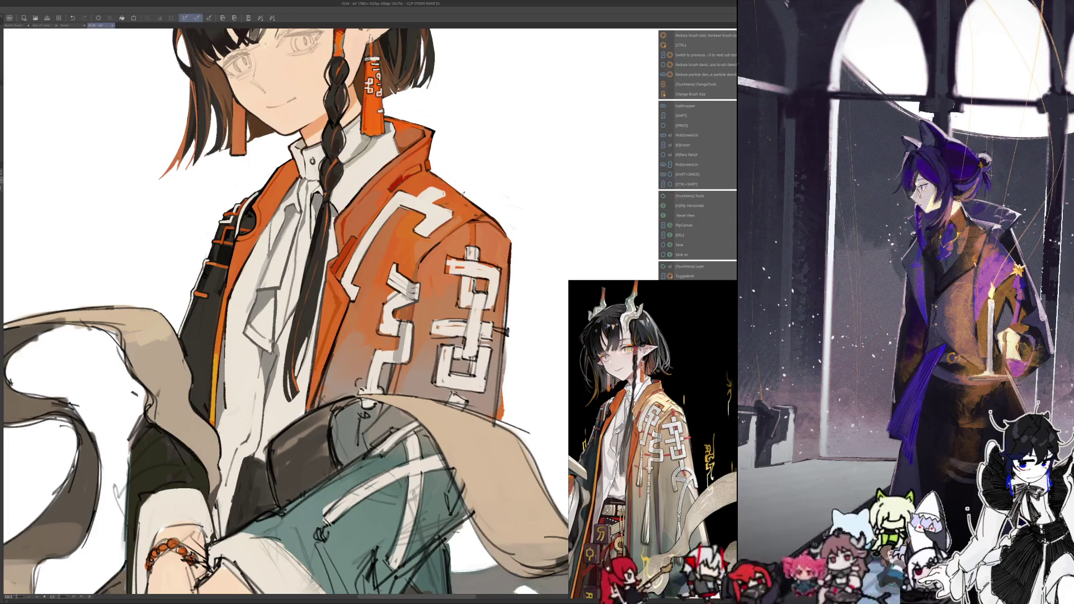
Compare the jacket's shading in mirrored and normal views, sampling colours between flips
key("h")
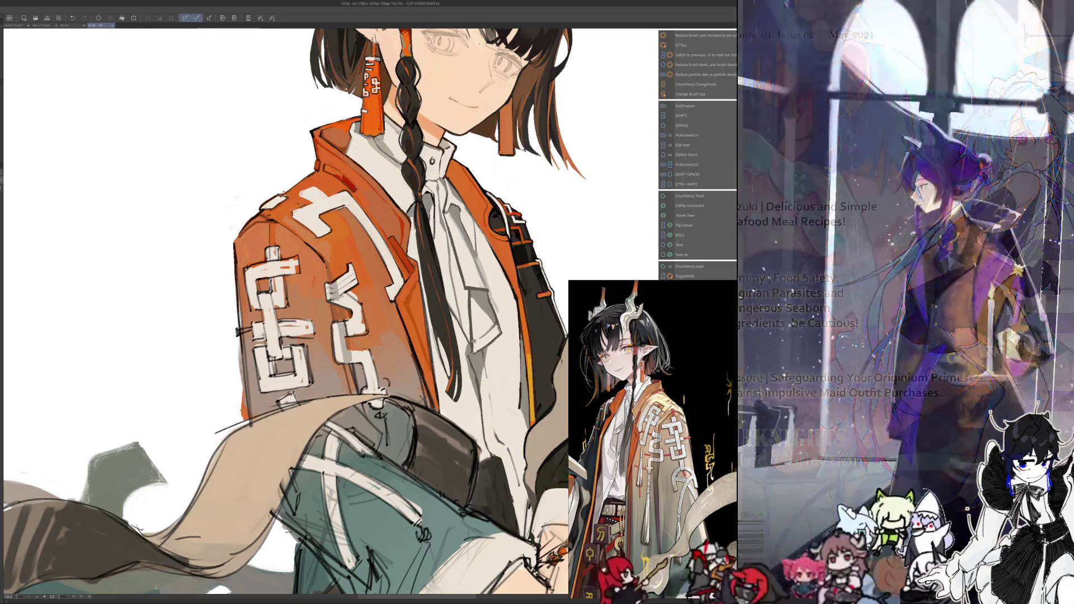
key("h")
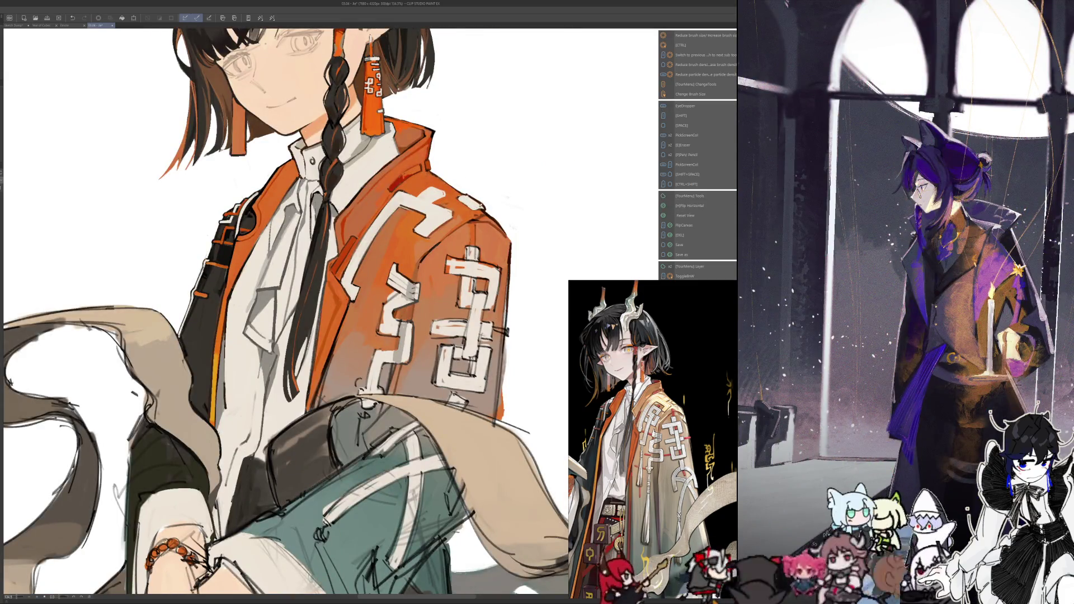
key("h")
key("i")
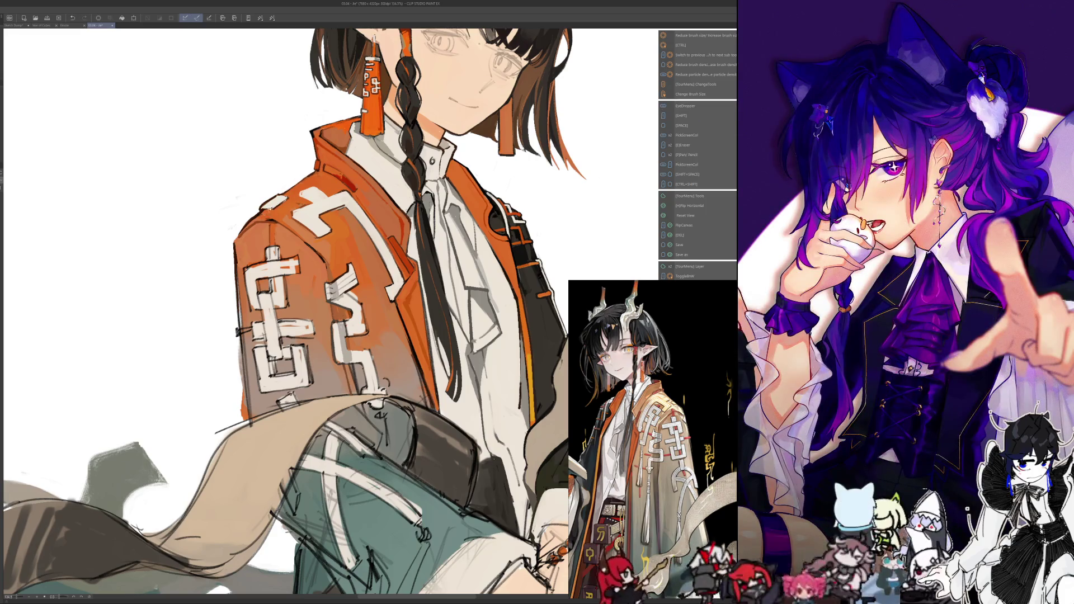
key("h")
key("i")
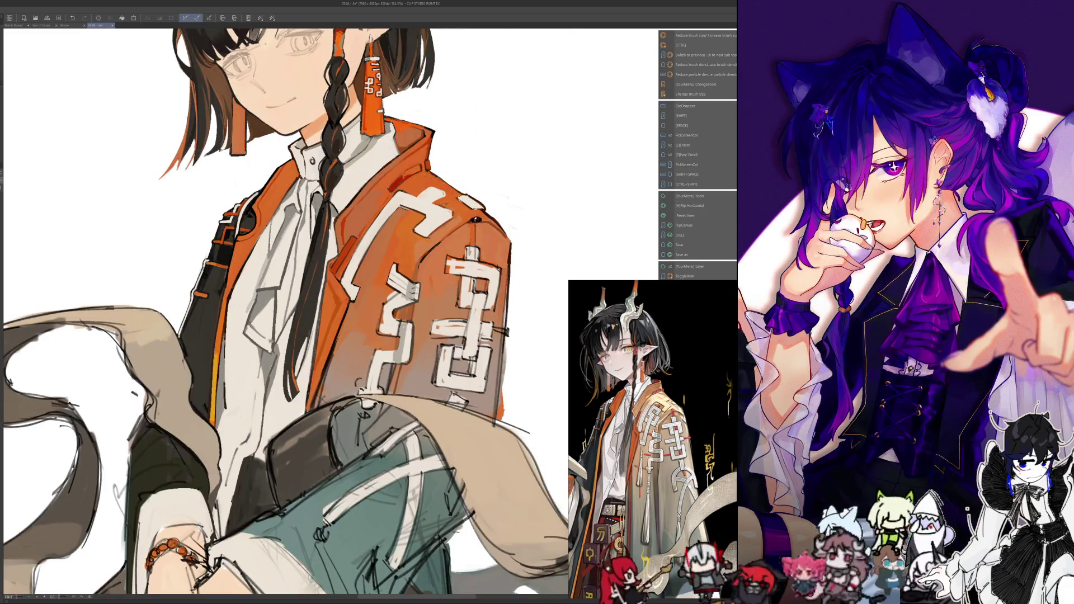
key("h")
key("i")
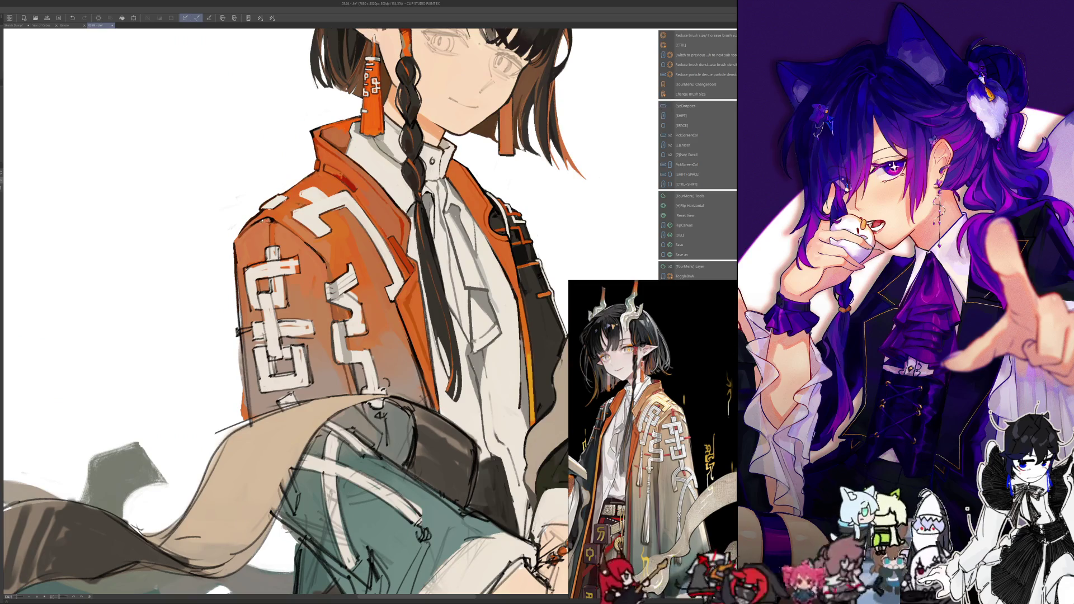
key("i")
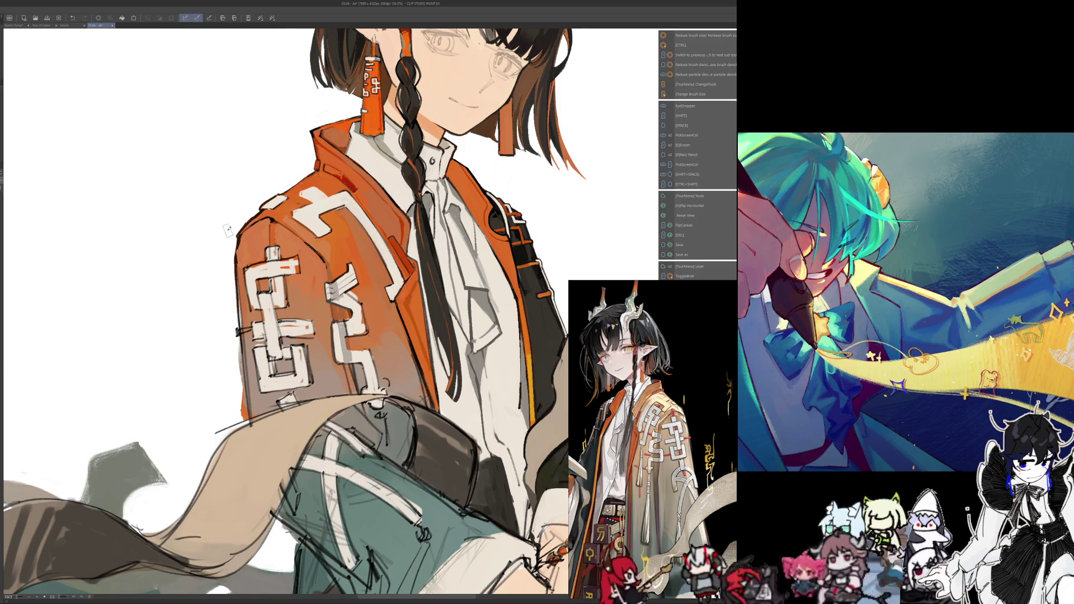
key("h")
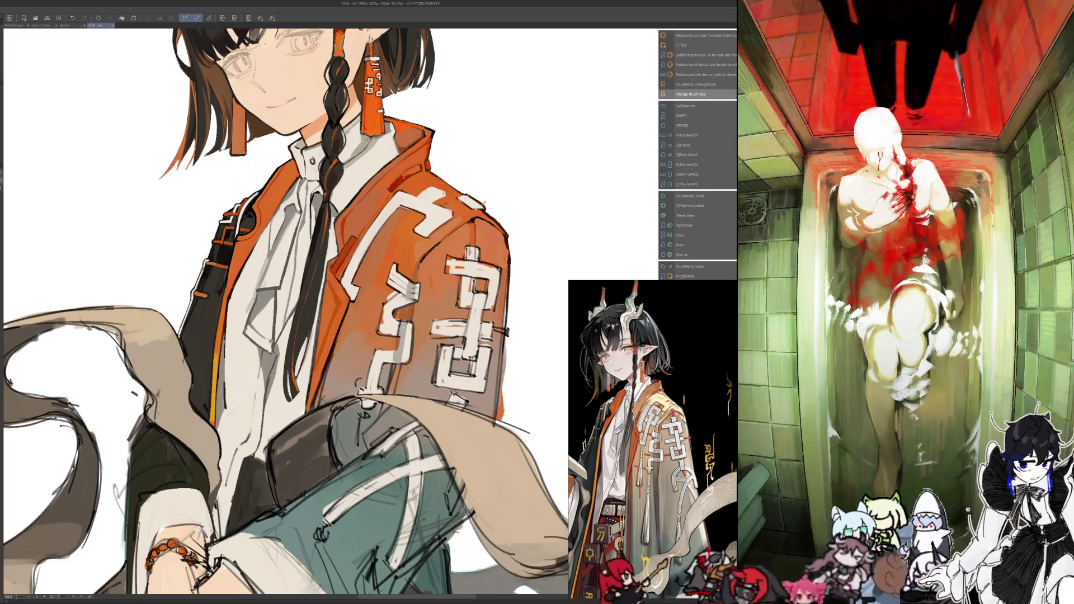
key("h")
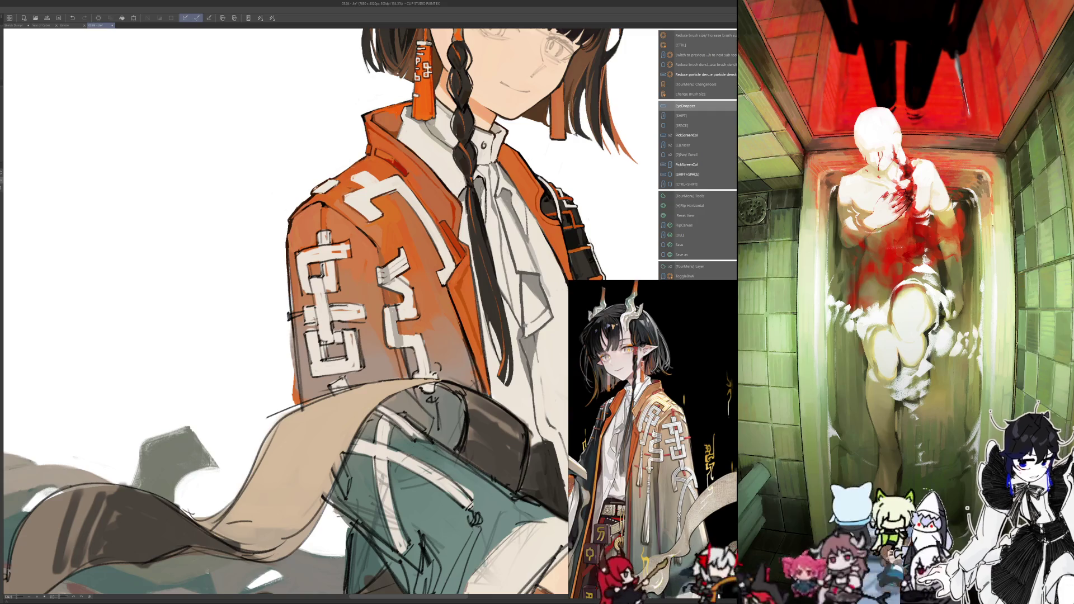
key("i")
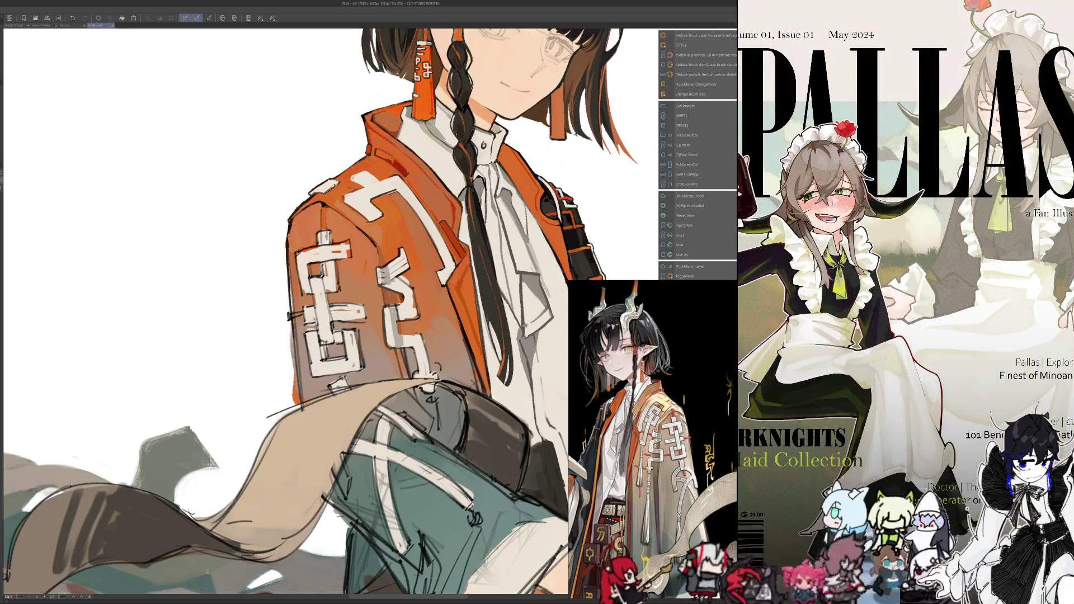
key("h")
key("h")
key("i")
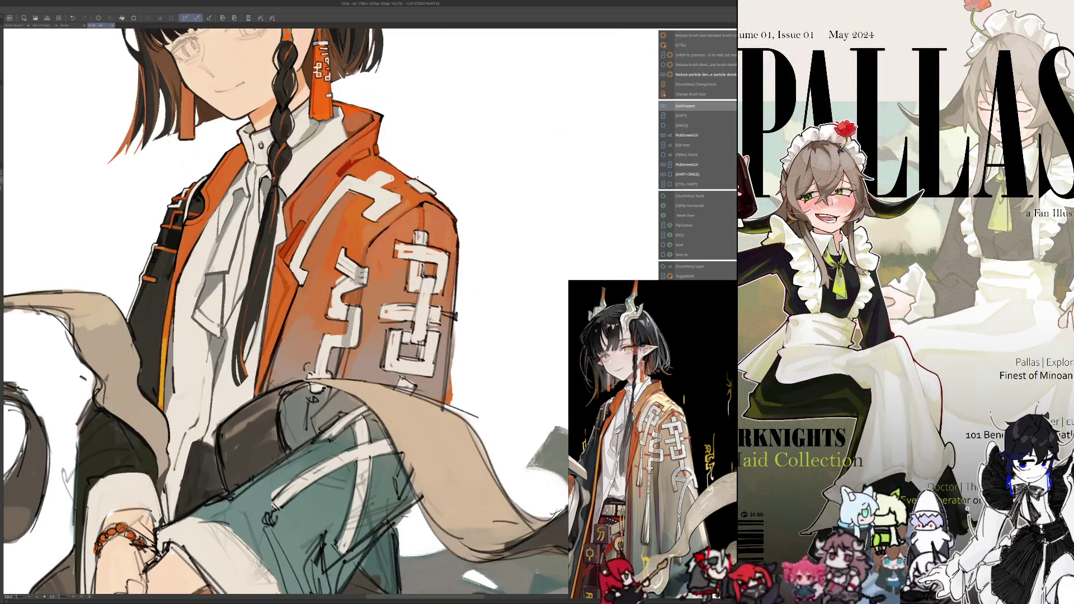
key("h")
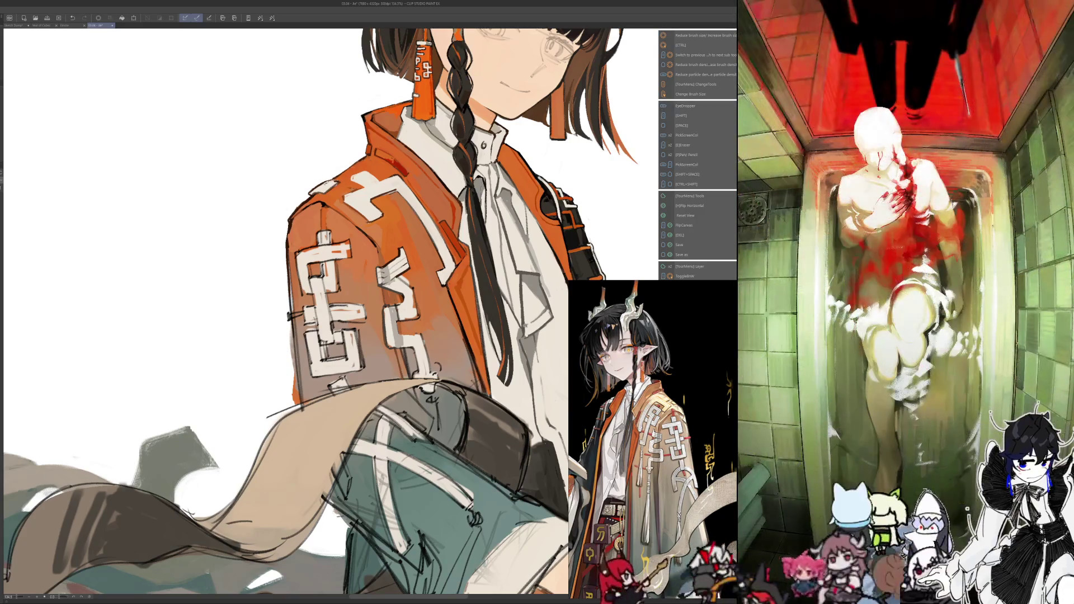
key("i")
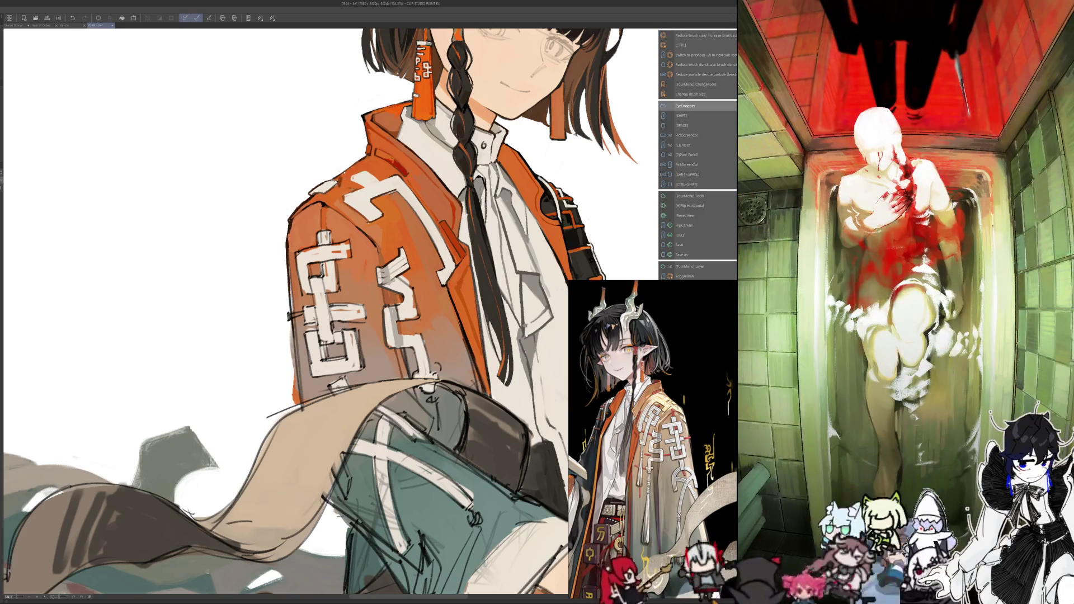
key("i")
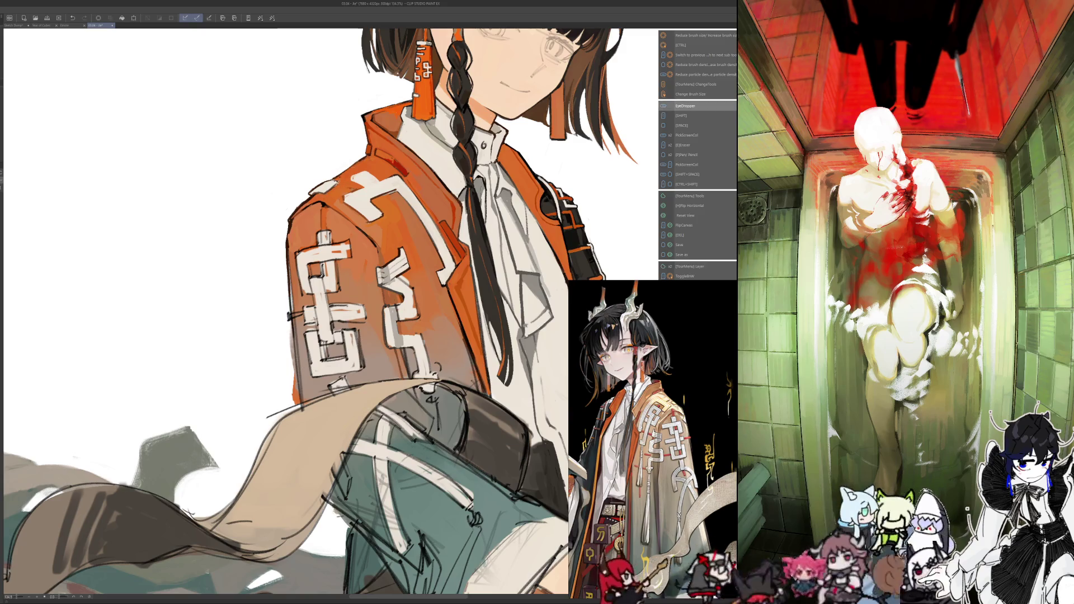
key("i")
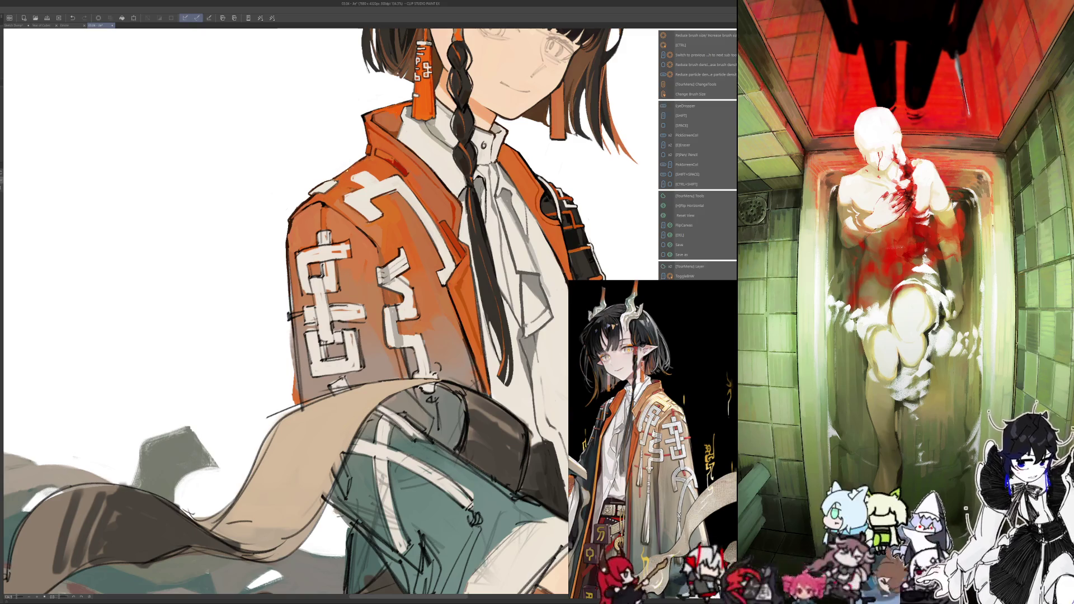
key("i")
key("h")
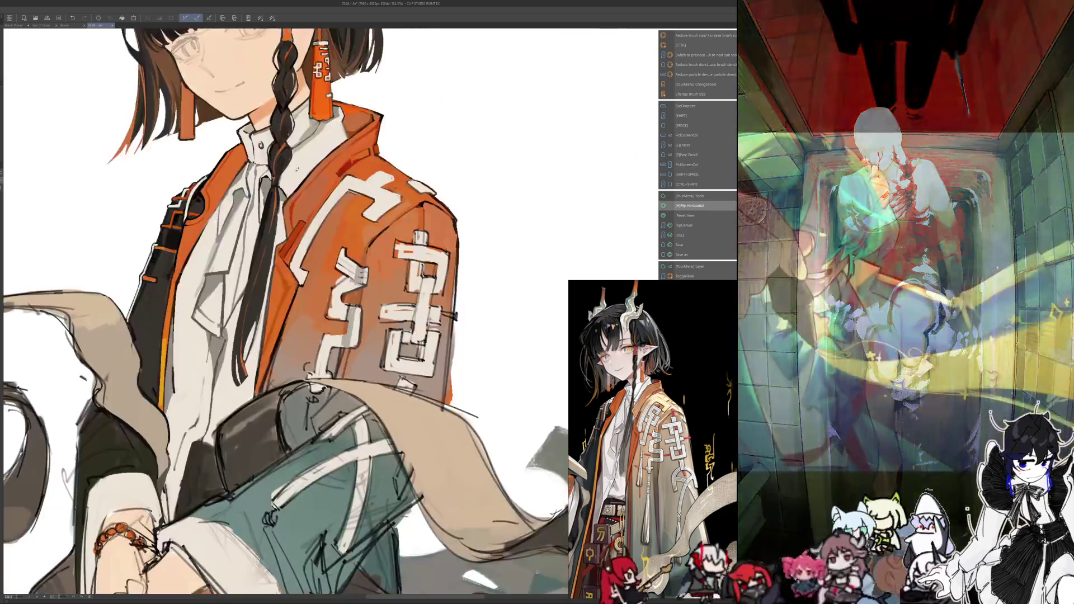
key("h")
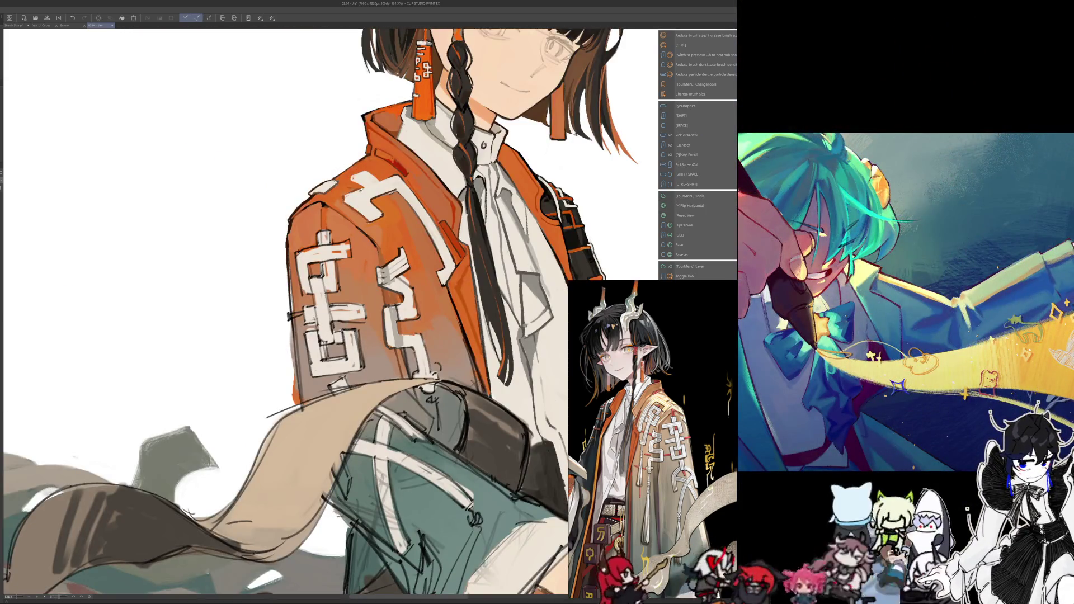
key("i")
key("h")
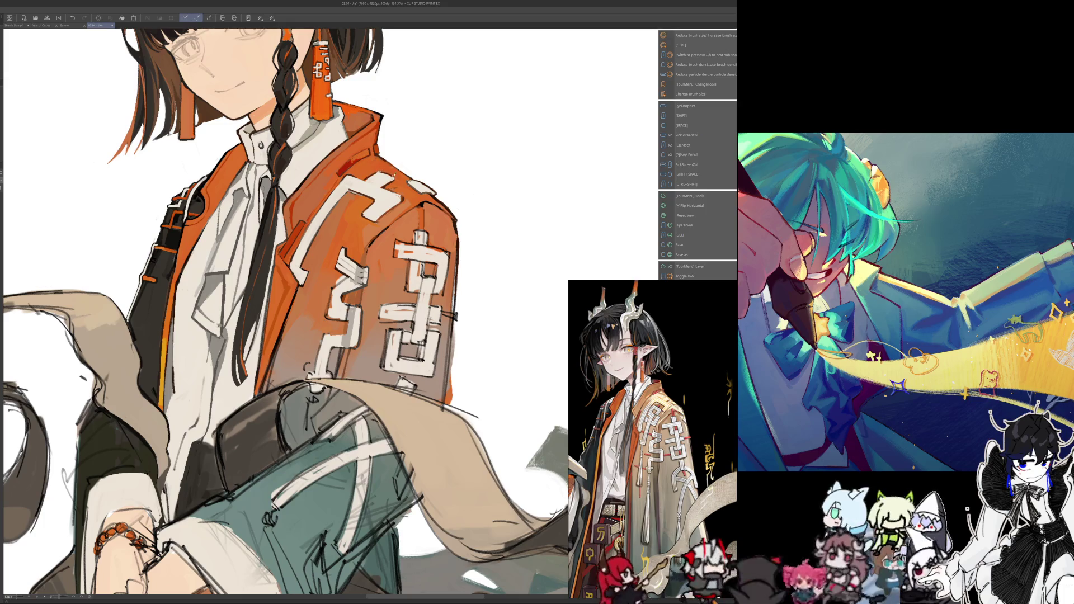
Flip the canvas back and forth and sample colours from the jacket painting
key("h")
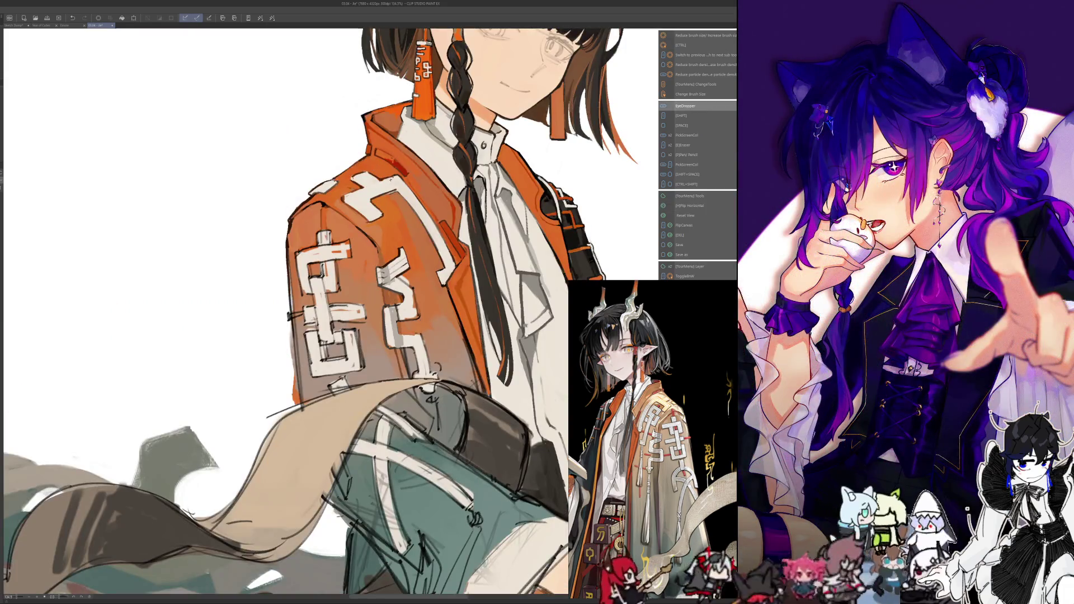
key("h")
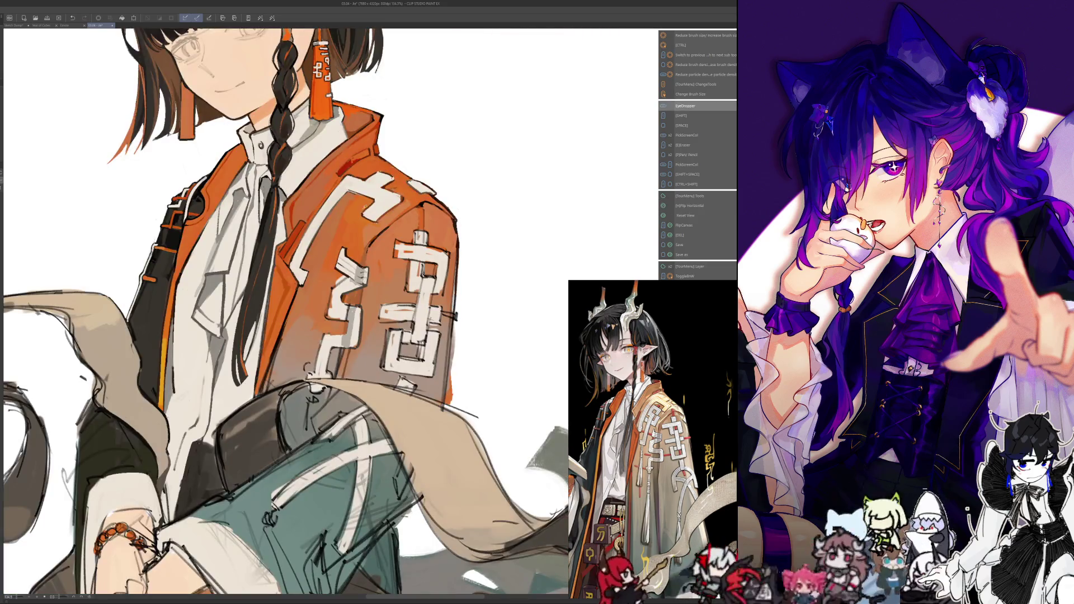
key("alt")
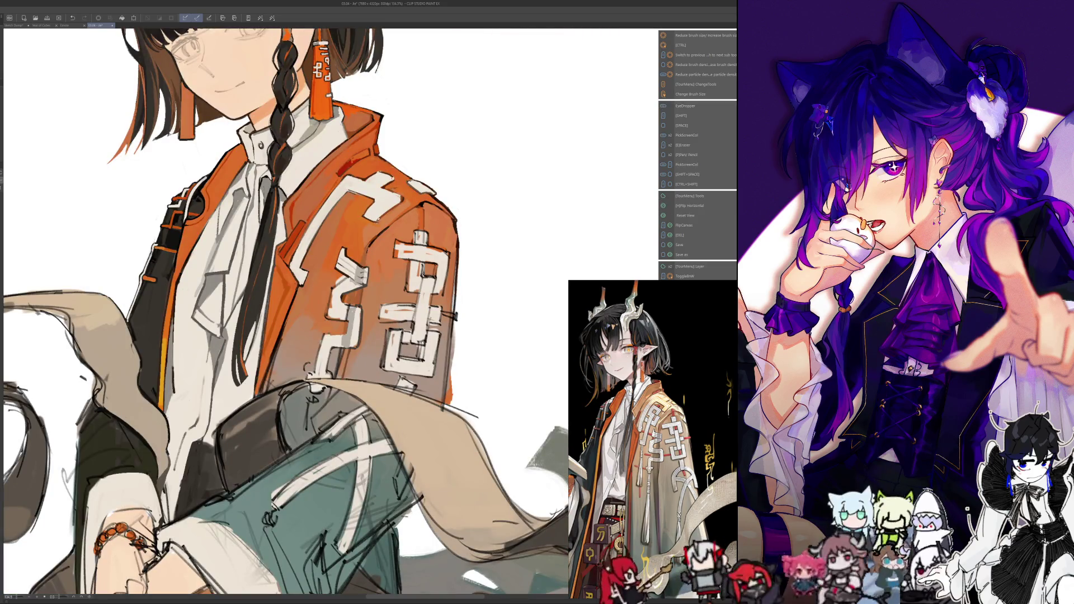
key("alt")
key("alt")
key("h")
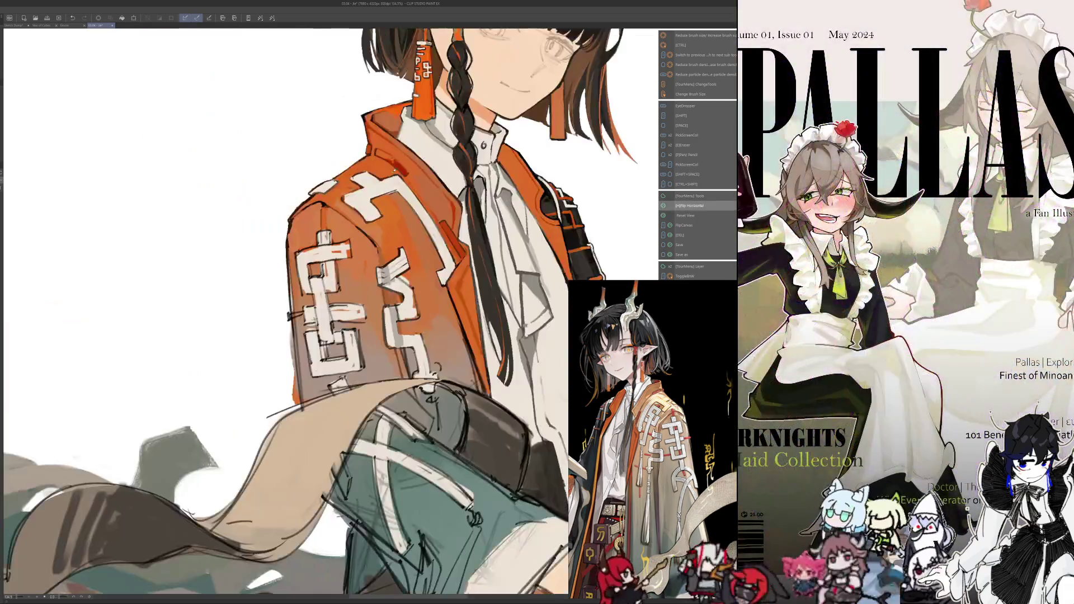
key("h")
key("alt")
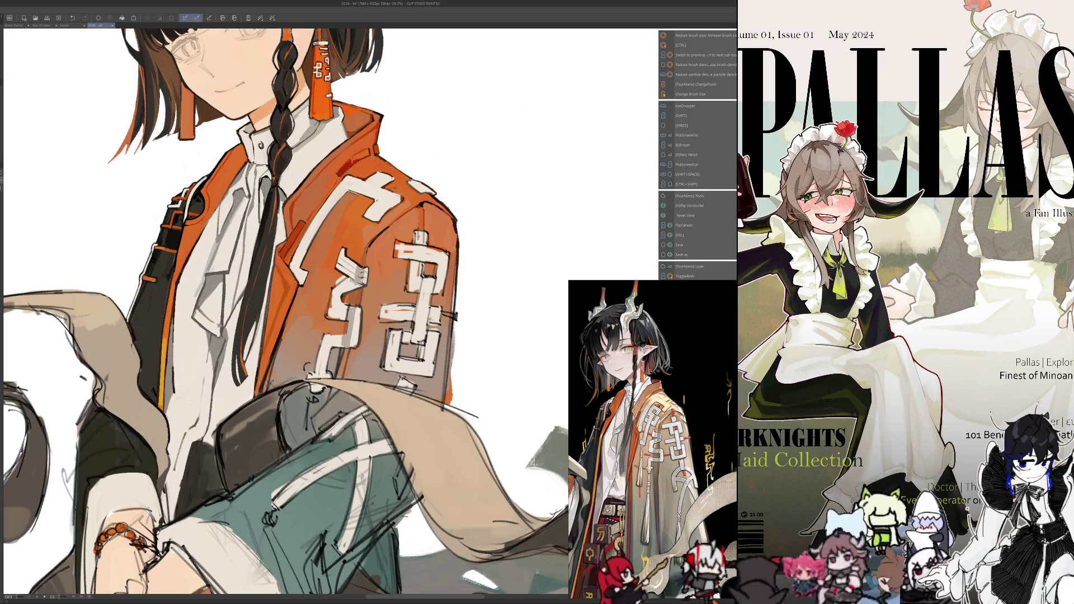
key("alt")
key("alt")
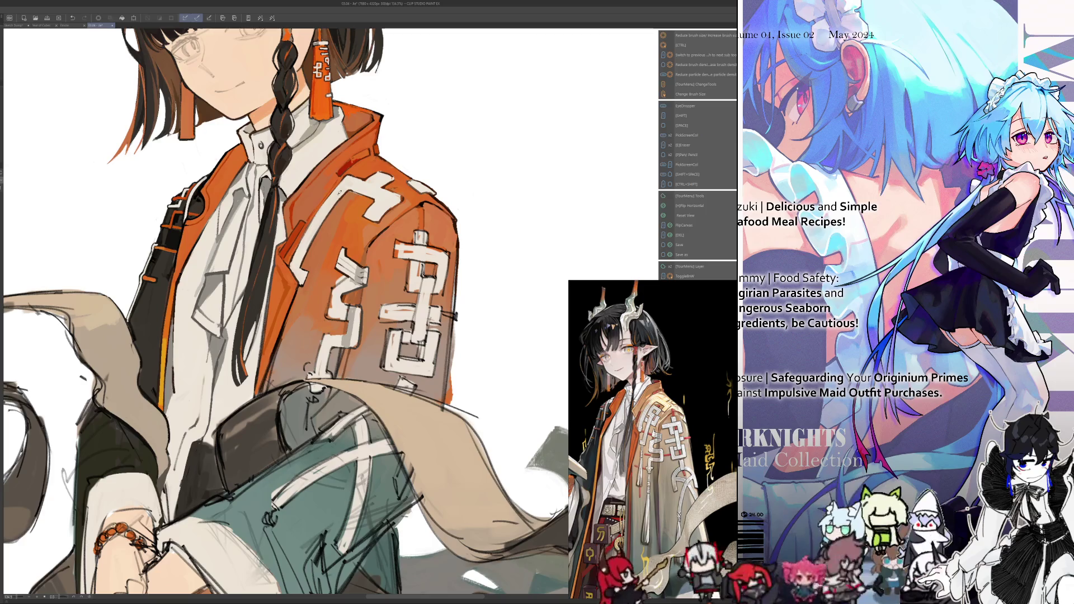
key("alt")
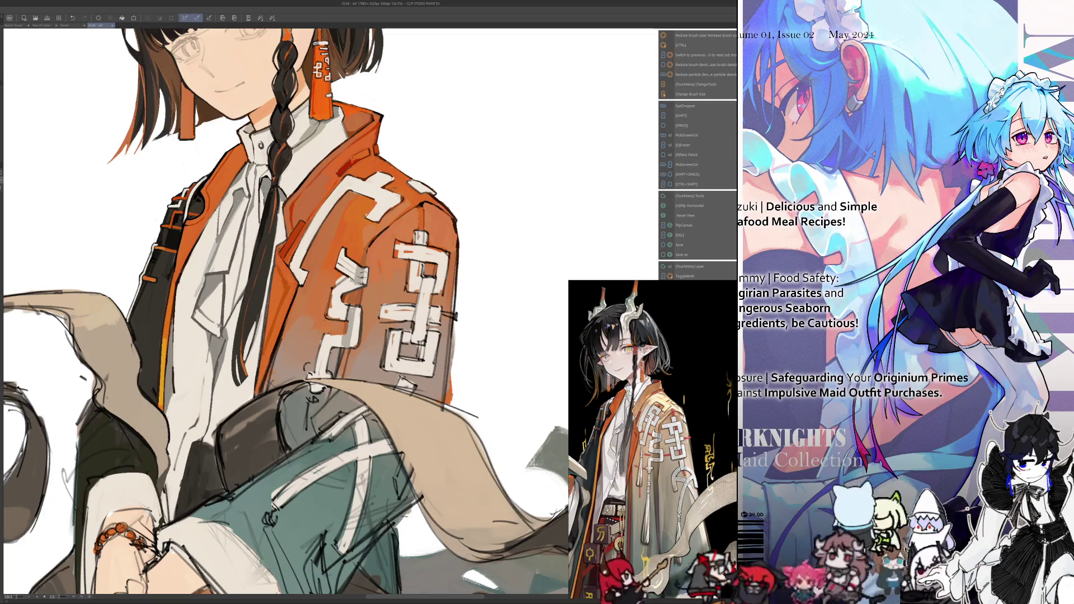
key("alt")
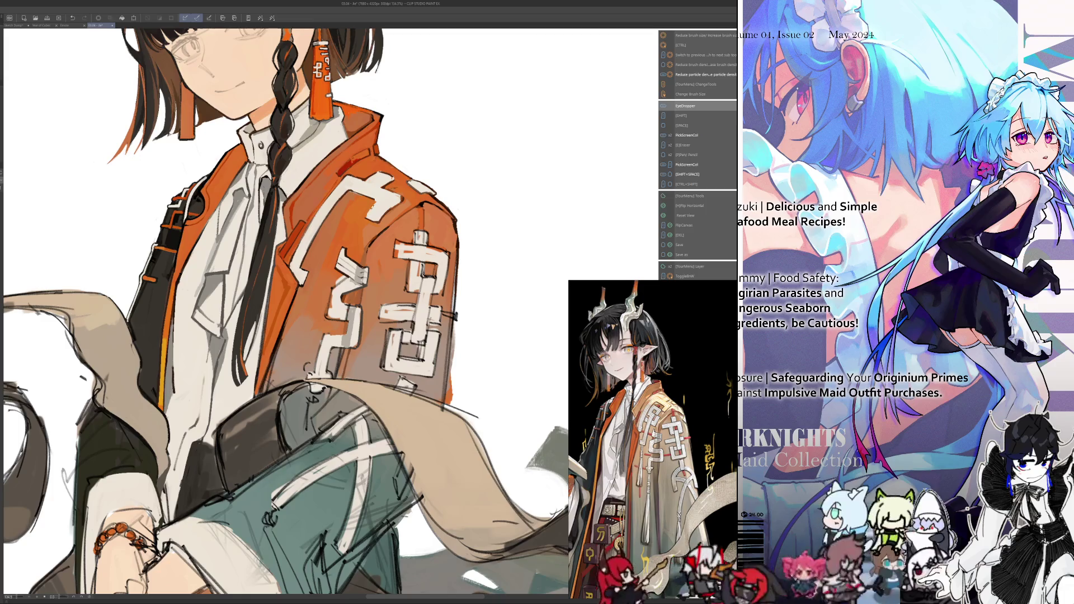
Briefly mirror the view again while picking more jacket colours, leaving the canvas flipped
key("h")
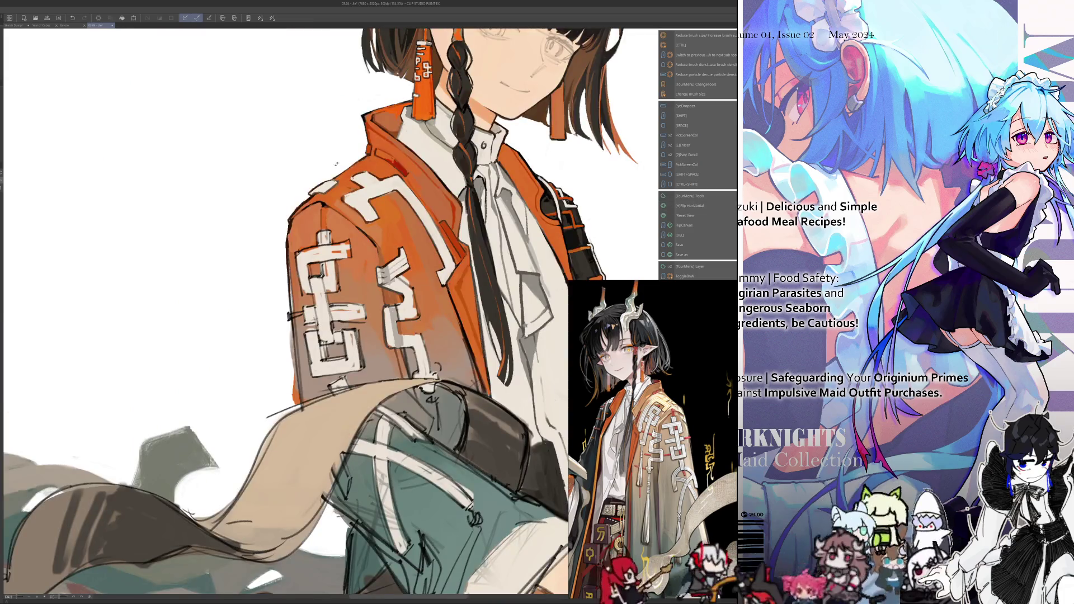
key("h")
key("alt")
key("alt")
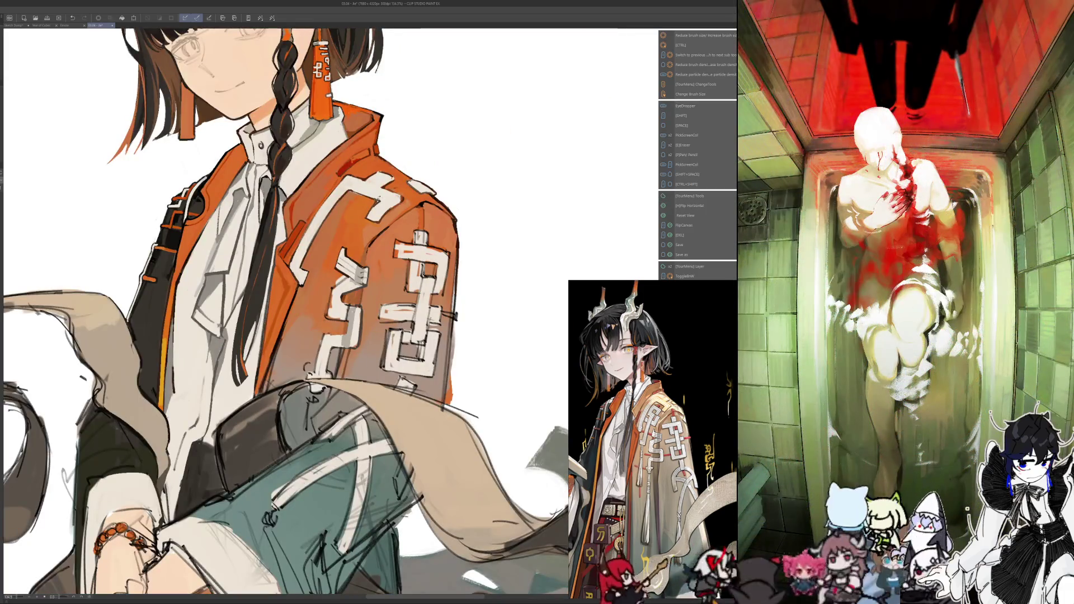
key("alt")
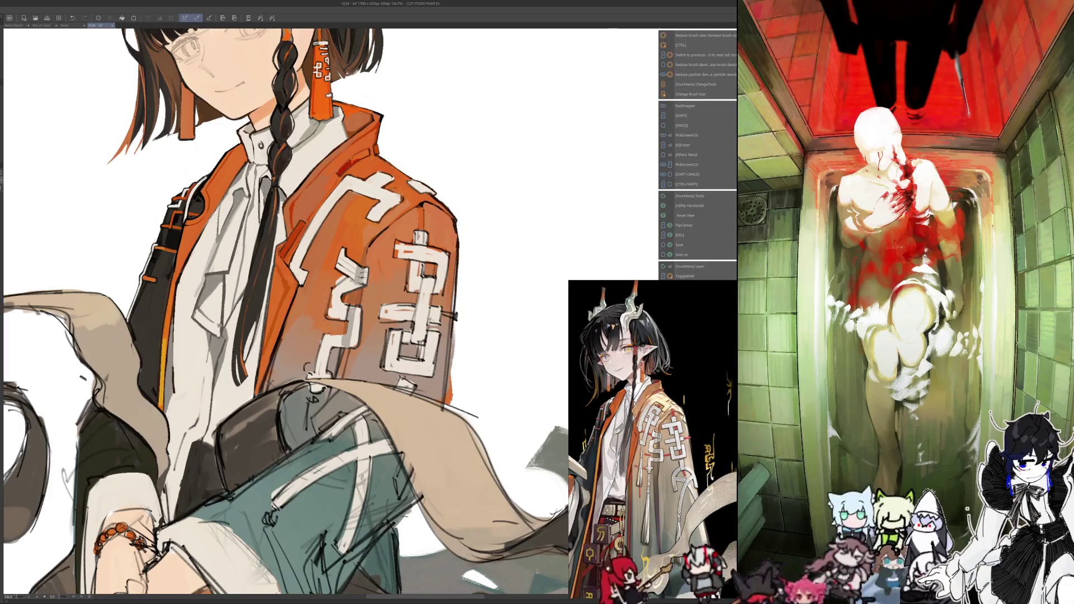
key("h")
key("alt")
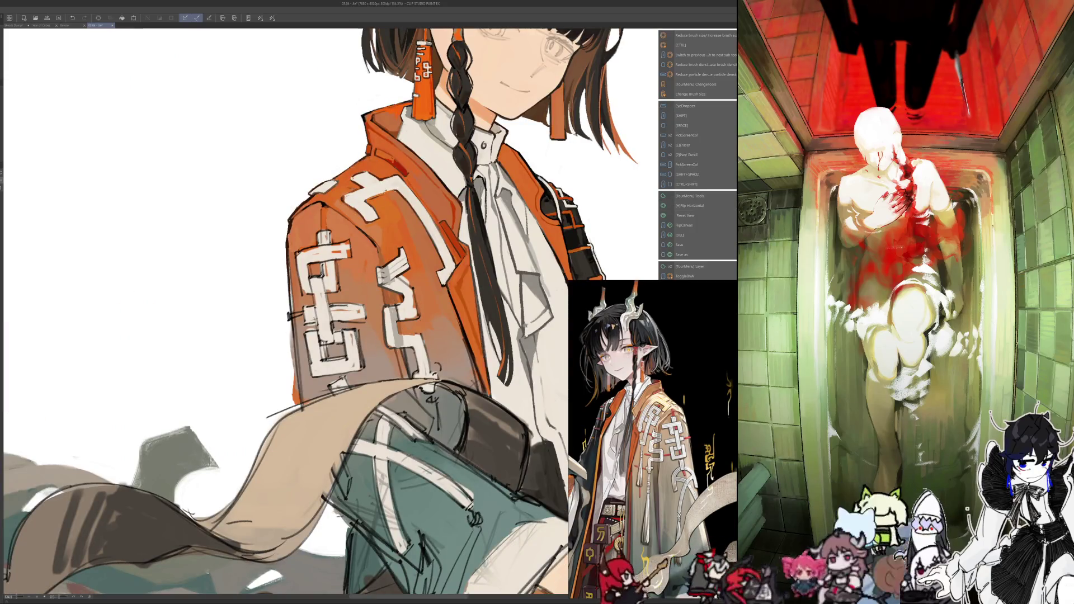
key("alt")
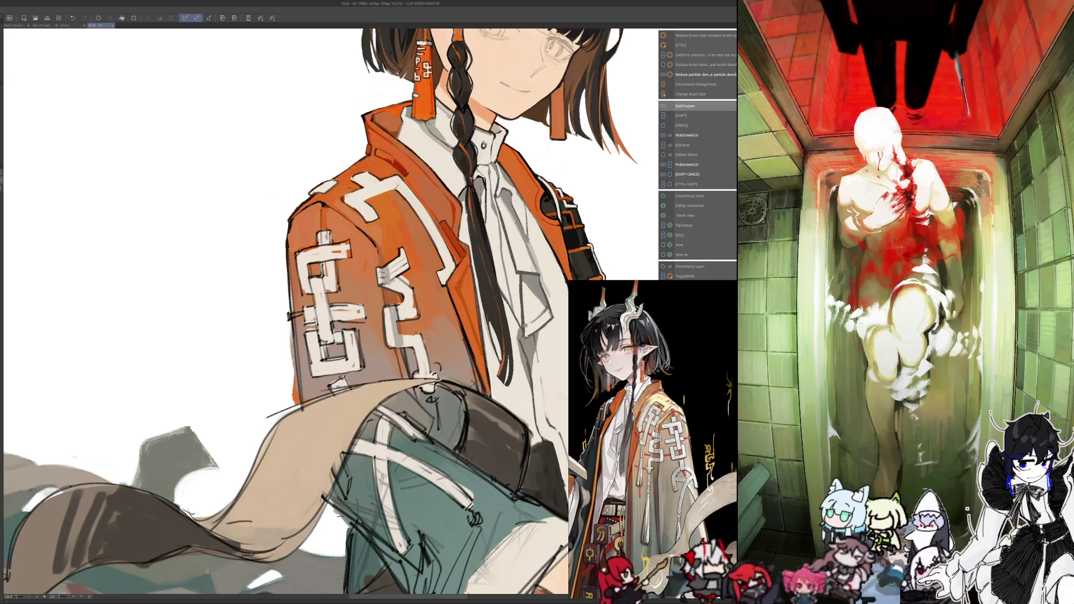
key("alt")
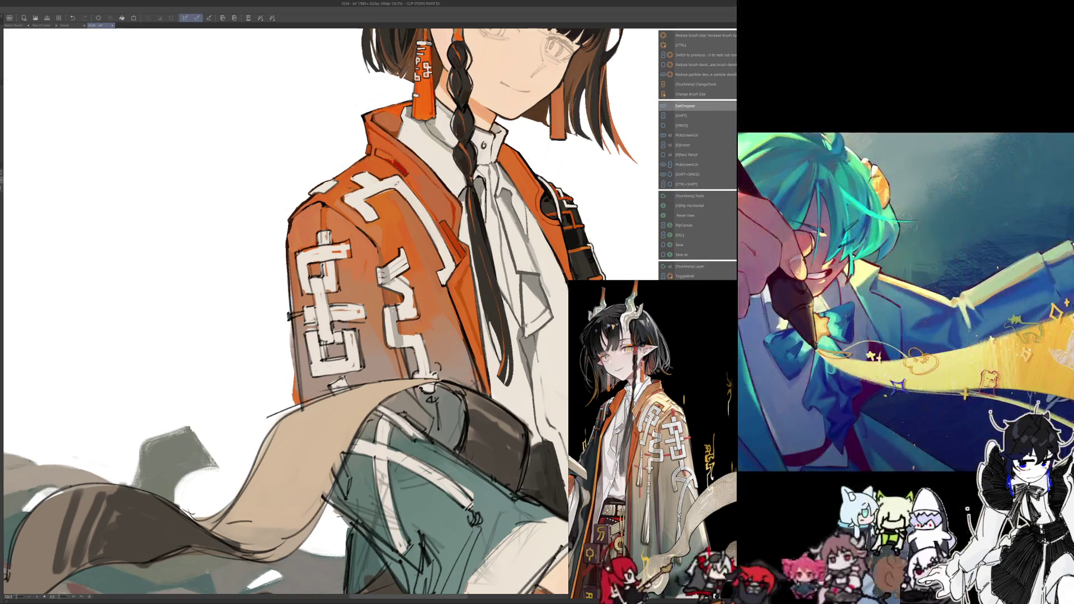
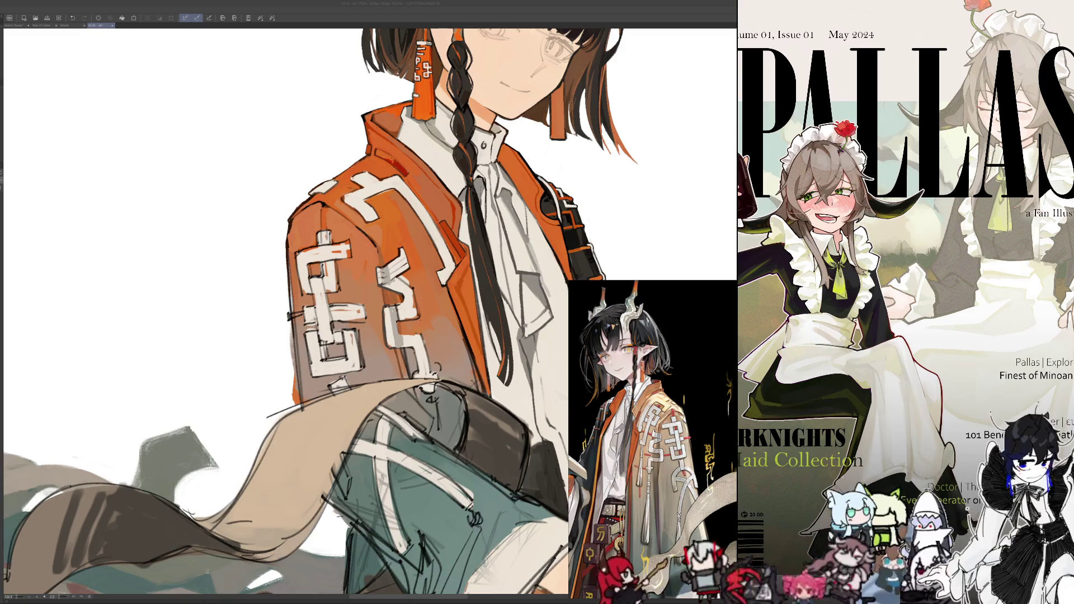
Show the TourBox shortcut HUD and mirror the canvas to check the jacket and pose
key("Tab")
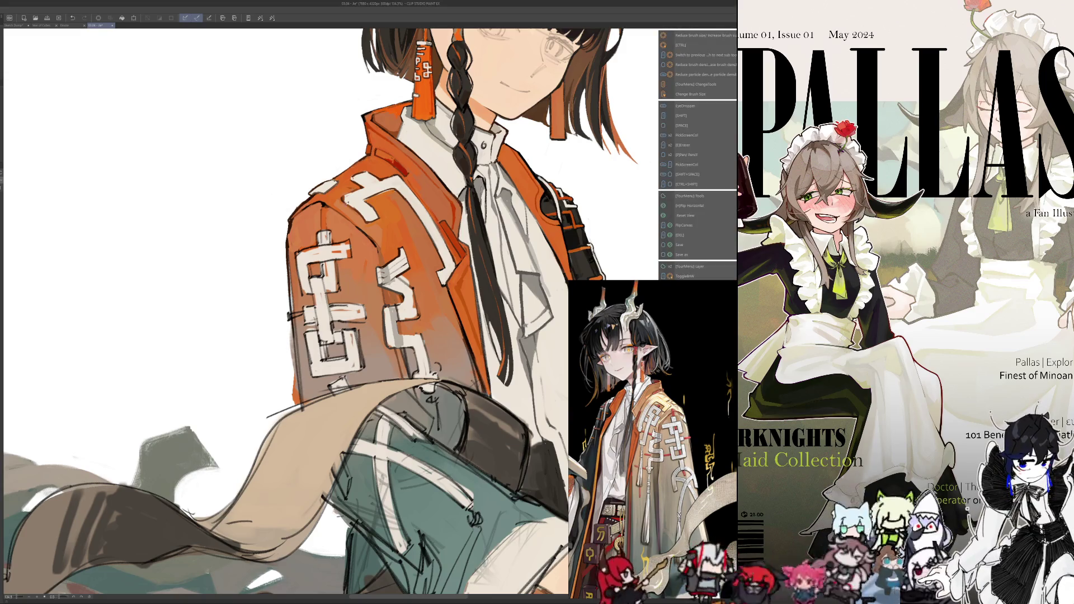
key("h")
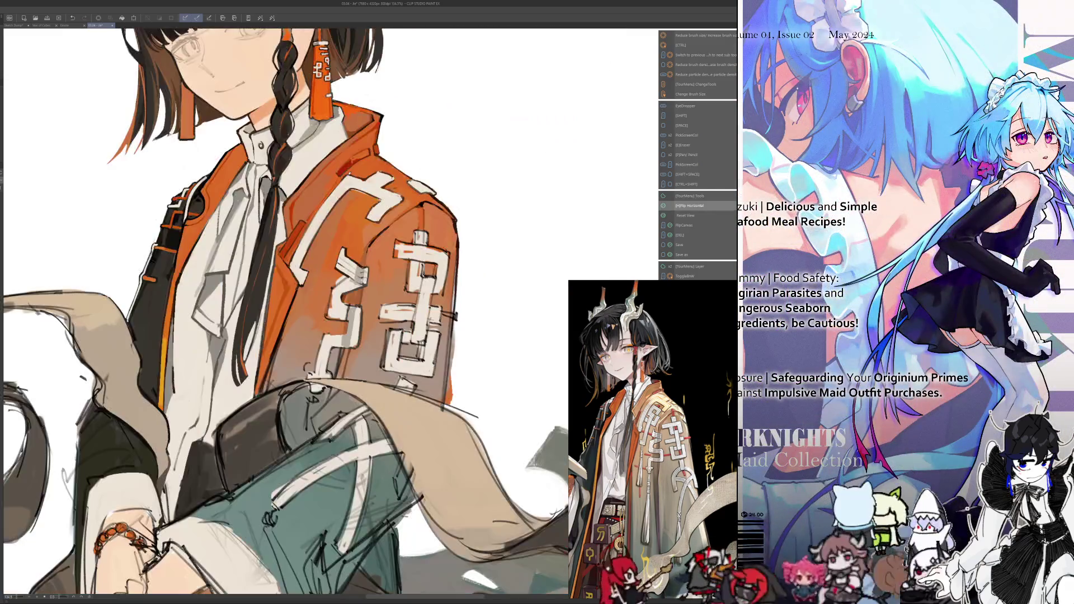
key("h")
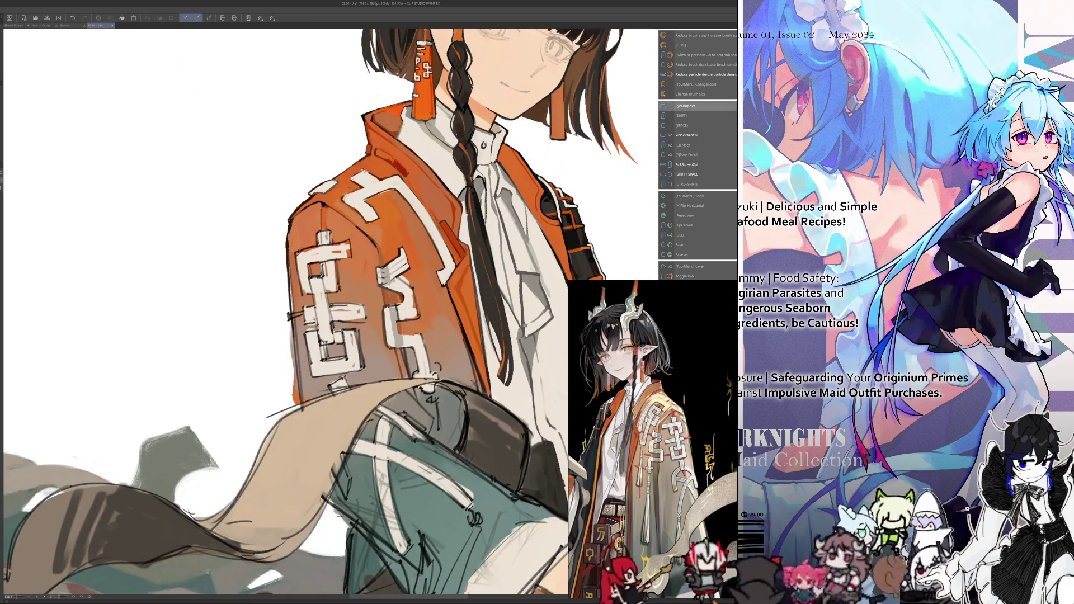
key("h")
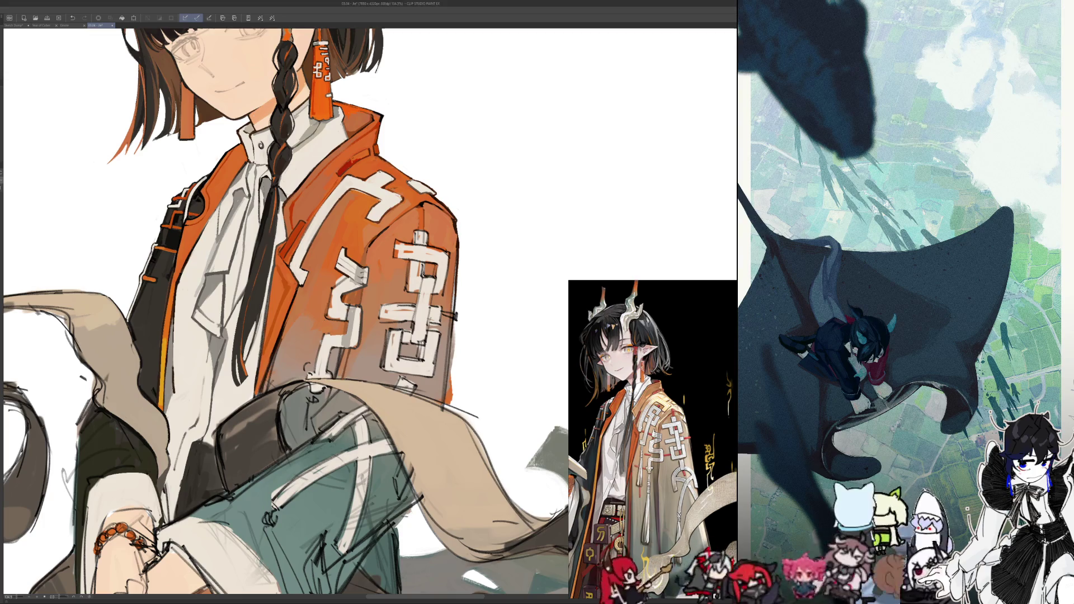
Sample colours, re-flip the view, resize the brush and pan to the jacket sleeve
key("alt")
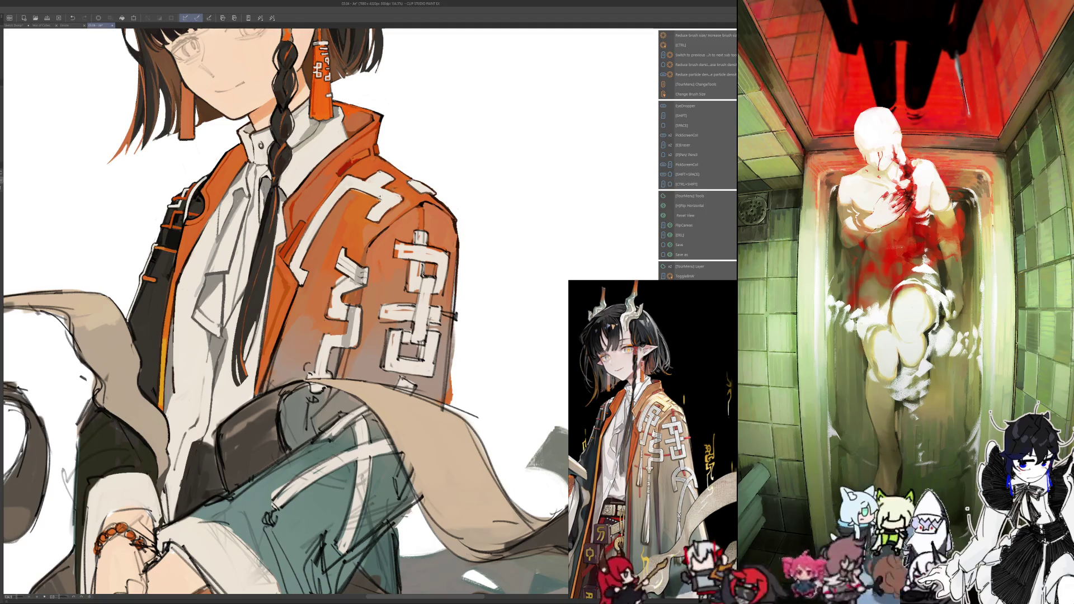
key("alt")
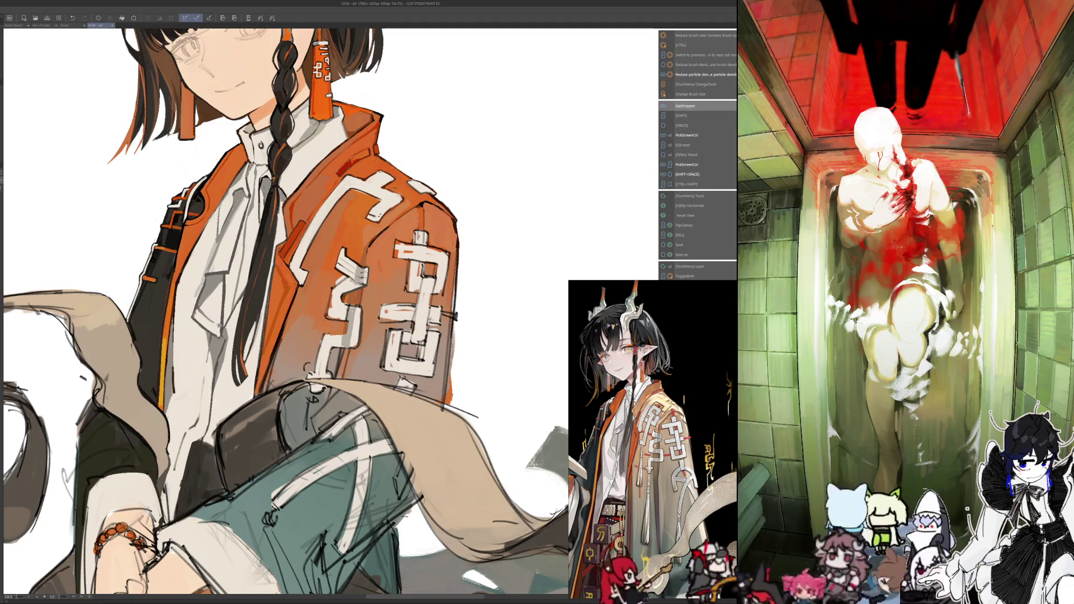
key("h")
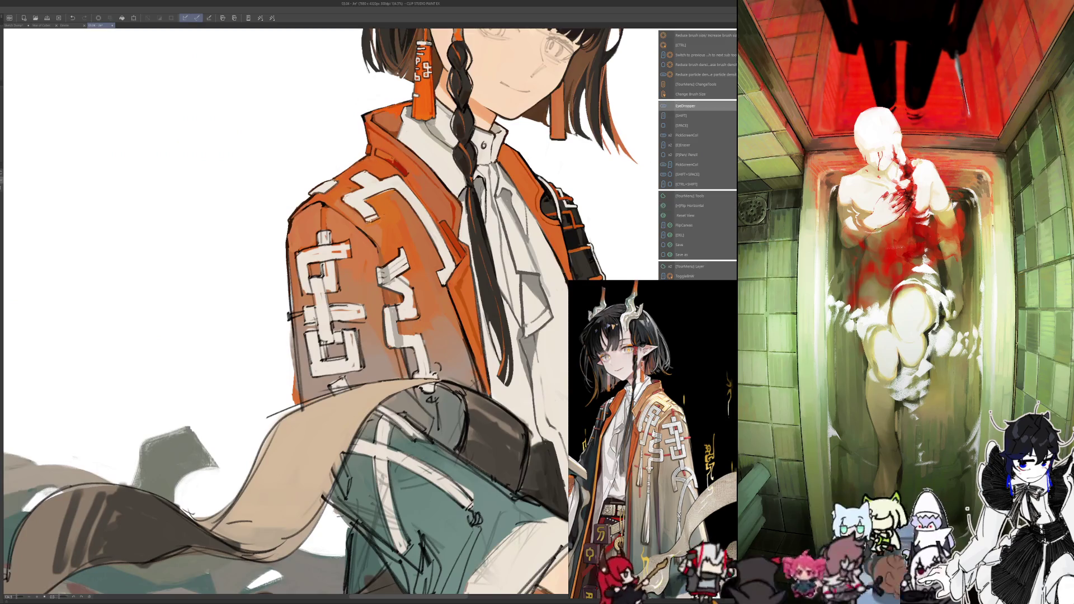
key("h")
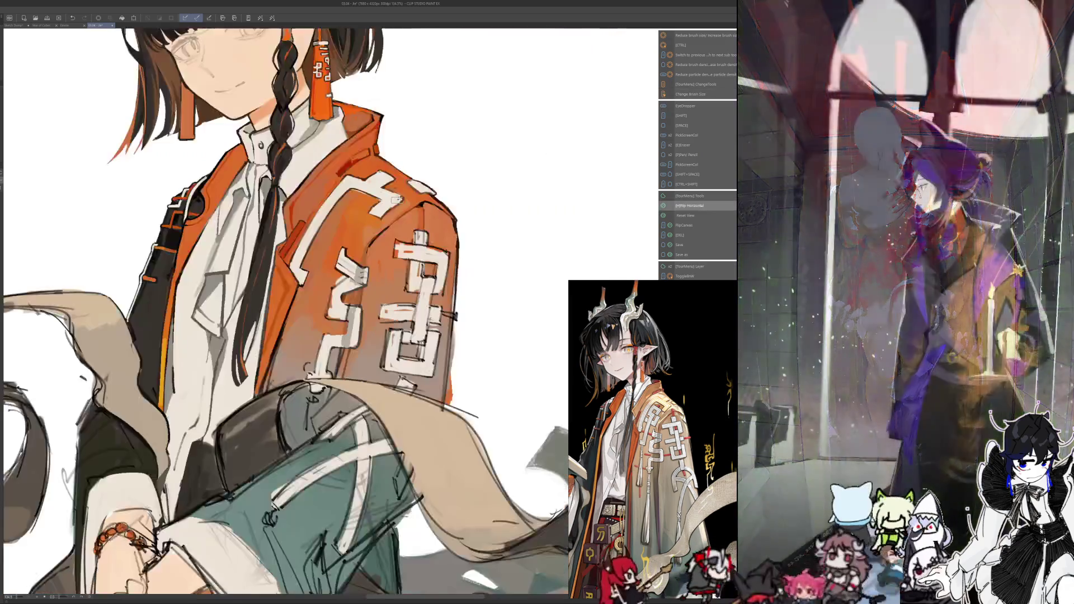
key("ctrl+alt")
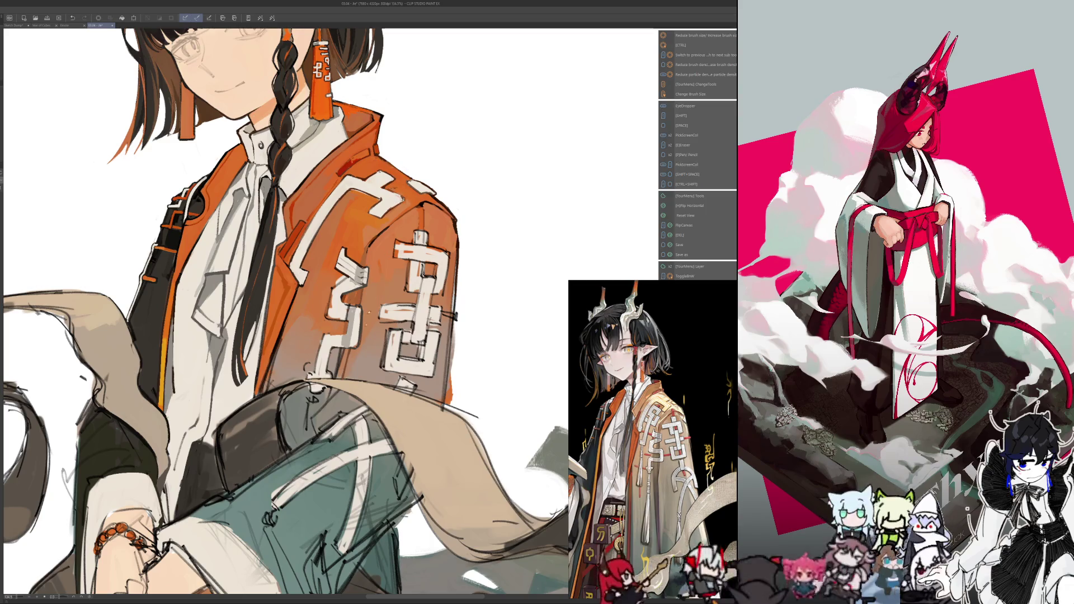
left_click_drag(279, 308, 339, 290)
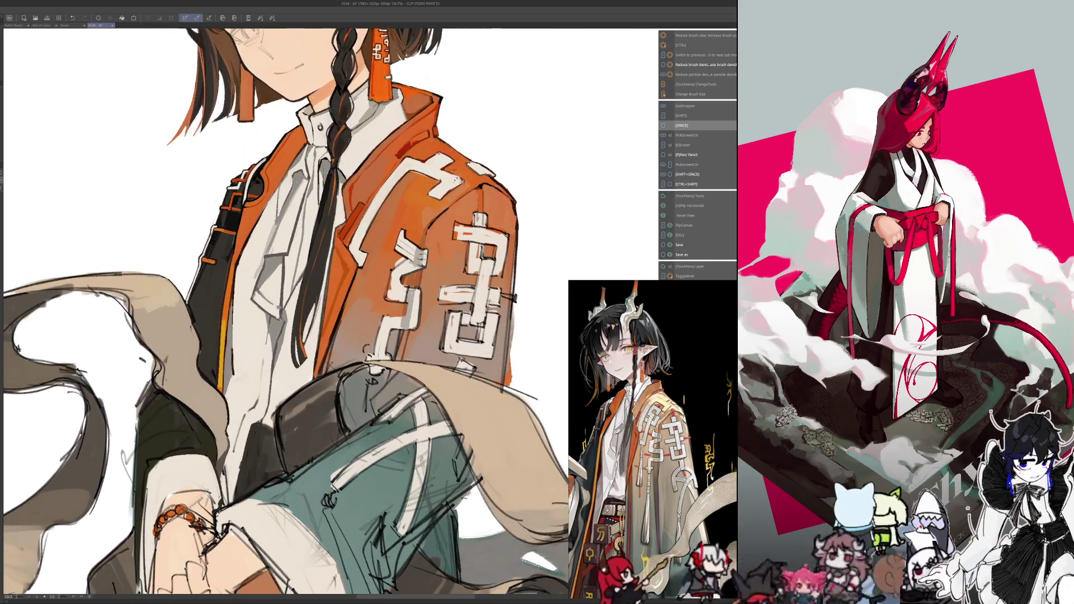
key("i")
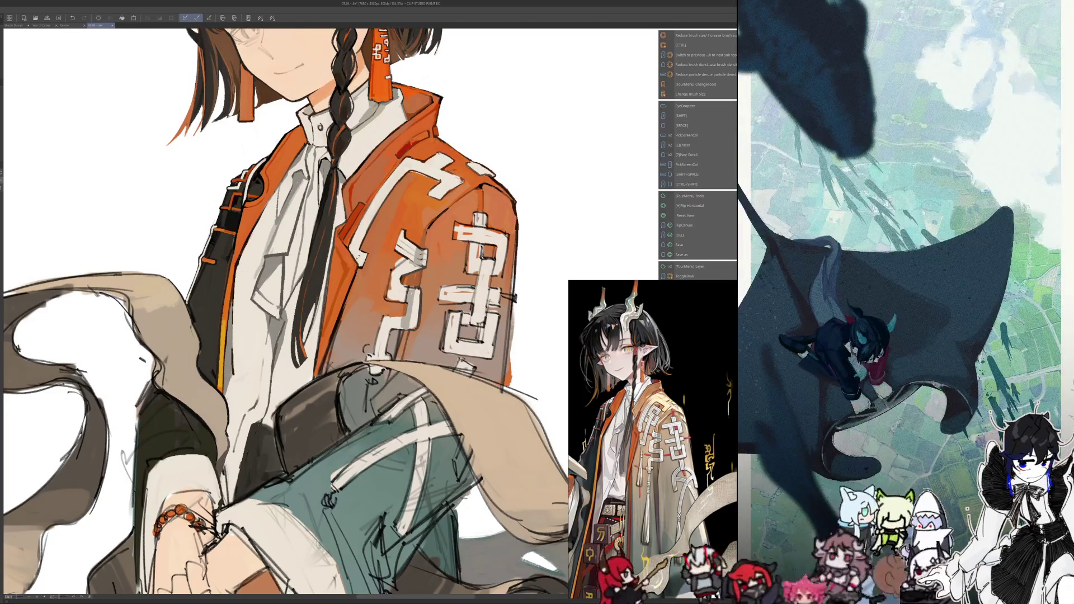
Zoom out to review the whole figure, zoom back in, and lasso the sleeve pattern
scroll(330, 263, "down", 6)
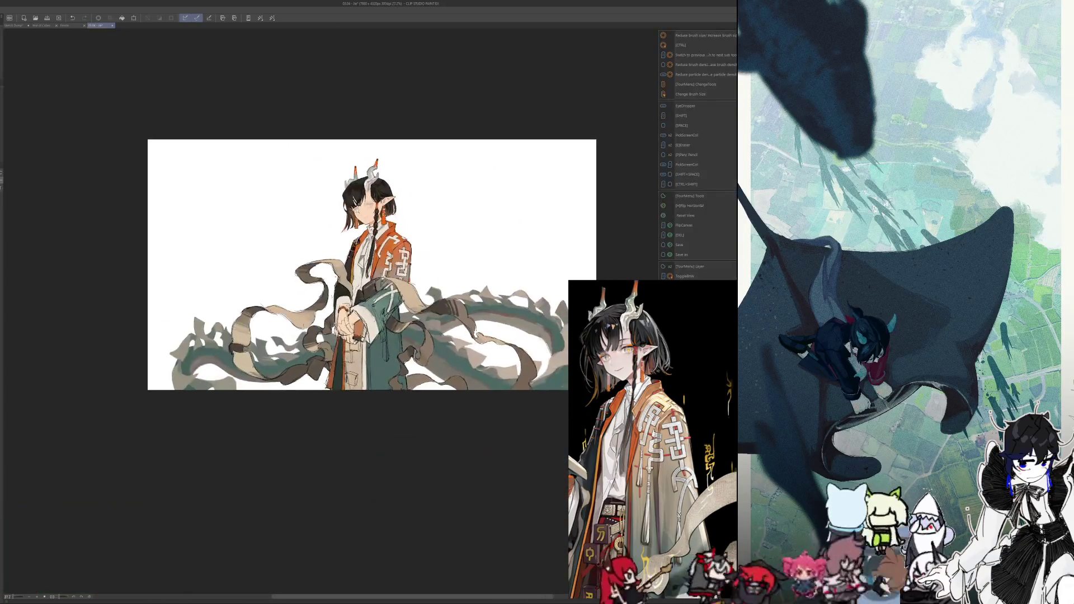
scroll(330, 263, "up", 3)
scroll(363, 263, "up", 2)
scroll(363, 263, "up", 2)
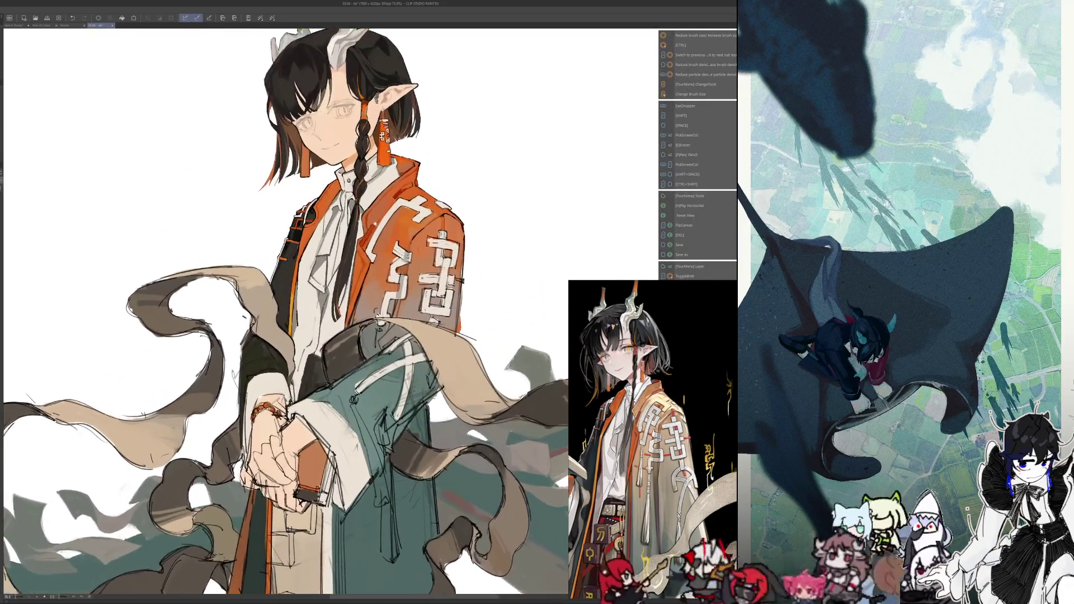
scroll(363, 262, "up", 1)
scroll(364, 263, "up", 2)
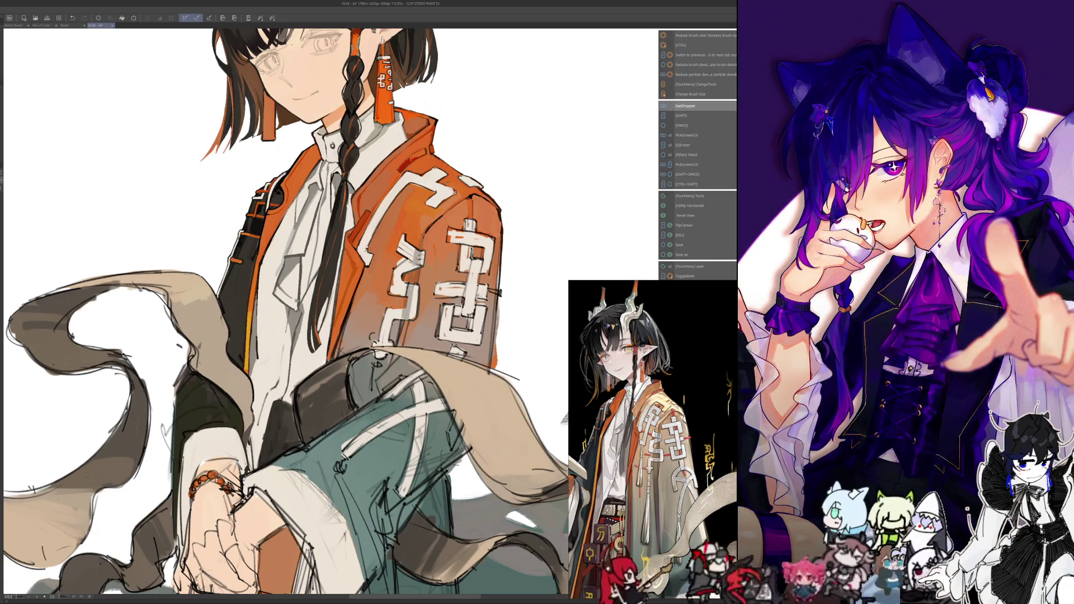
scroll(286, 314, "down", 2)
scroll(285, 313, "down", 2)
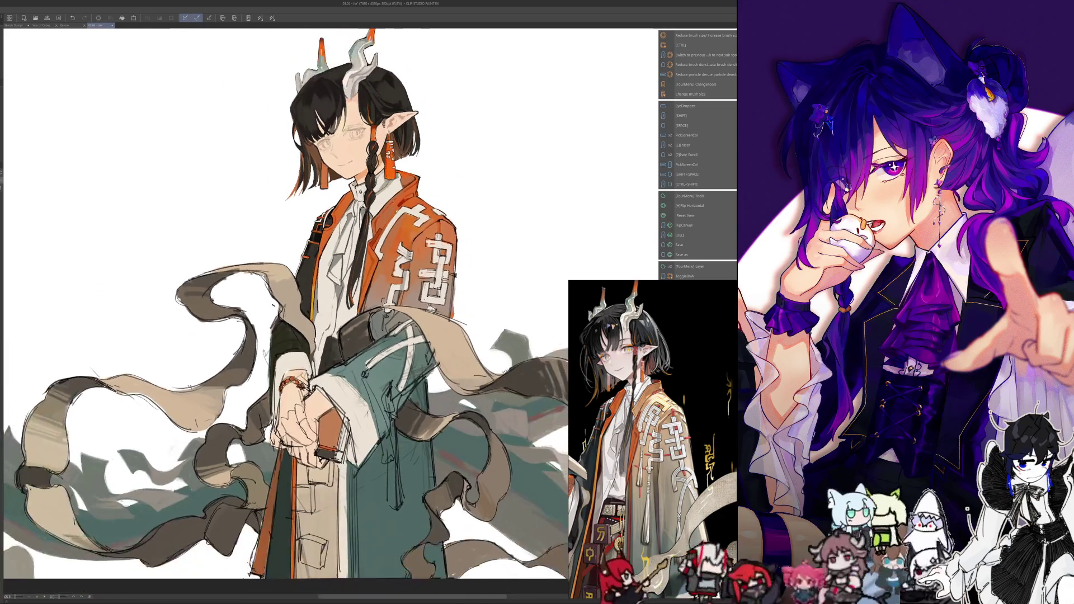
scroll(286, 314, "down", 2)
scroll(379, 240, "up", 1)
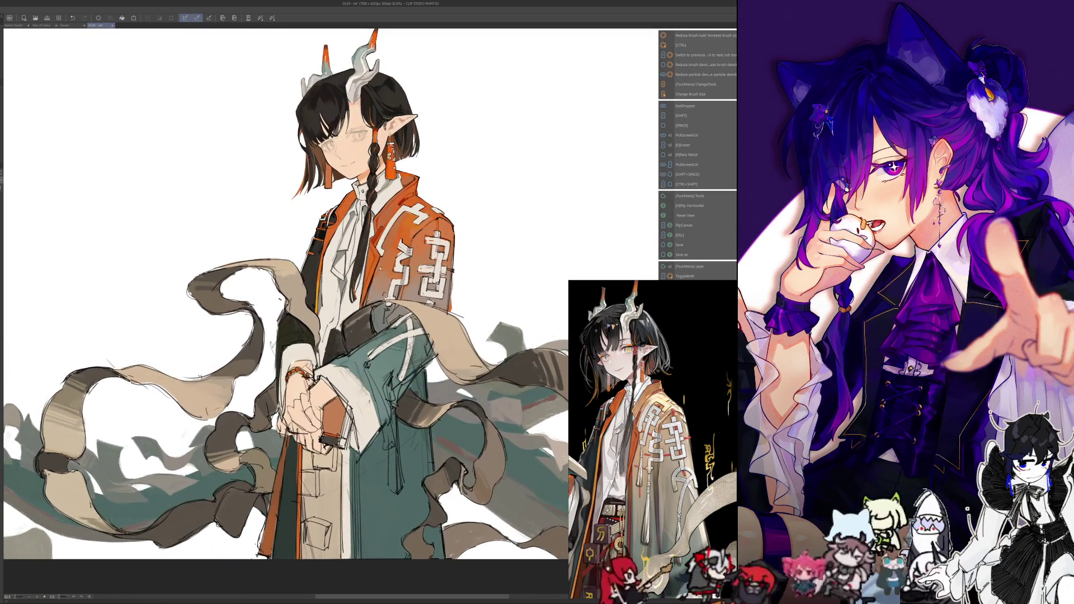
scroll(386, 246, "down", 1)
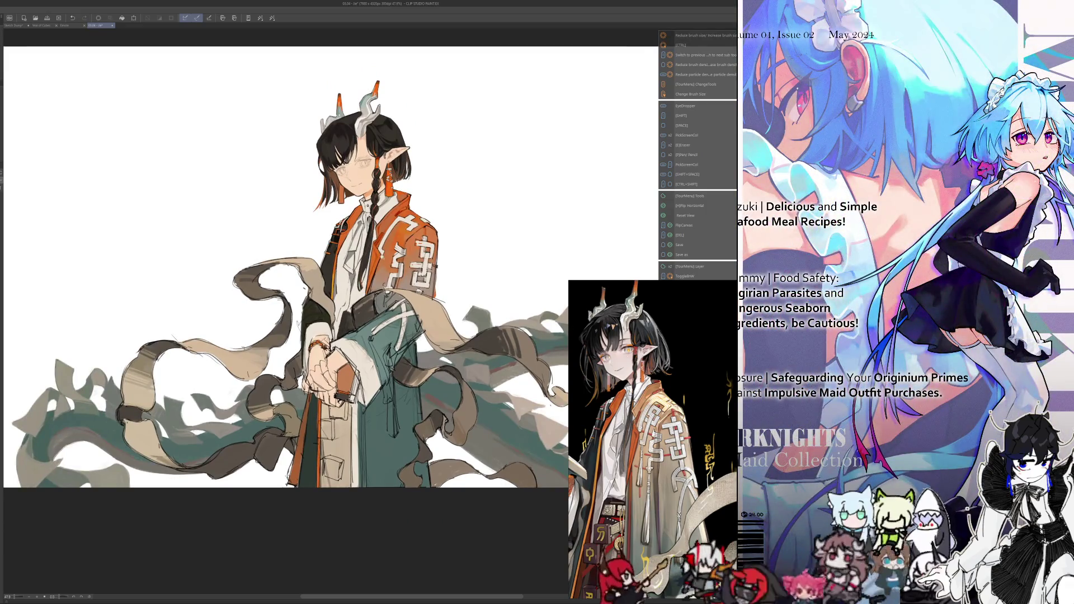
scroll(385, 254, "up", 2)
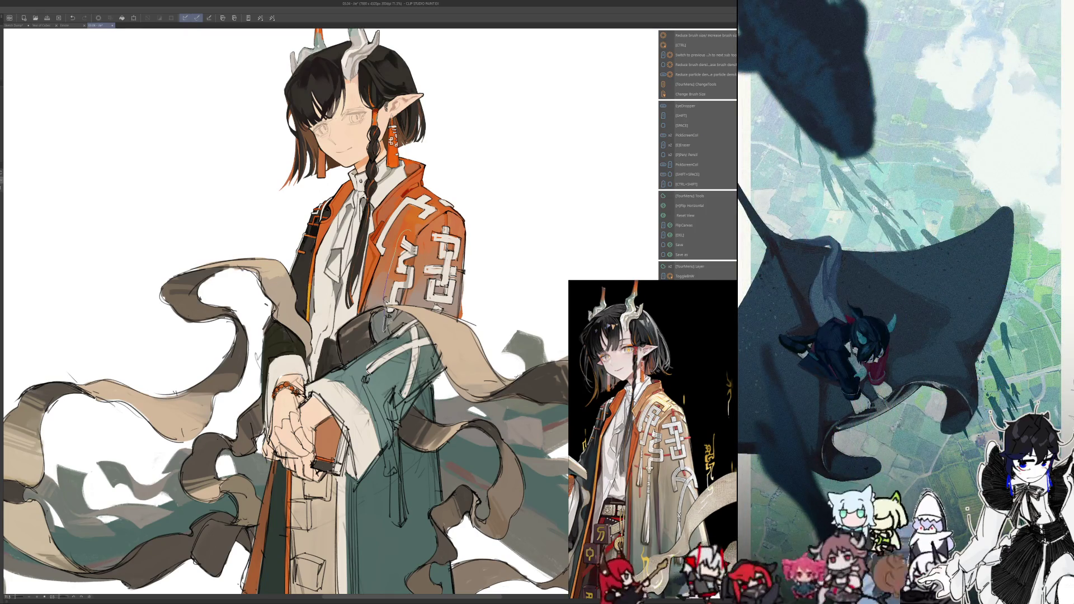
left_click_drag(387, 311, 389, 310)
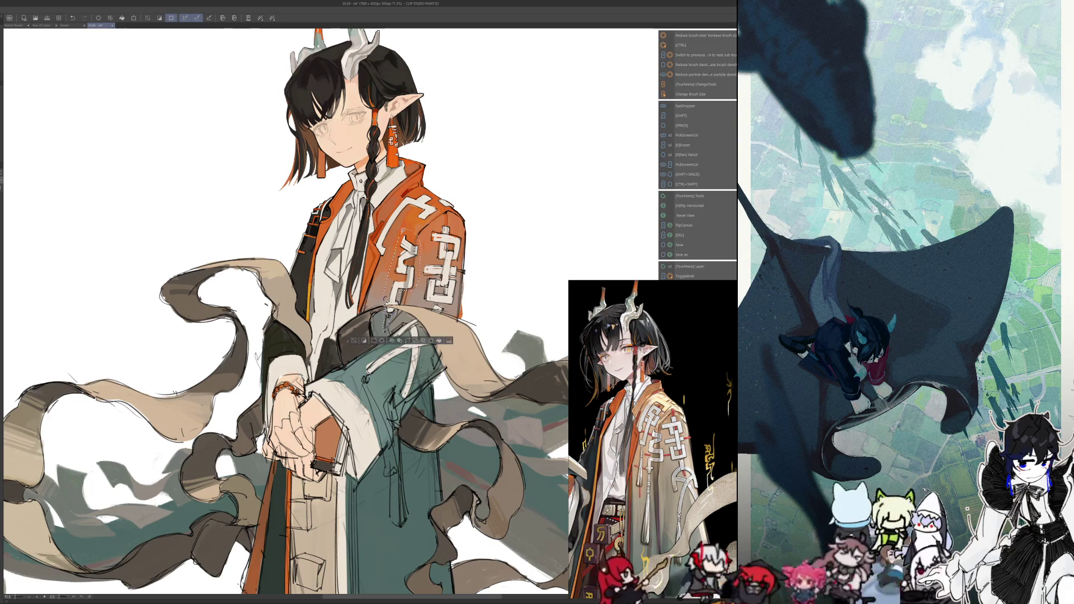
Paint a white highlight inside the selected sleeve area, then deselect
scroll(389, 311, "down", 1)
scroll(385, 292, "up", 5)
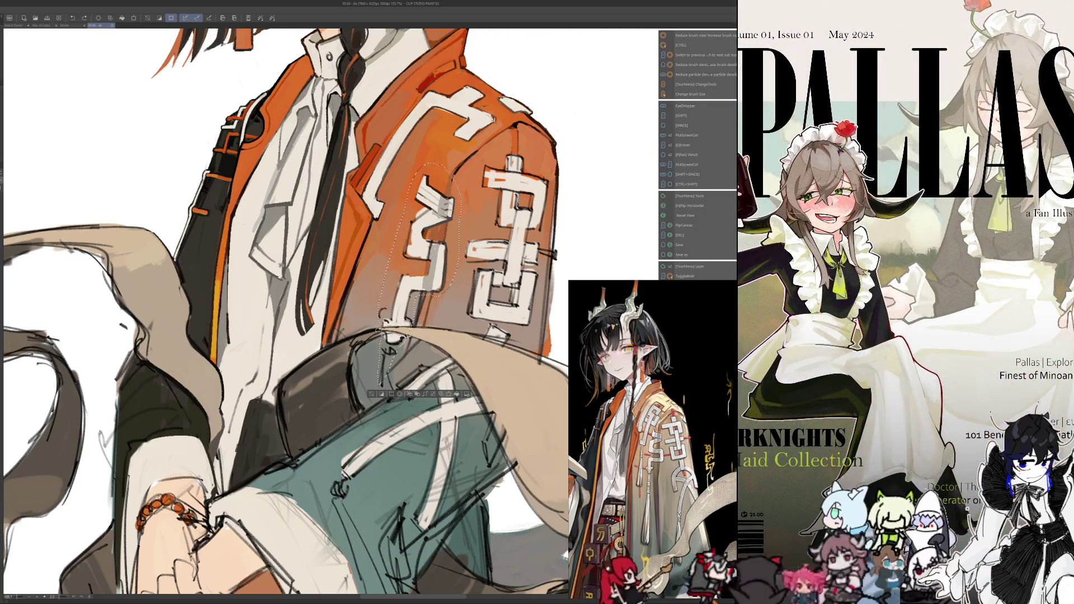
scroll(384, 302, "down", 5)
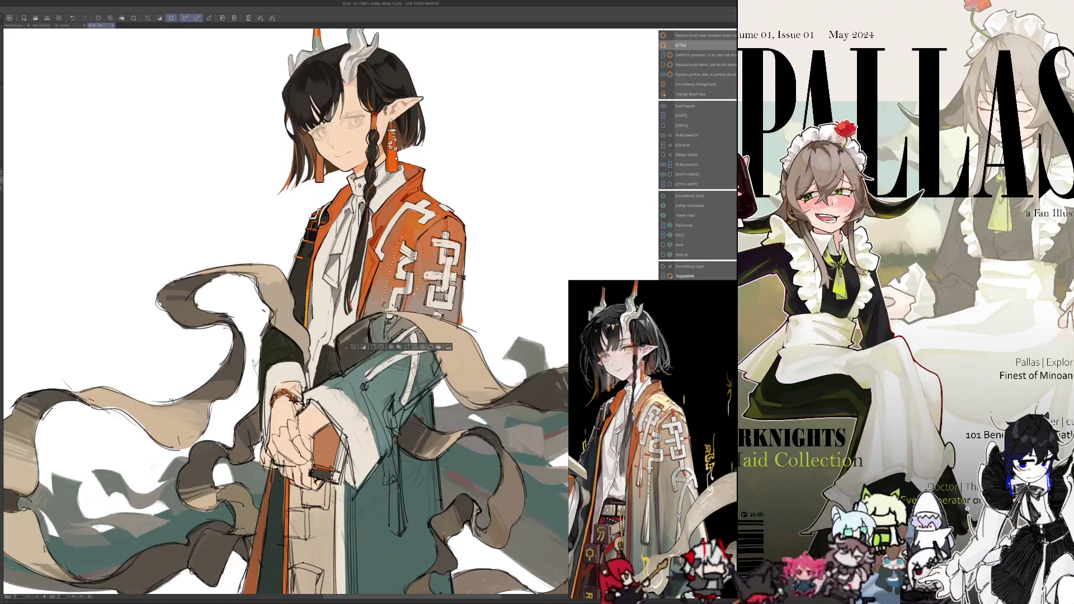
left_click_drag(388, 316, 386, 330)
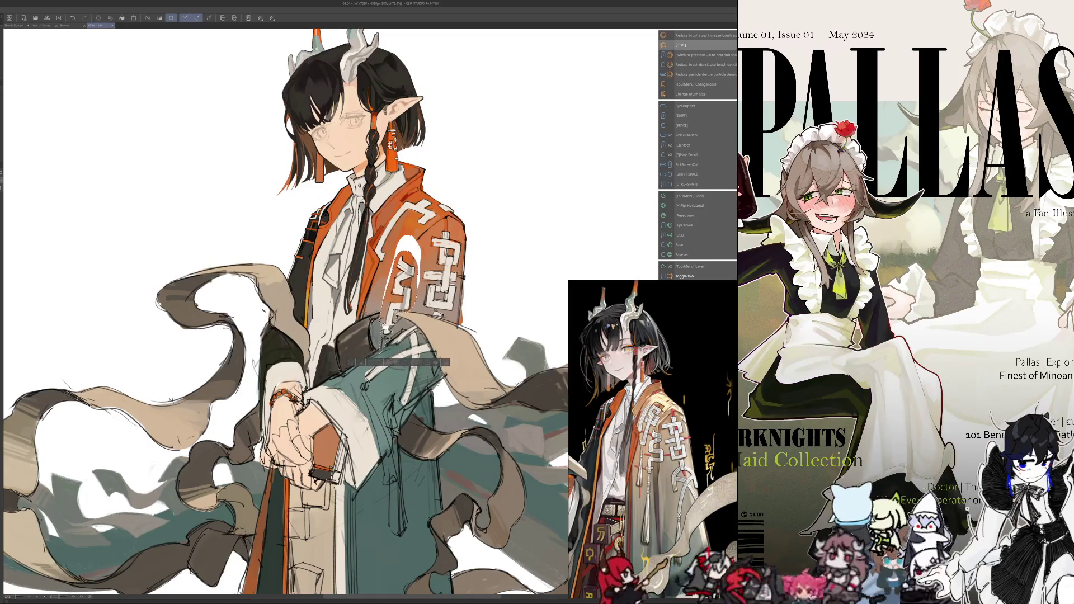
key("ctrl+d")
Add a light-beige stroke along the sleeve's lower edge and orange over the highlight's top
scroll(386, 330, "up", 4)
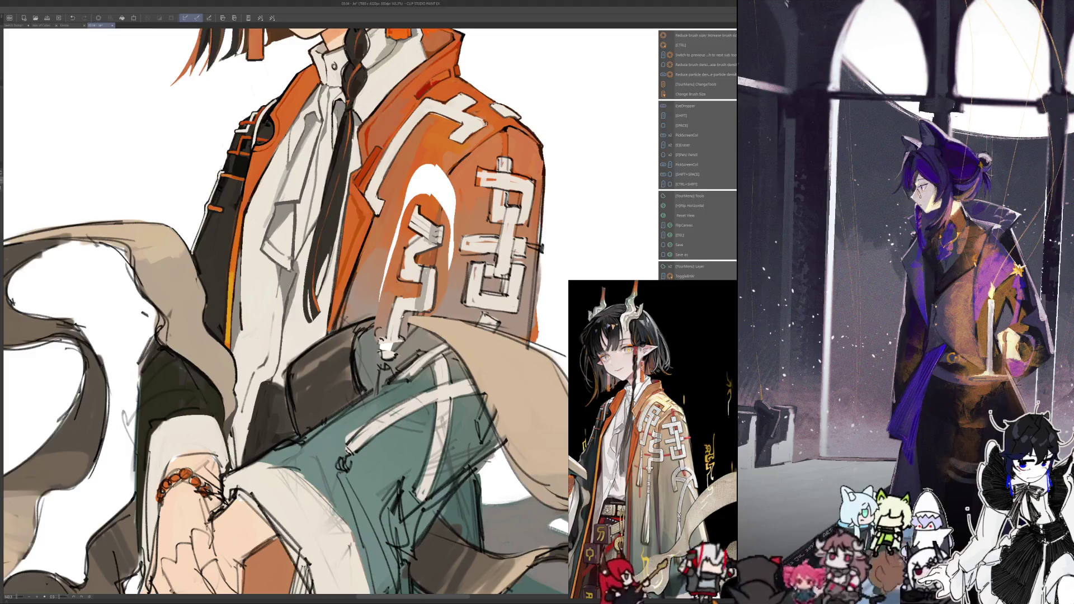
left_click_drag(411, 319, 374, 319)
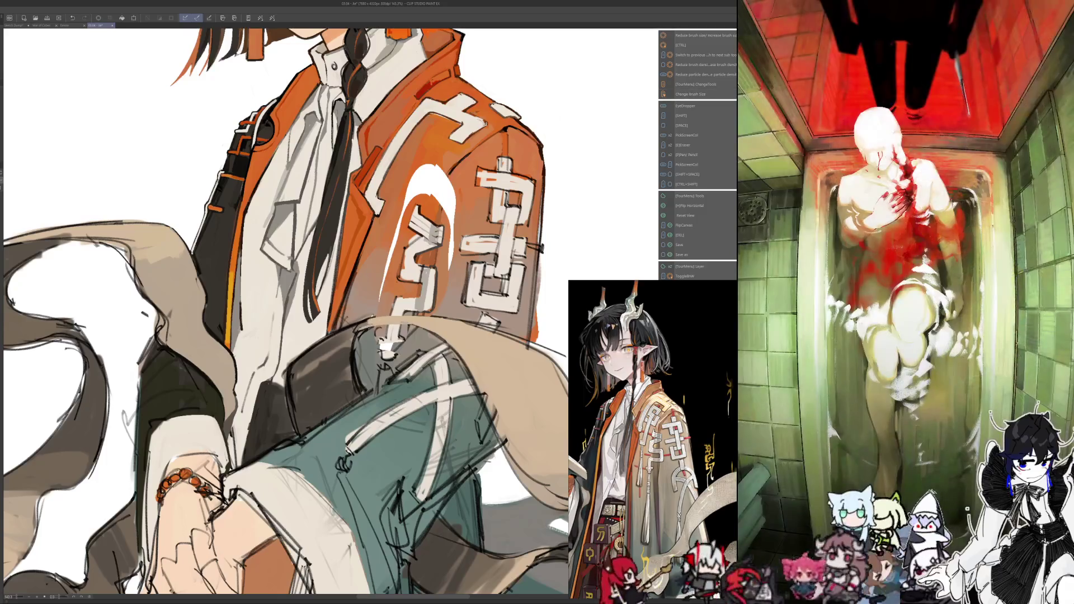
mouse_move(428, 164)
left_mouse_down()
mouse_move(408, 198)
mouse_move(439, 203)
mouse_move(451, 255)
left_mouse_up()
key("ctrl+alt")
scroll(478, 197, "down", 3)
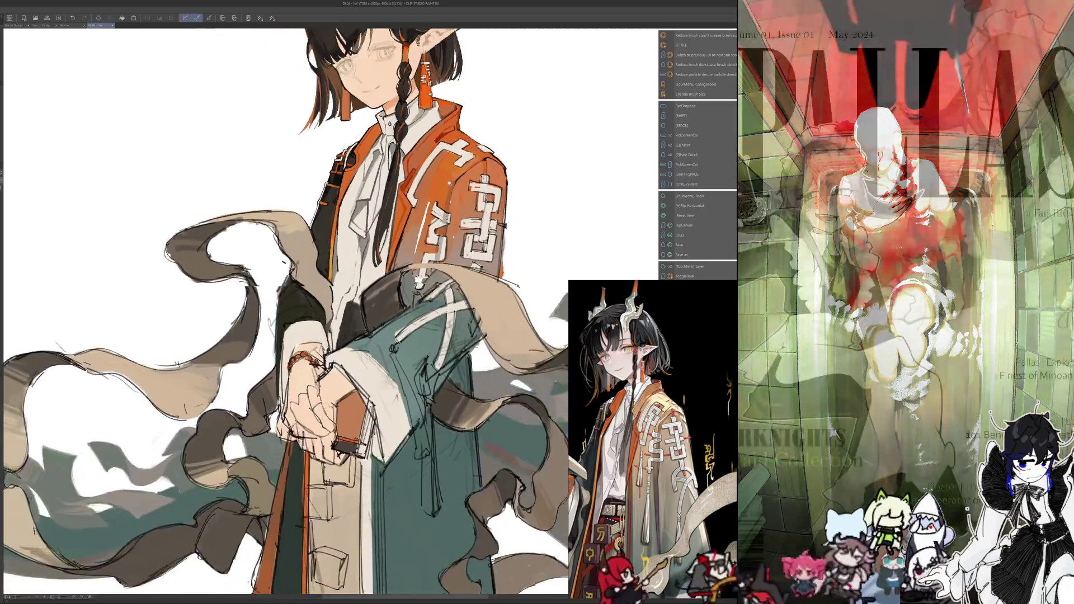
scroll(470, 179, "up", 2)
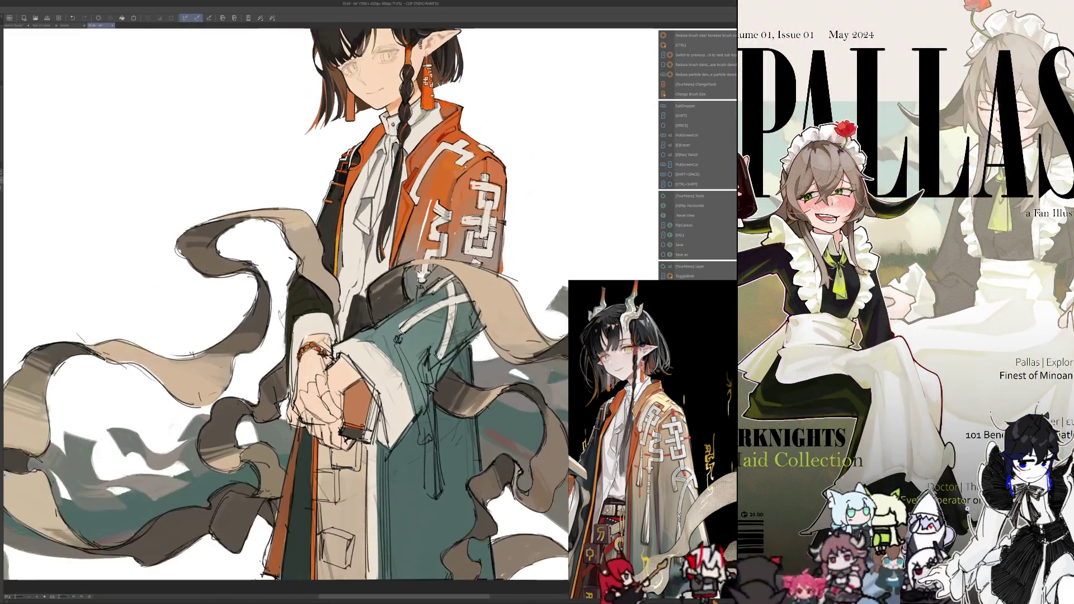
Lasso the sleeve emblem, Free Transform it slightly up-left, and save the file
key("q")
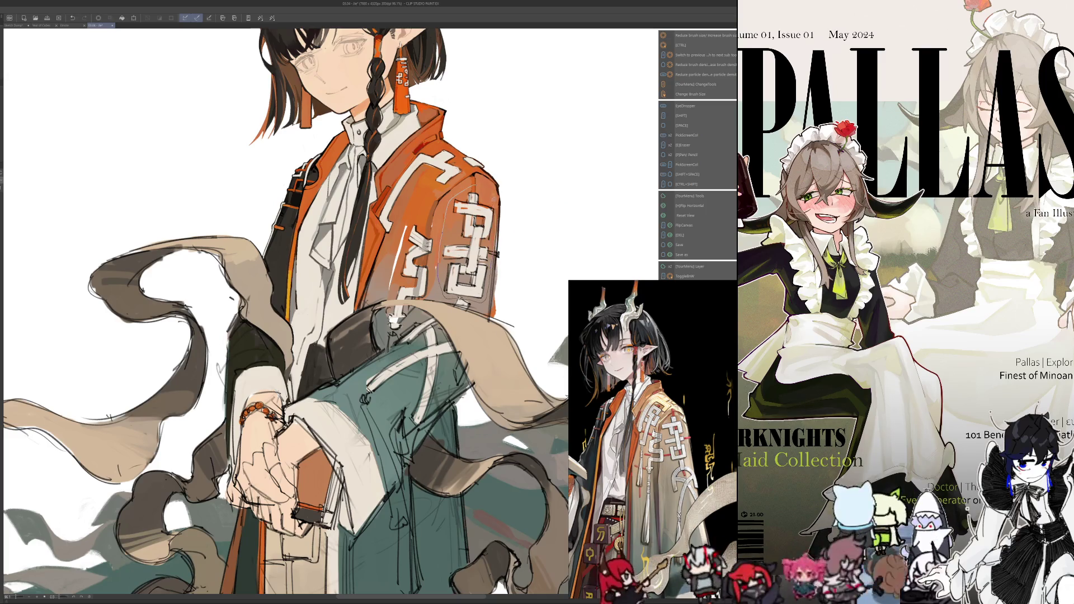
left_click_drag(494, 203, 455, 305)
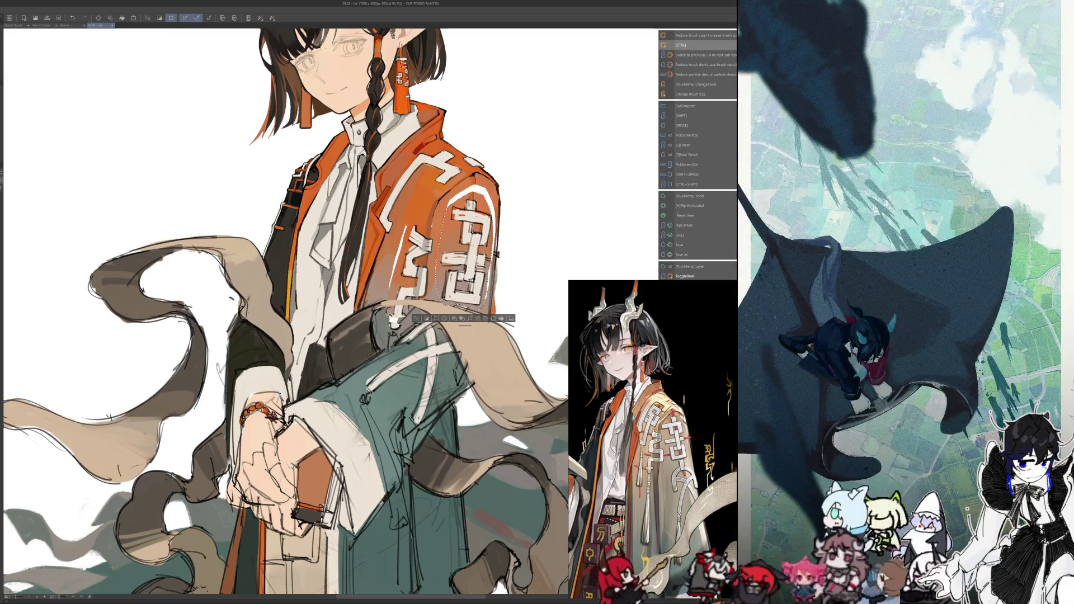
key("ctrl+t")
mouse_move(444, 248)
left_mouse_down()
mouse_move(498, 262)
mouse_move(505, 238)
left_mouse_up()
key("Return")
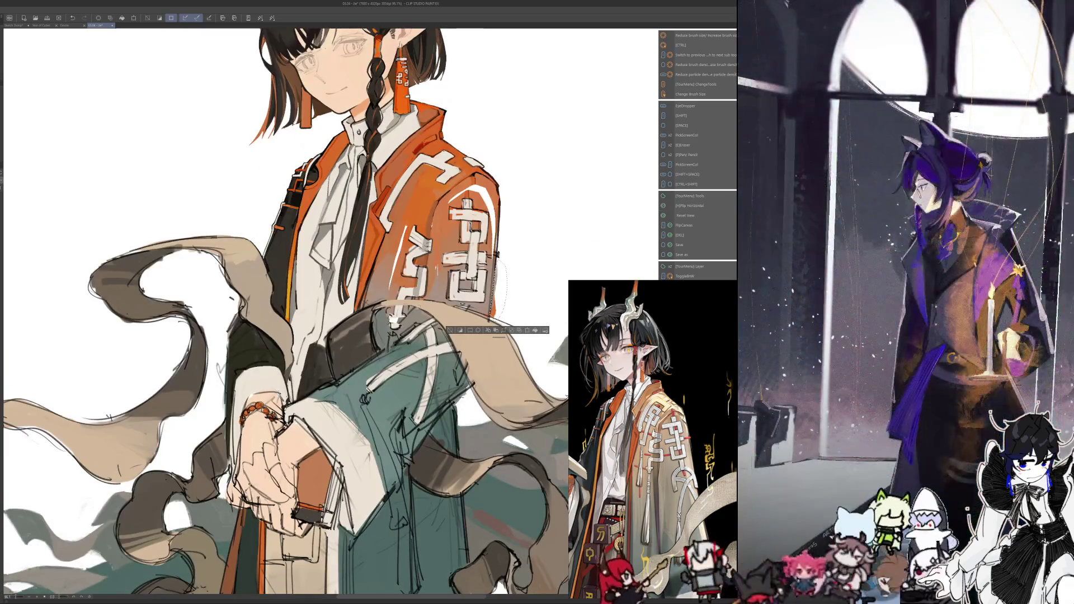
key("ctrl+s")
key("space")
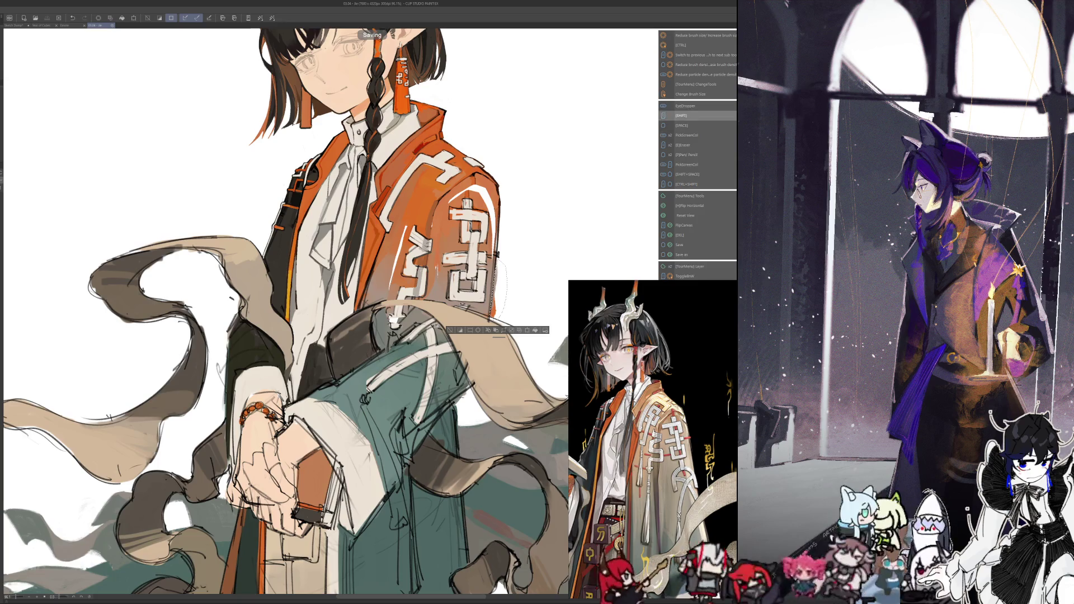
Clear the selection, sample jacket colours, resize the brush and zoom in on the jacket
key("Delete")
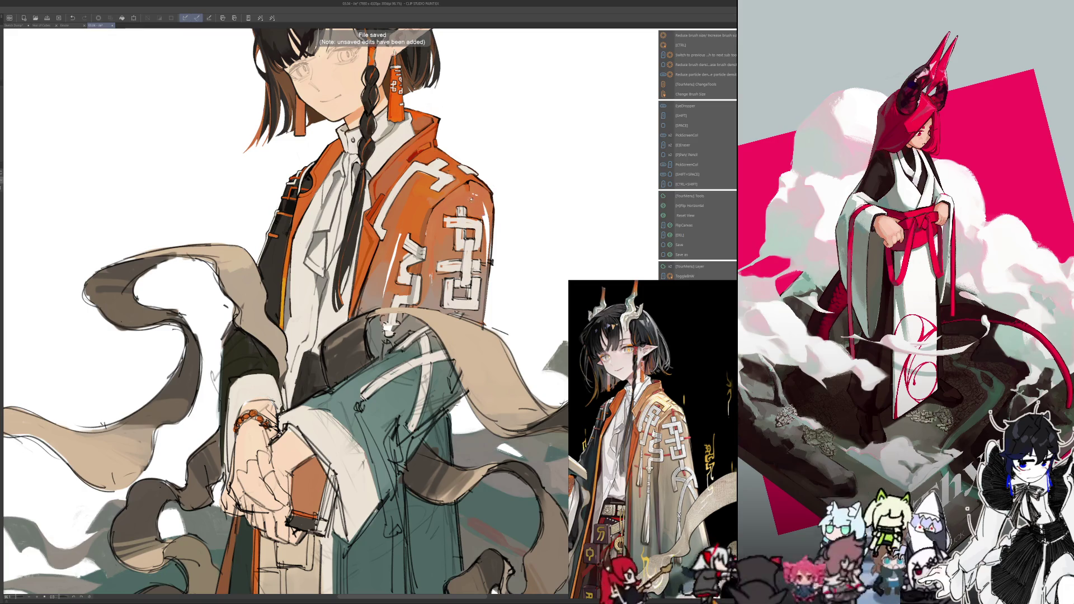
key("alt")
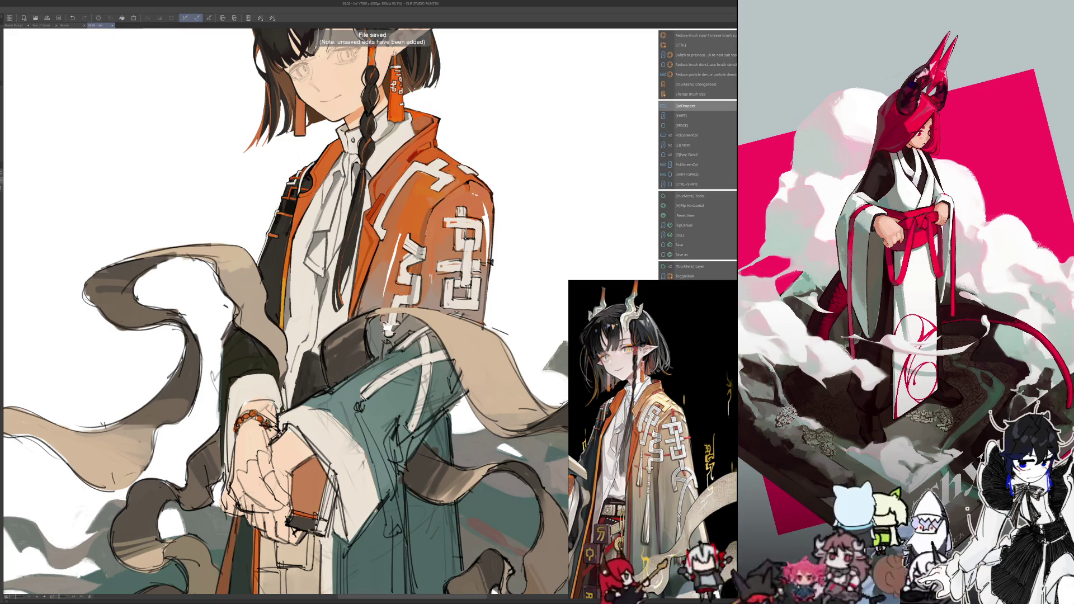
key("ctrl+alt")
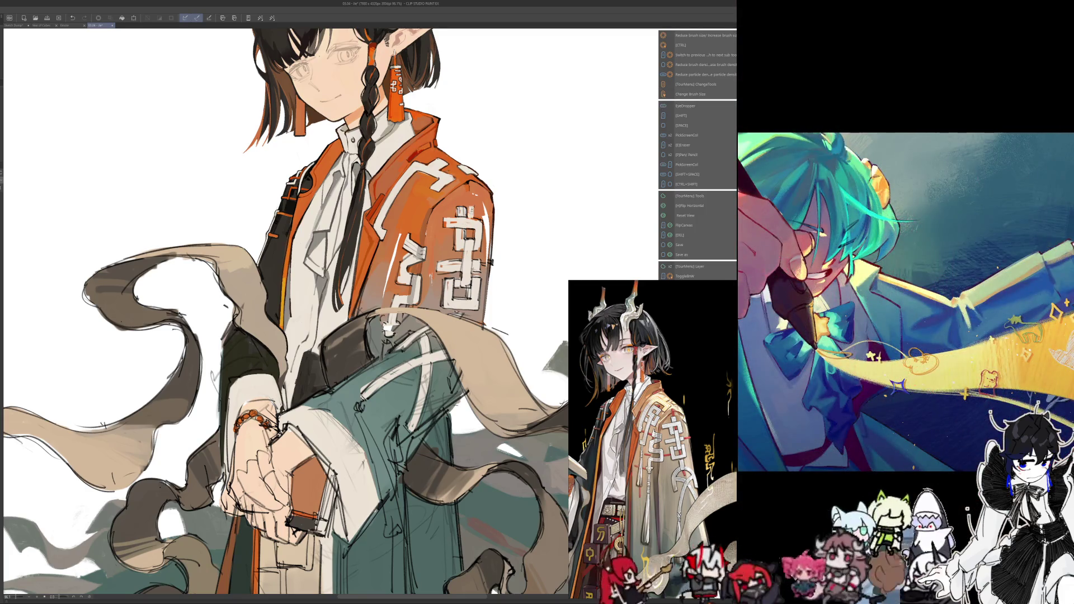
key("alt")
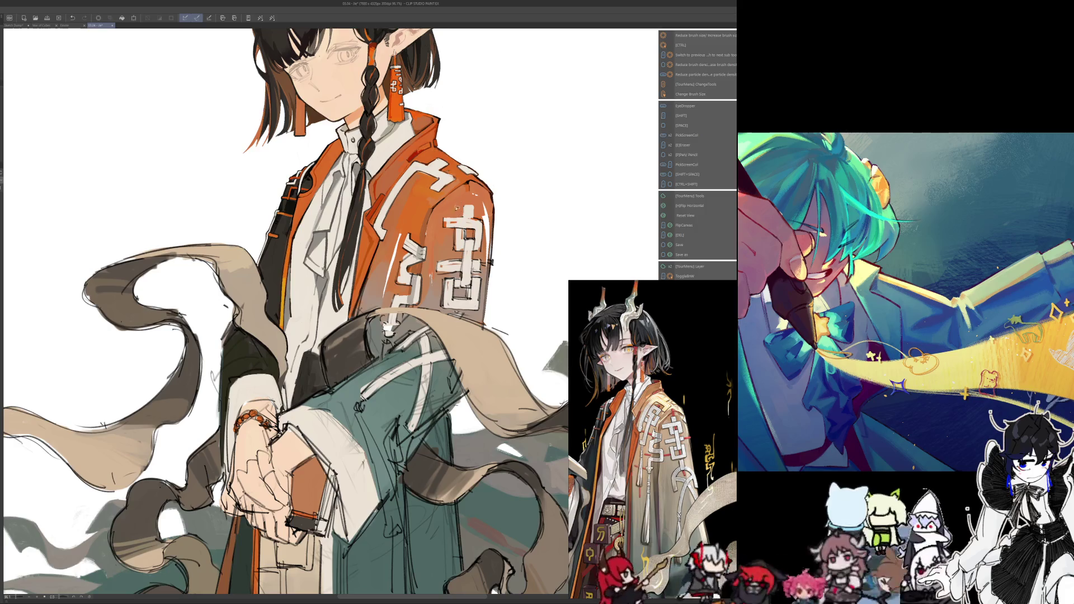
key("alt")
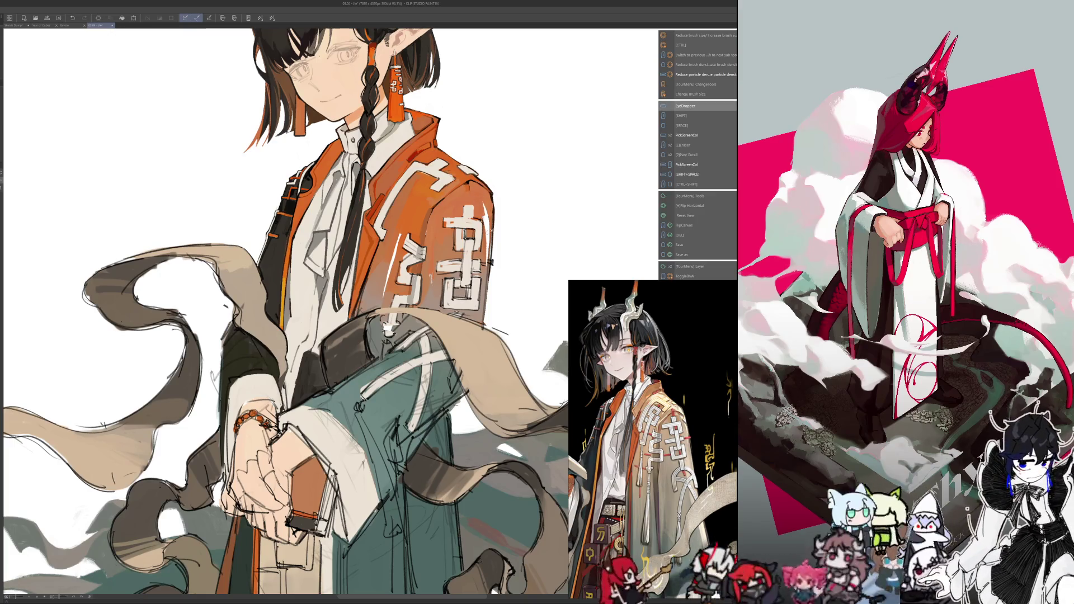
scroll(436, 84, "up", 1)
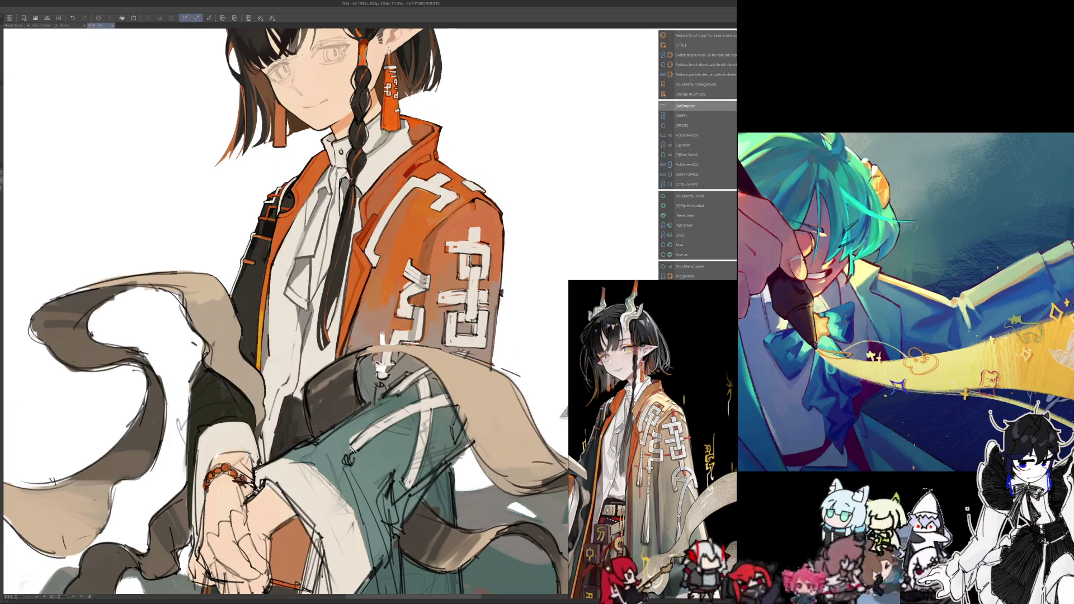
scroll(388, 321, "up", 1)
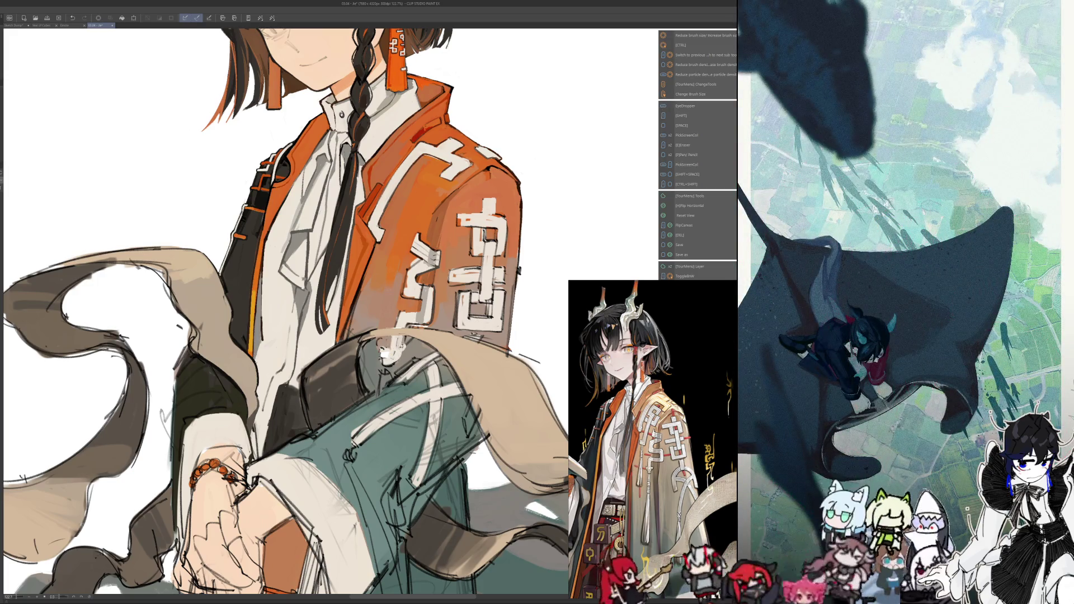
Paint a small red stroke on the jacket collar and pan toward the face
left_click_drag(410, 136, 420, 132)
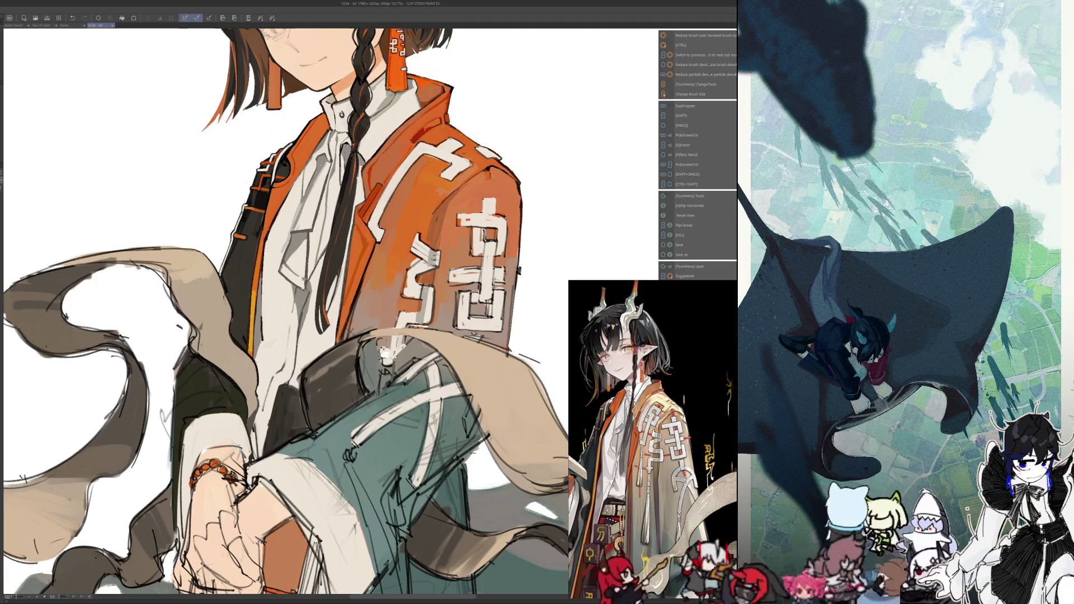
key("alt")
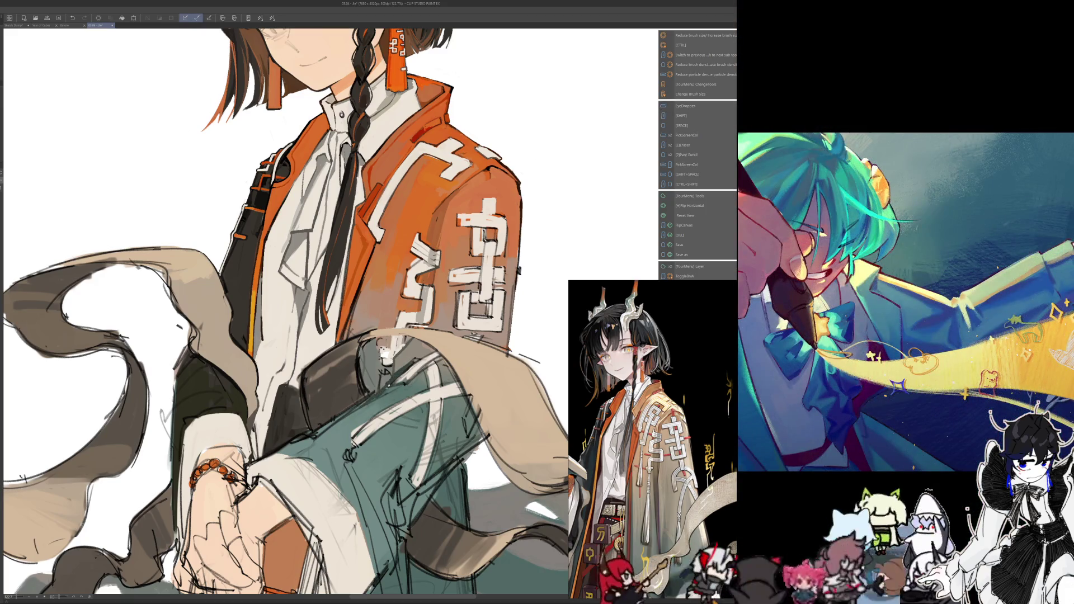
key("ctrl+alt")
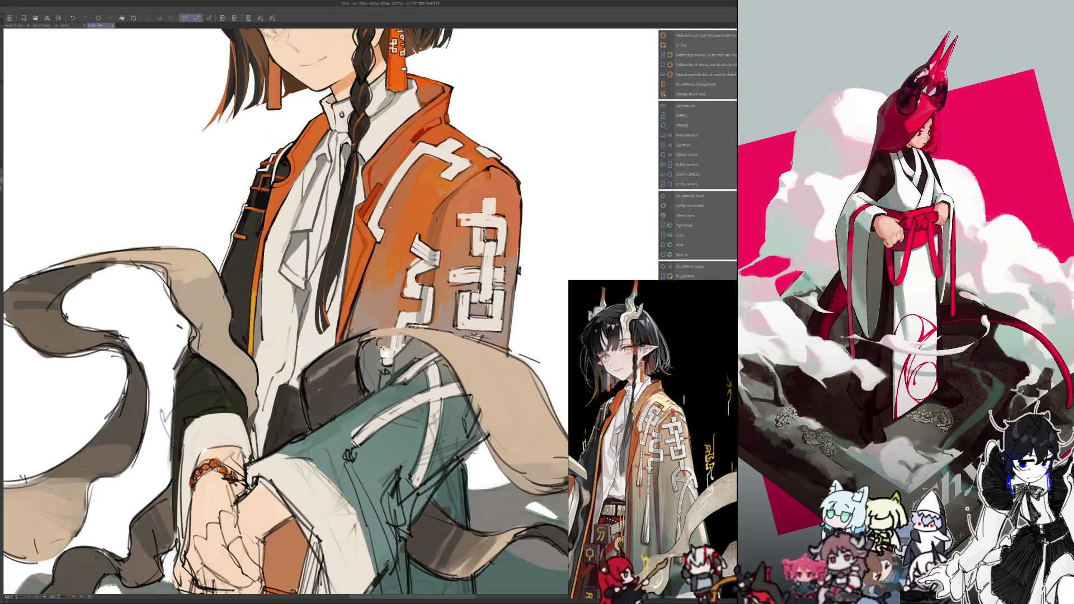
key("alt")
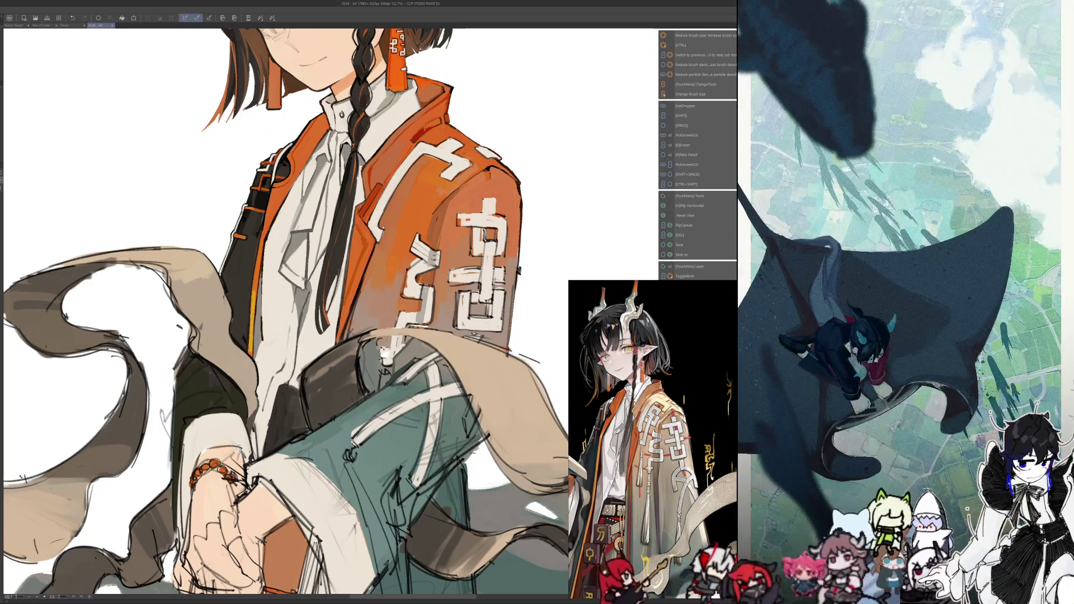
left_click_drag(387, 225, 387, 257)
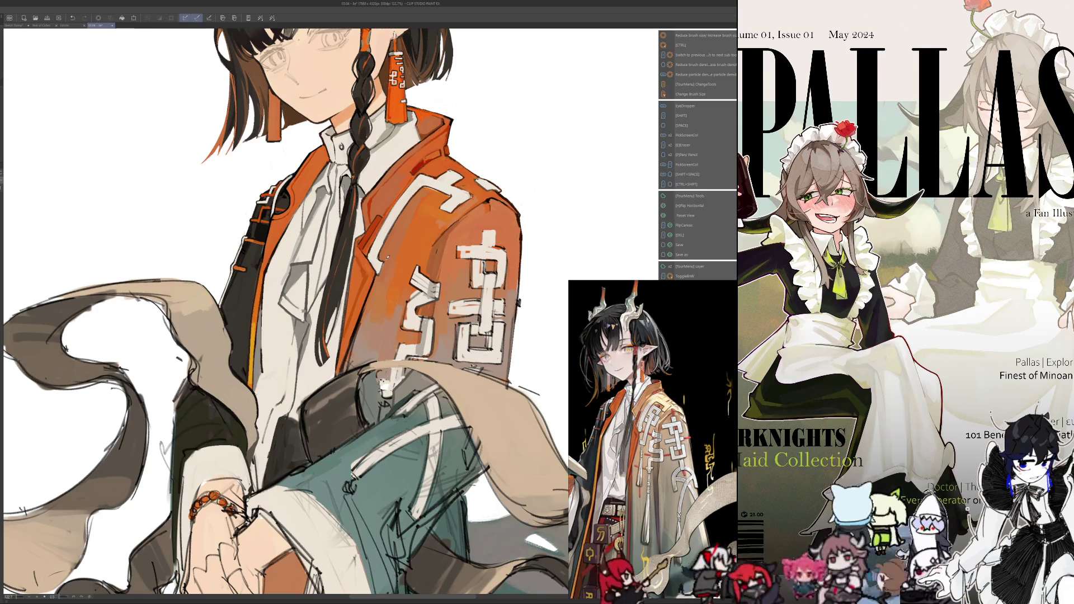
key("alt")
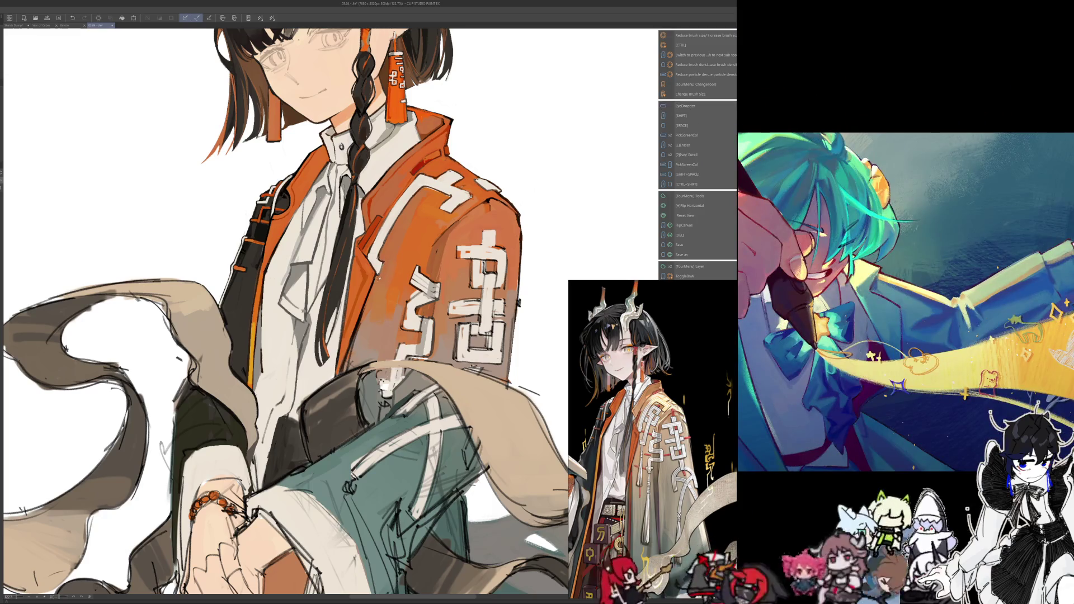
Mirror the canvas to check proportions while sampling colours and resizing the brush
key("alt")
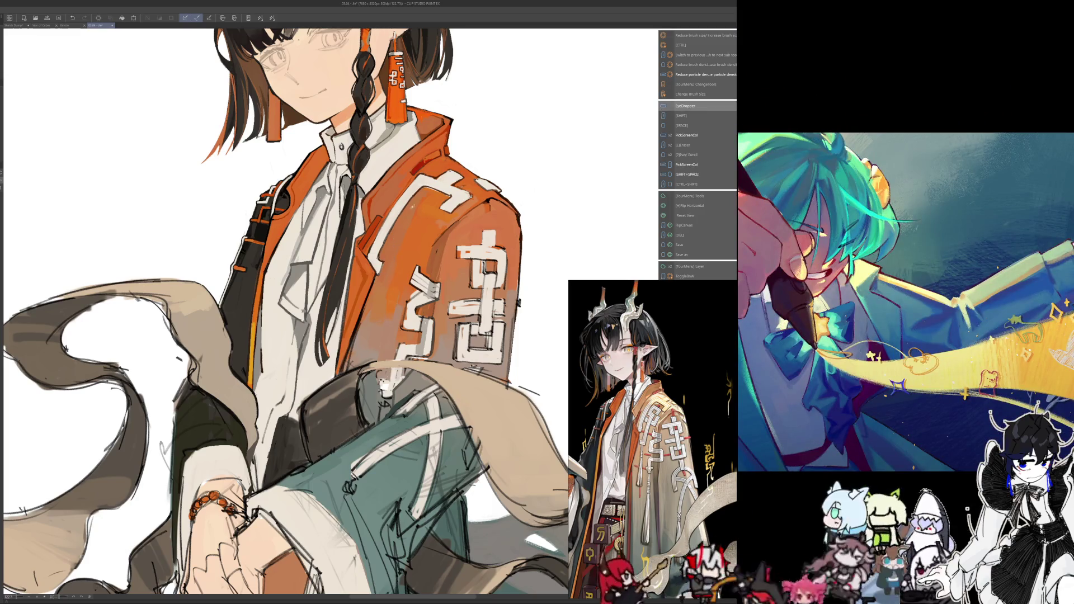
key("h")
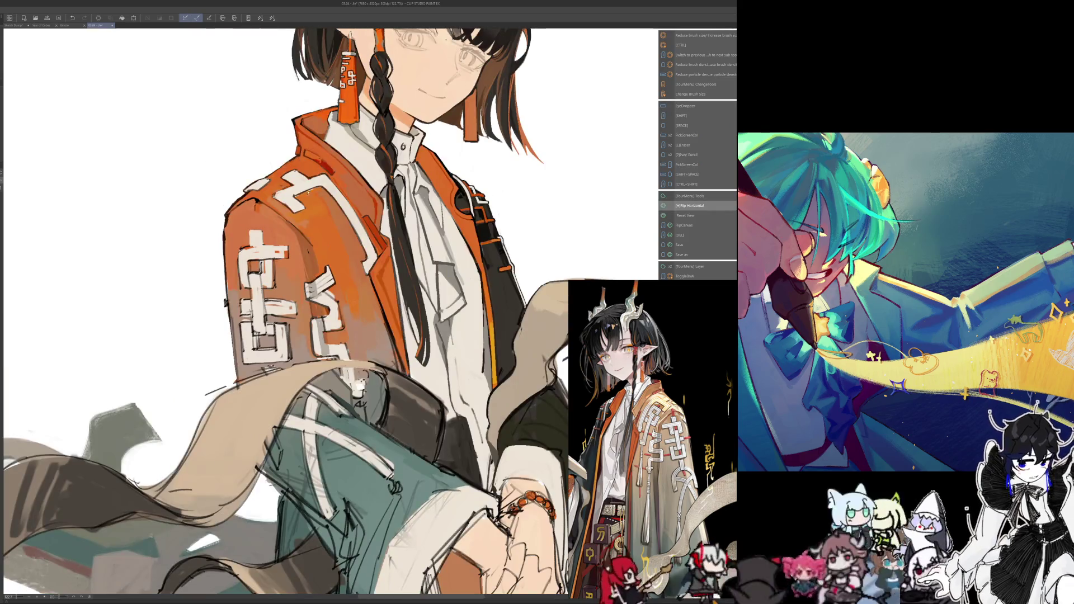
key("alt")
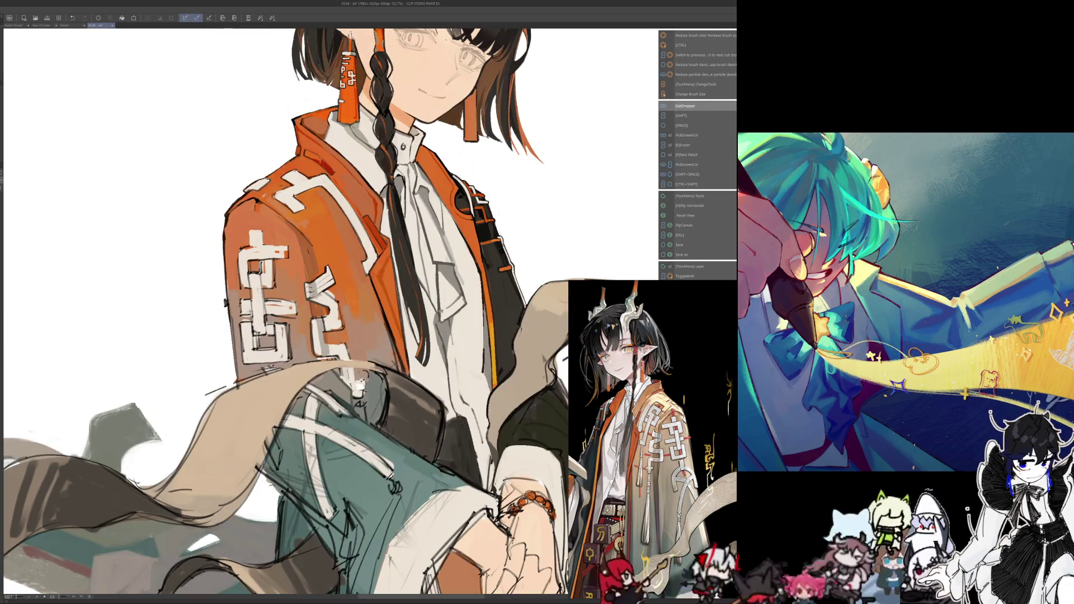
key("h")
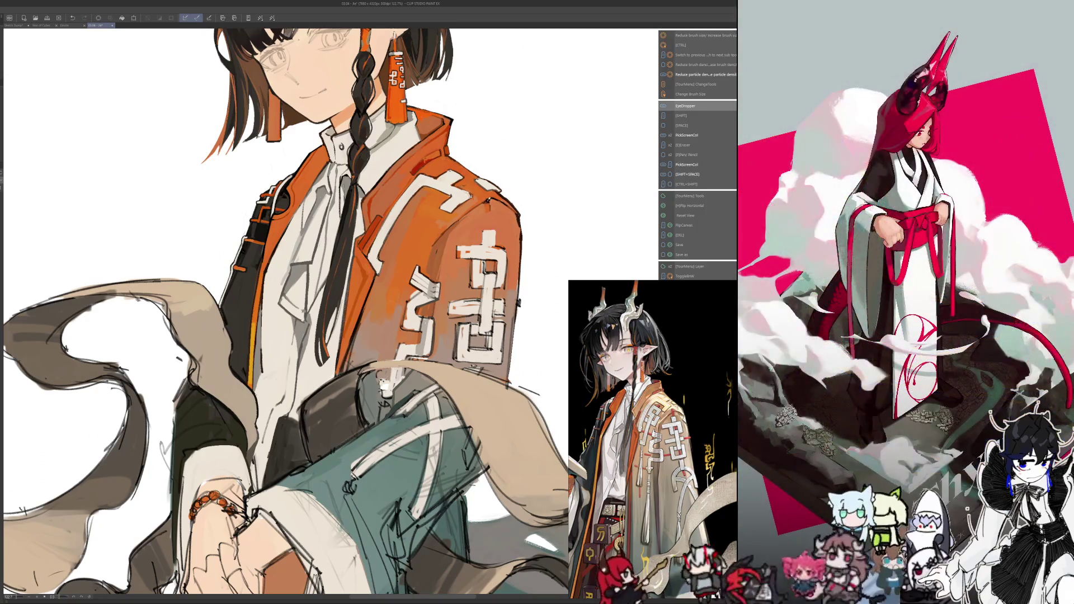
key("ctrl+alt")
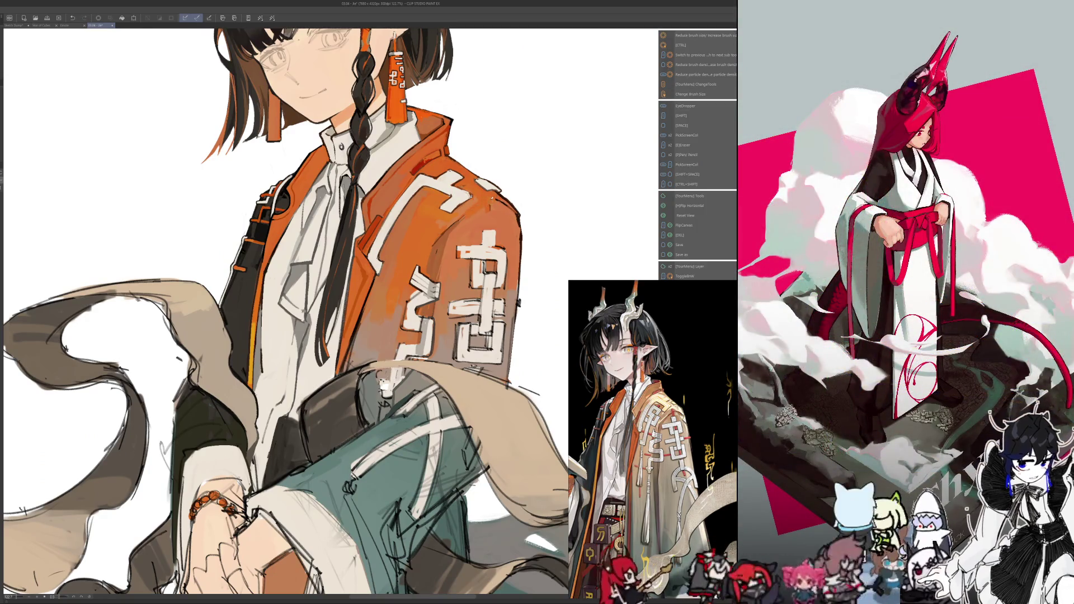
key("h")
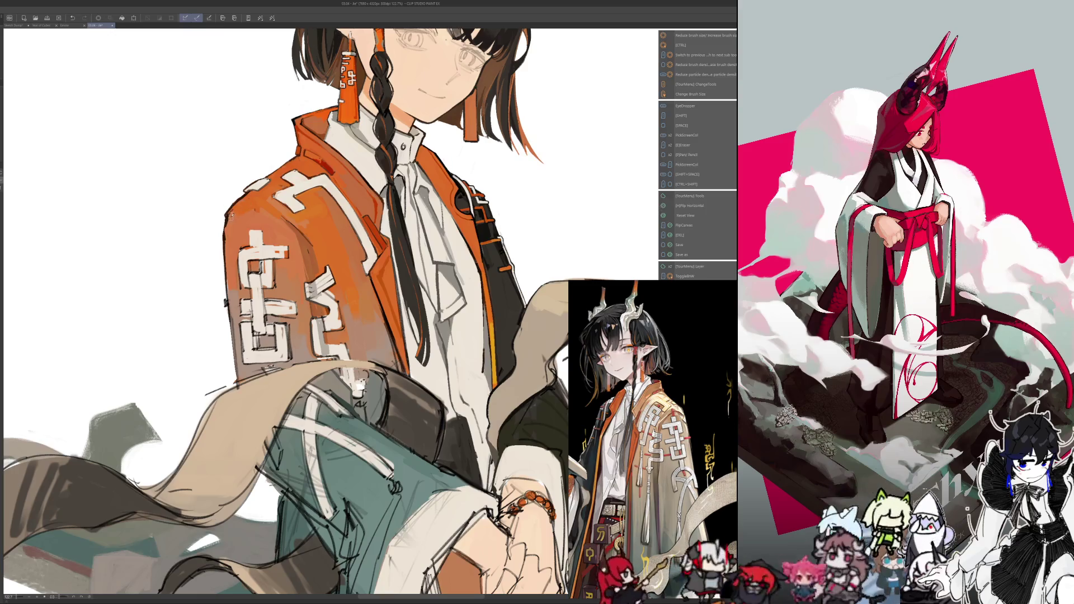
key("ctrl+alt")
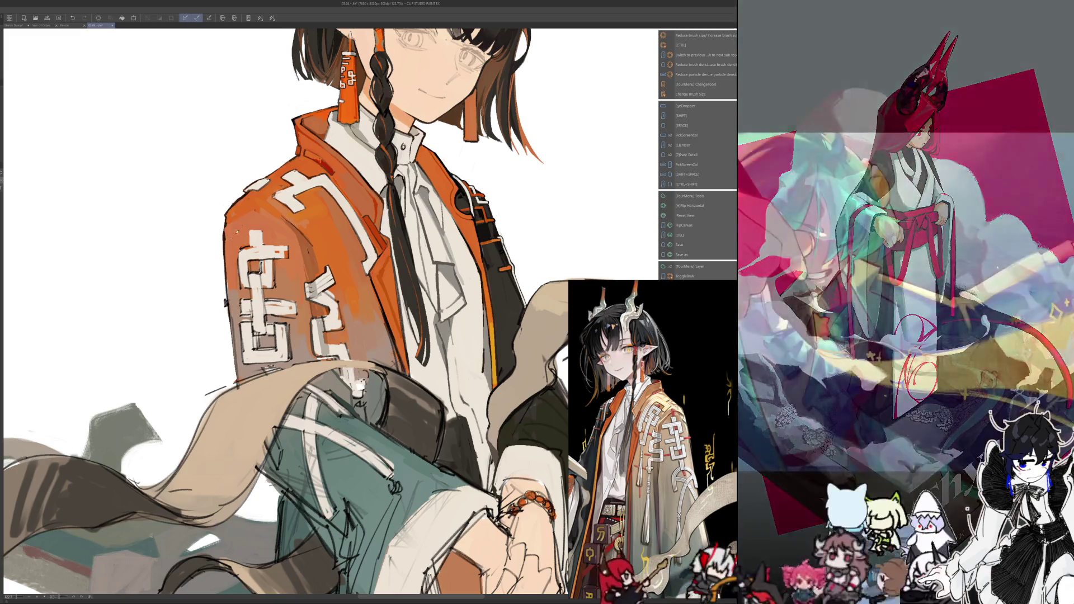
key("alt")
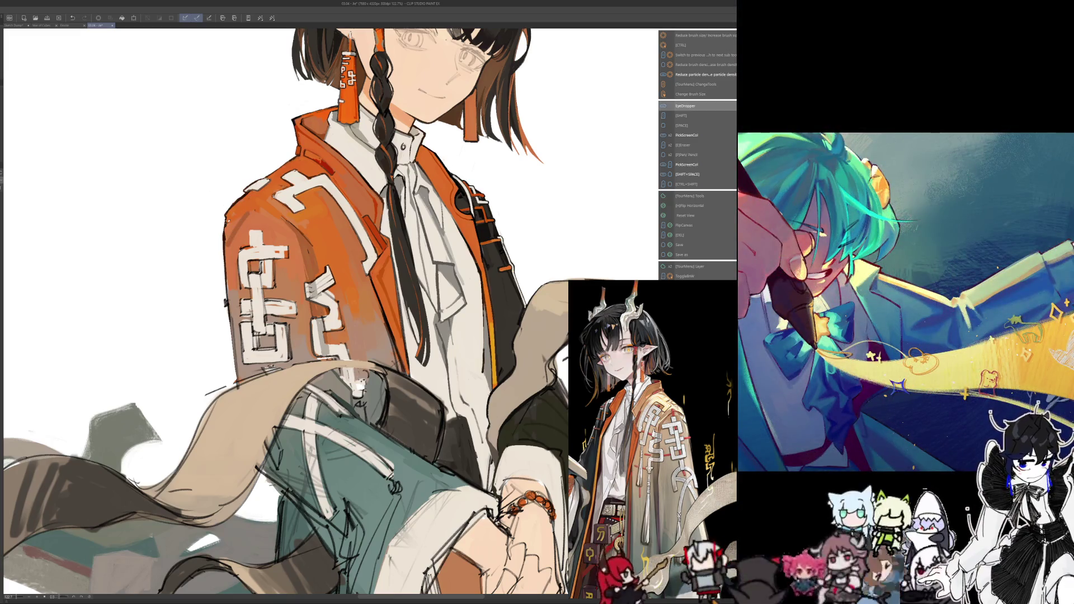
key("ctrl+alt")
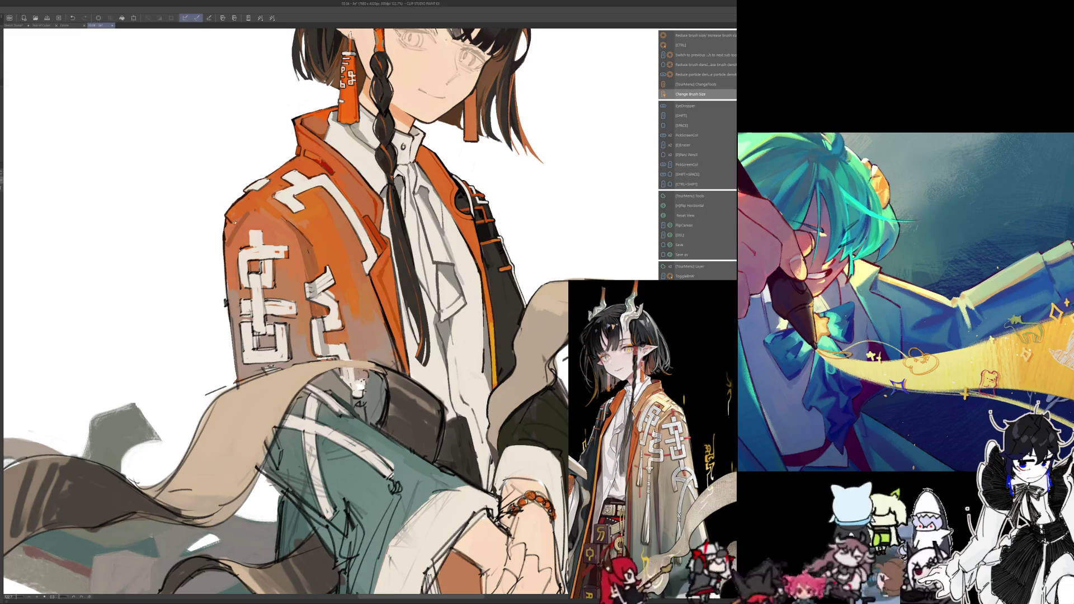
key("alt")
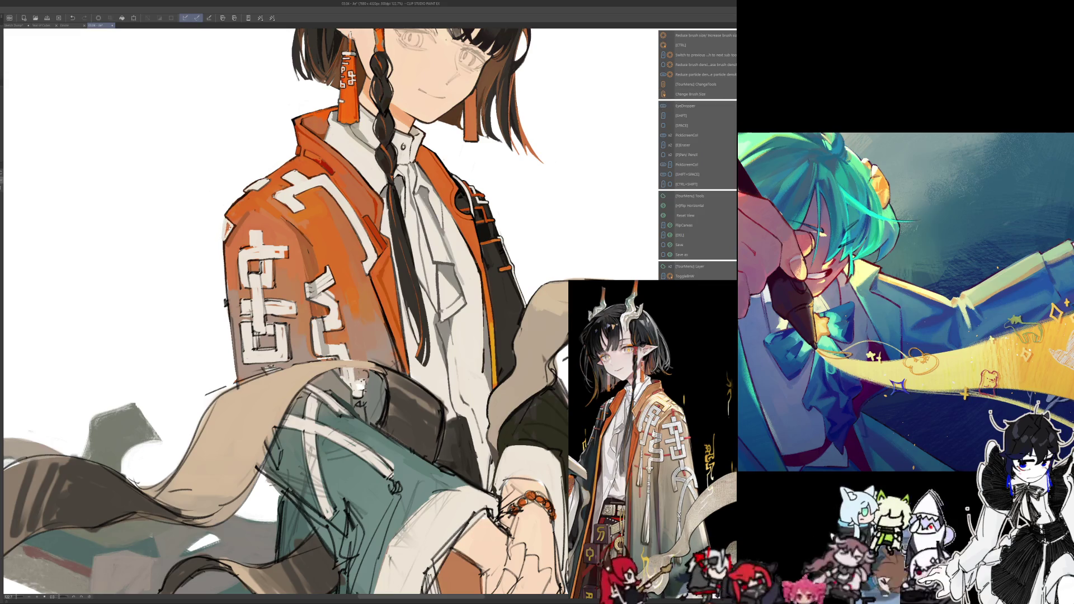
key("alt")
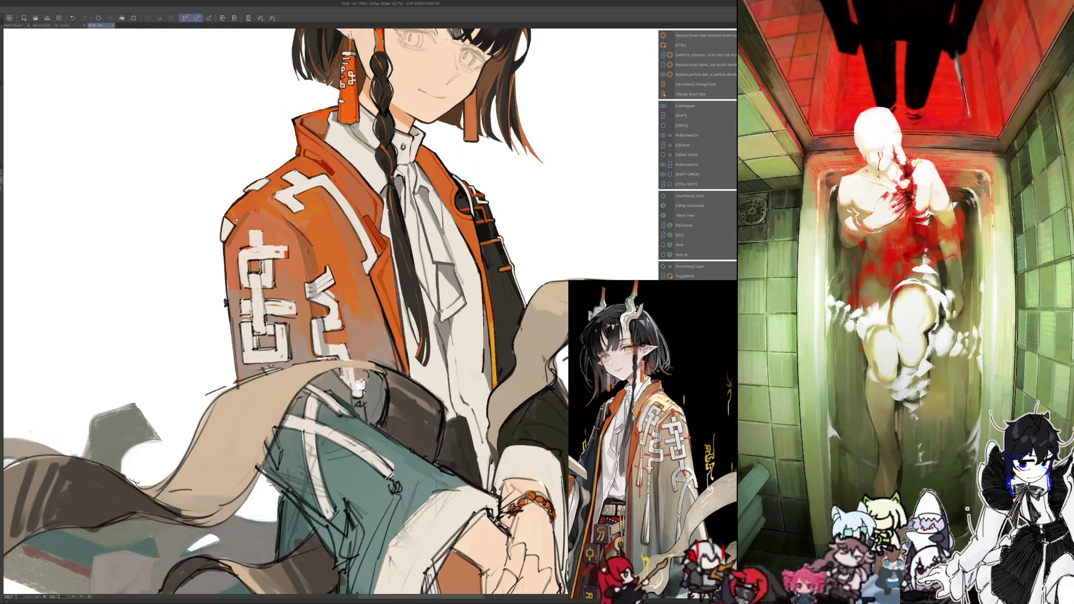
Toggle the mirror once more, restore the normal view, and sample new colours
key("h")
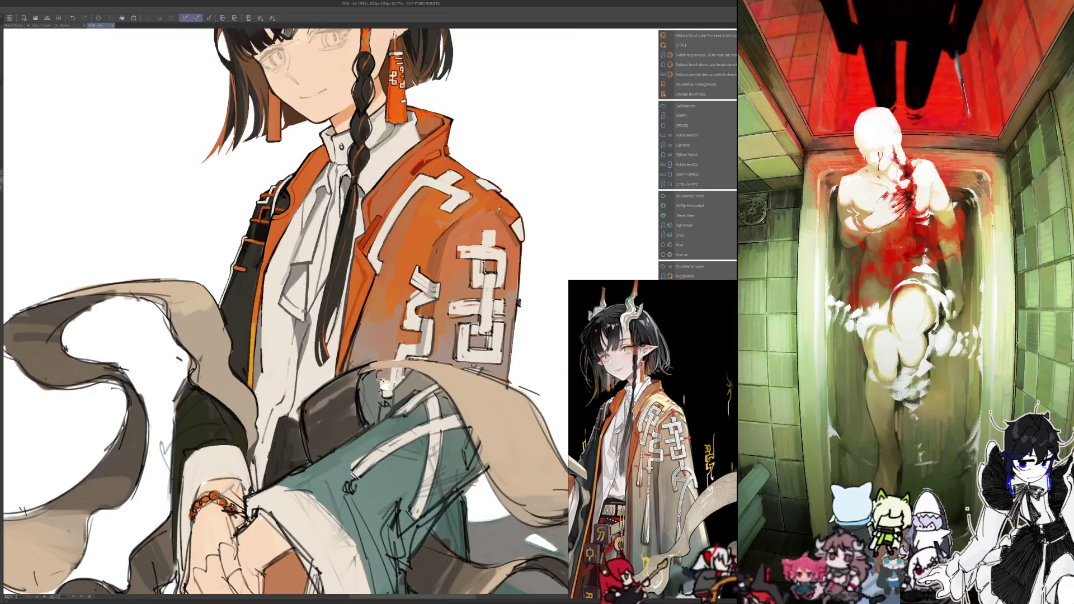
key("h")
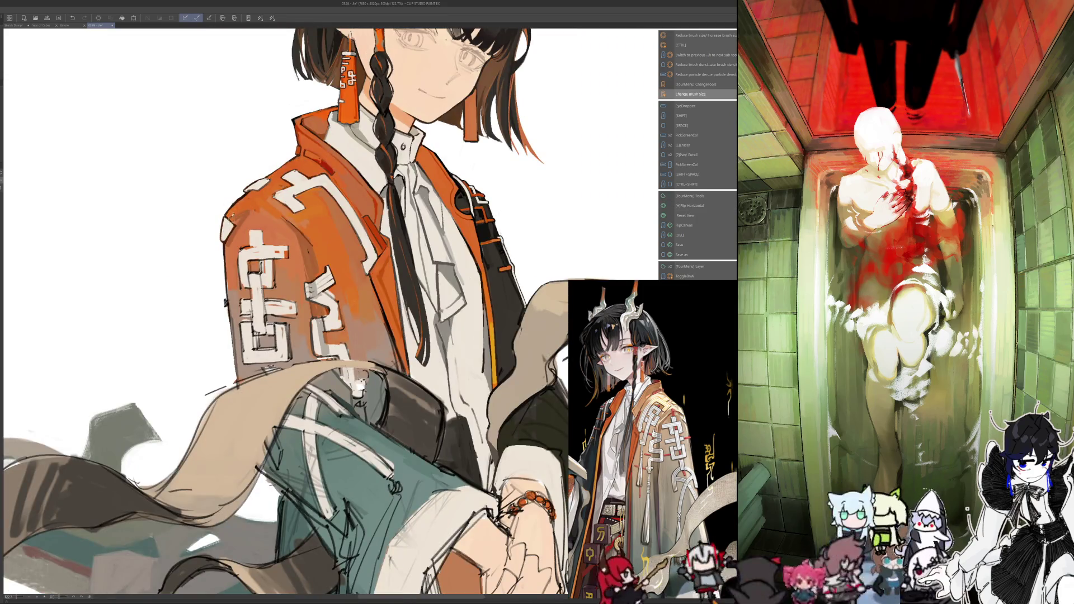
key("h")
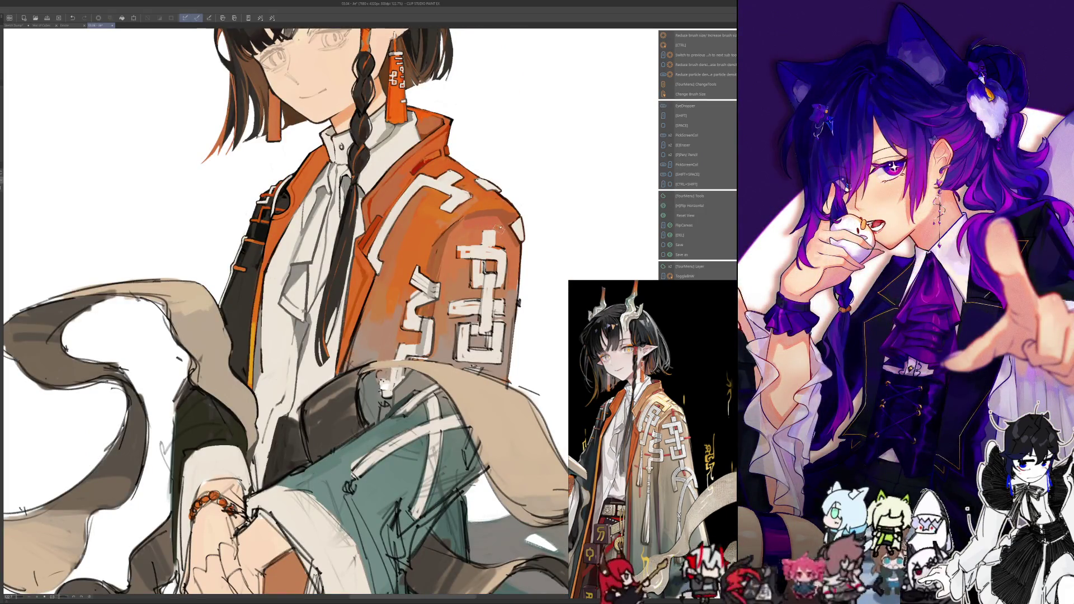
key("t")
key("Return")
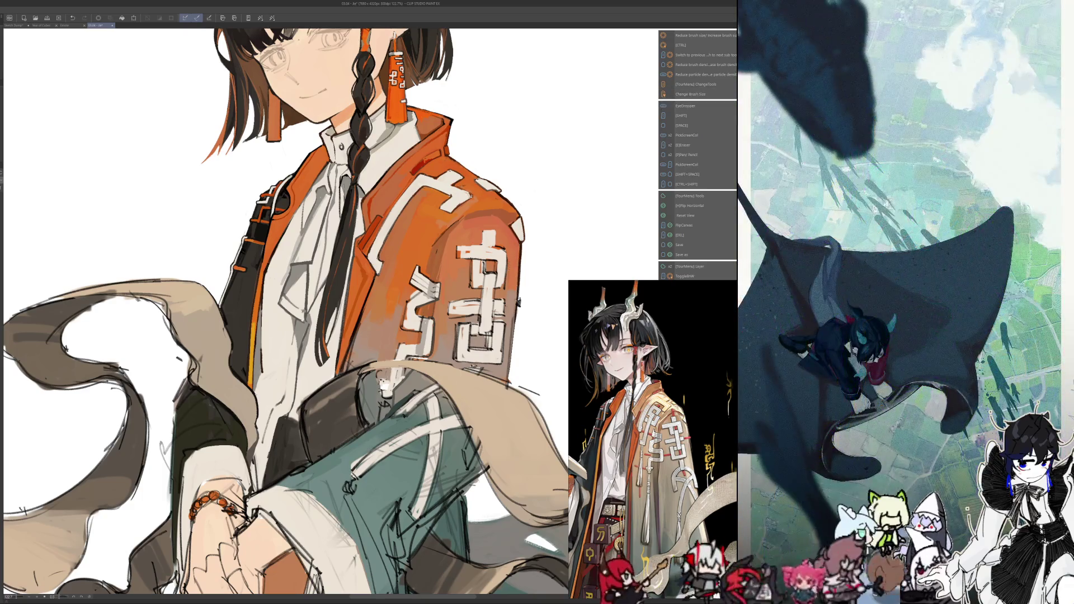
key("i")
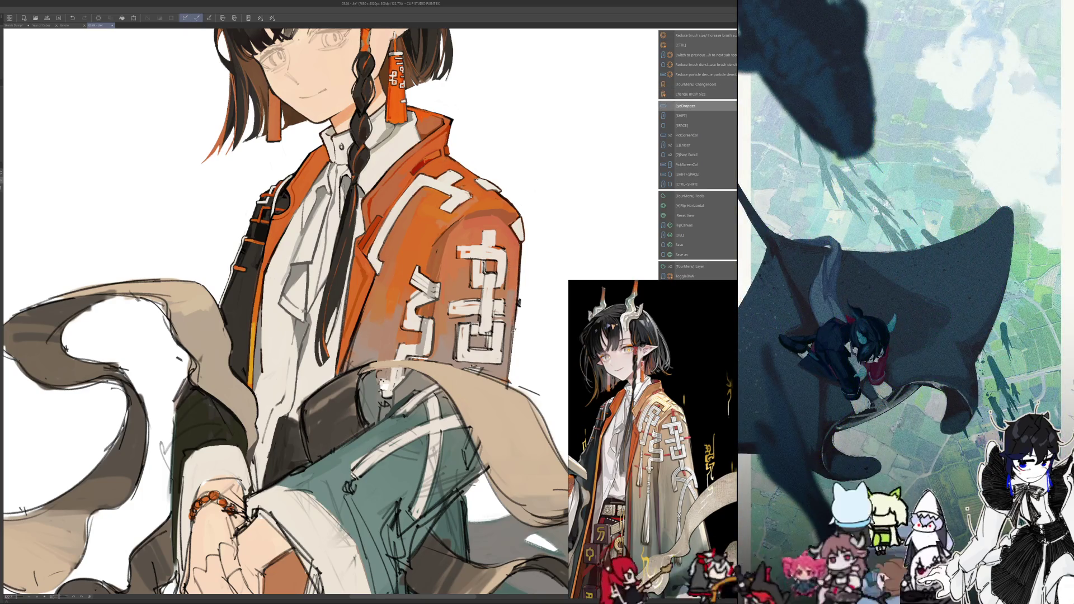
key("i")
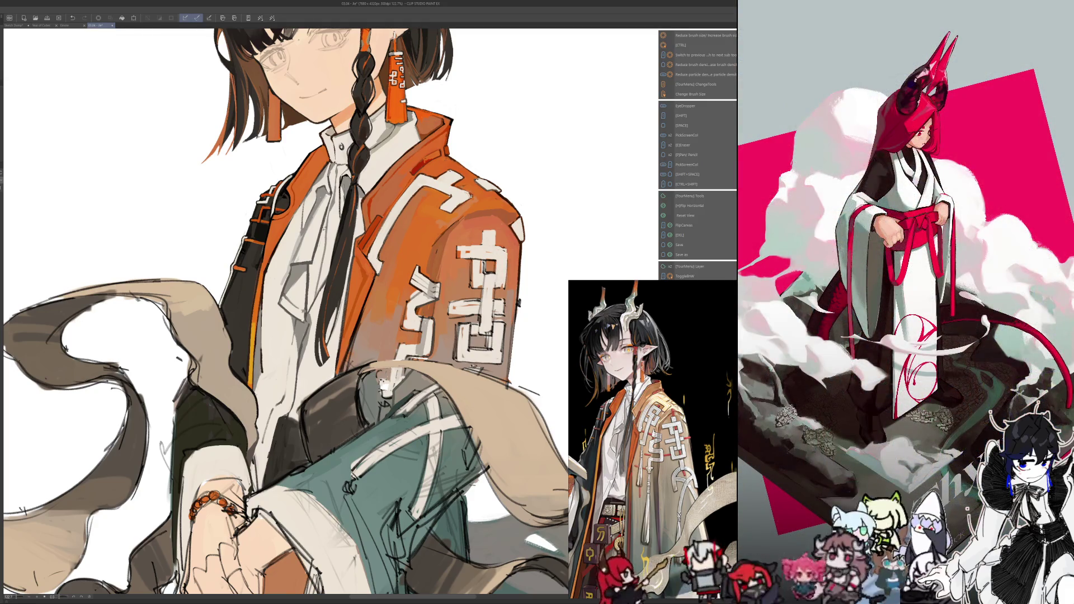
scroll(369, 313, "down", 10)
scroll(369, 313, "up", 8)
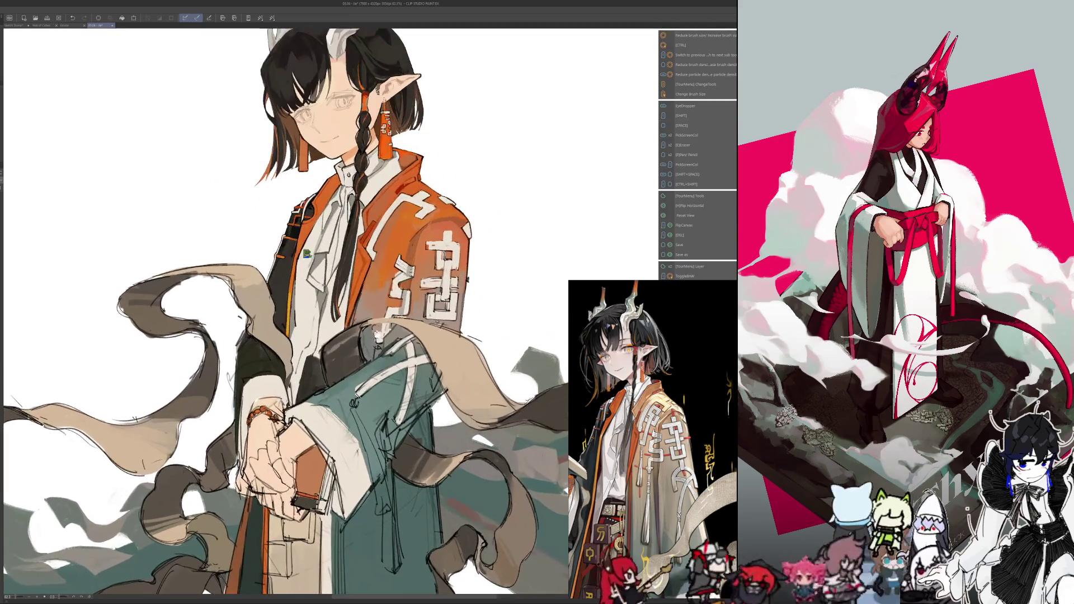
Paint a small dark stroke and a lighter stroke on the orange jacket, then reframe
key("i")
key("i")
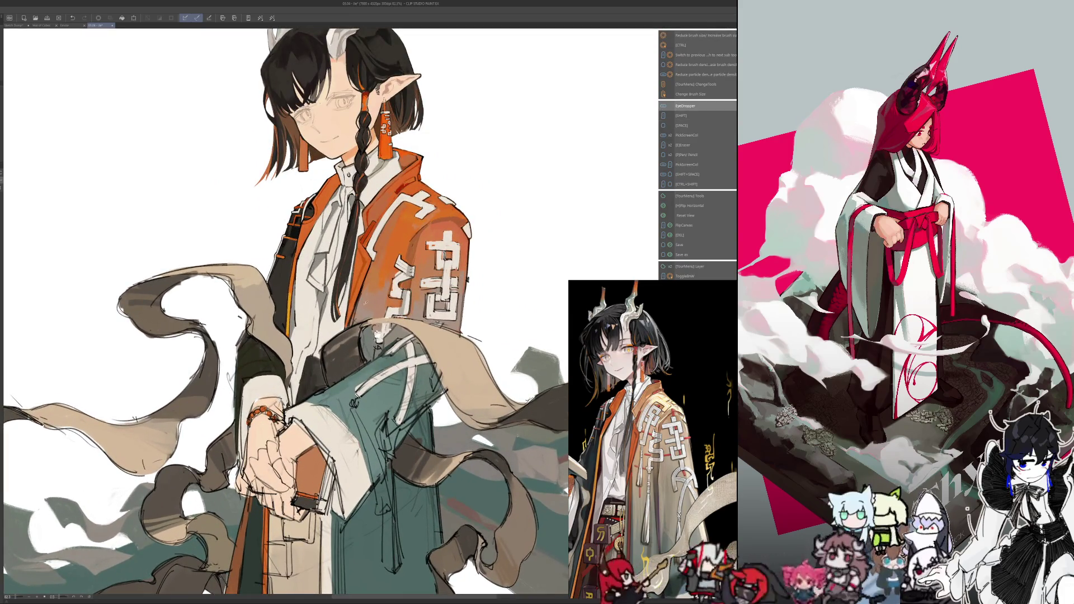
left_click_drag(361, 271, 349, 322)
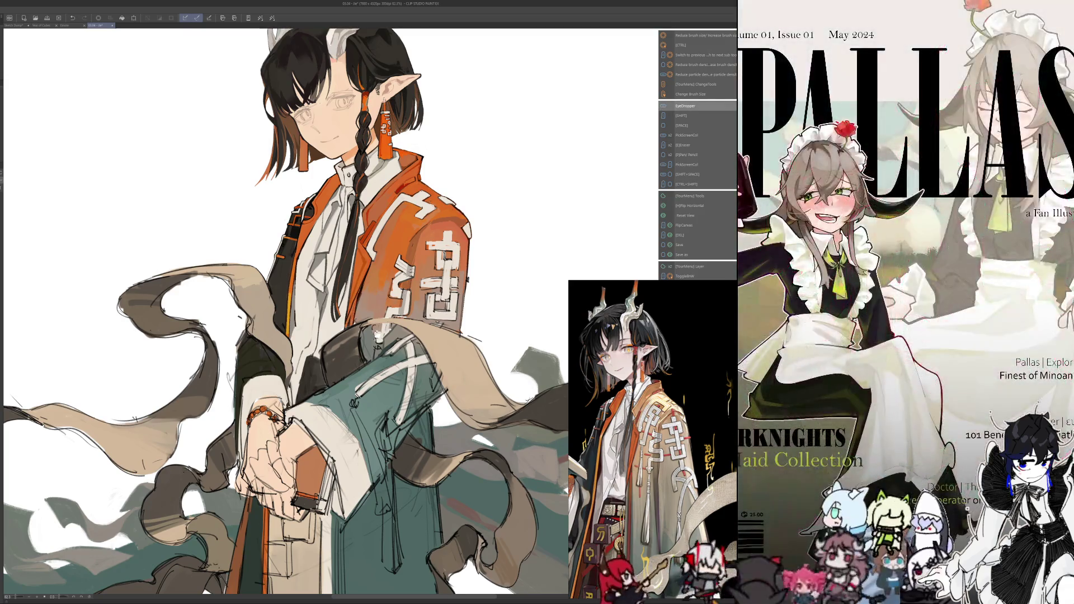
left_click_drag(361, 280, 367, 293)
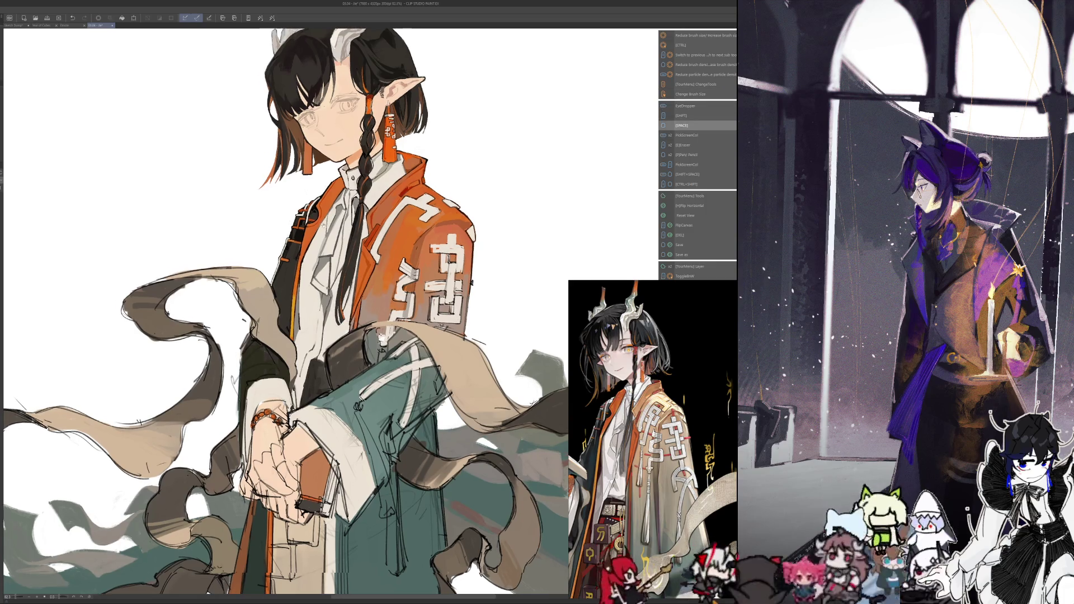
left_click_drag(285, 313, 296, 316)
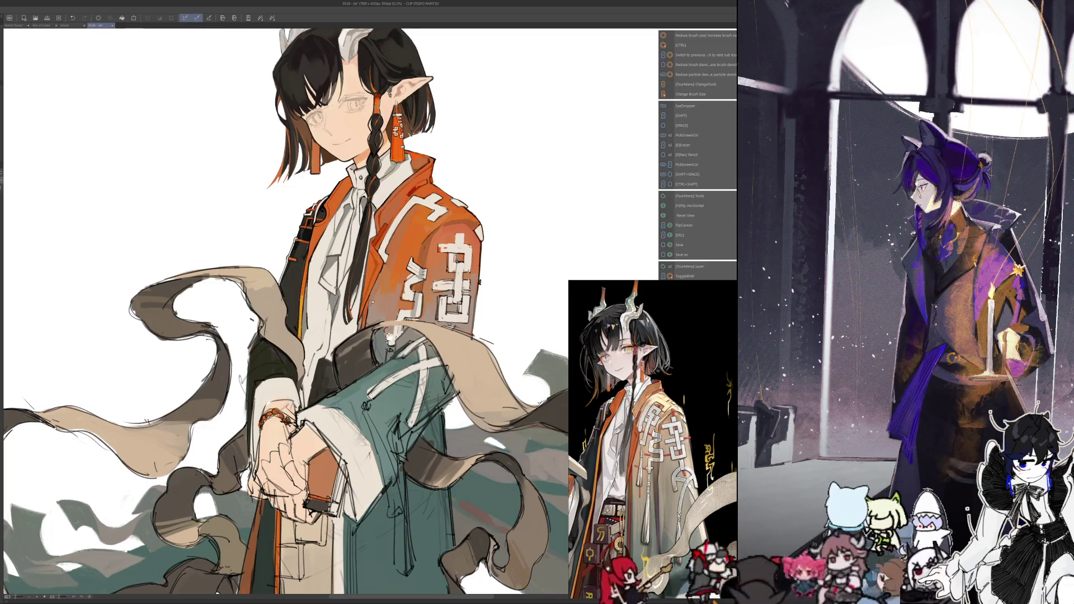
scroll(285, 311, "up", 1)
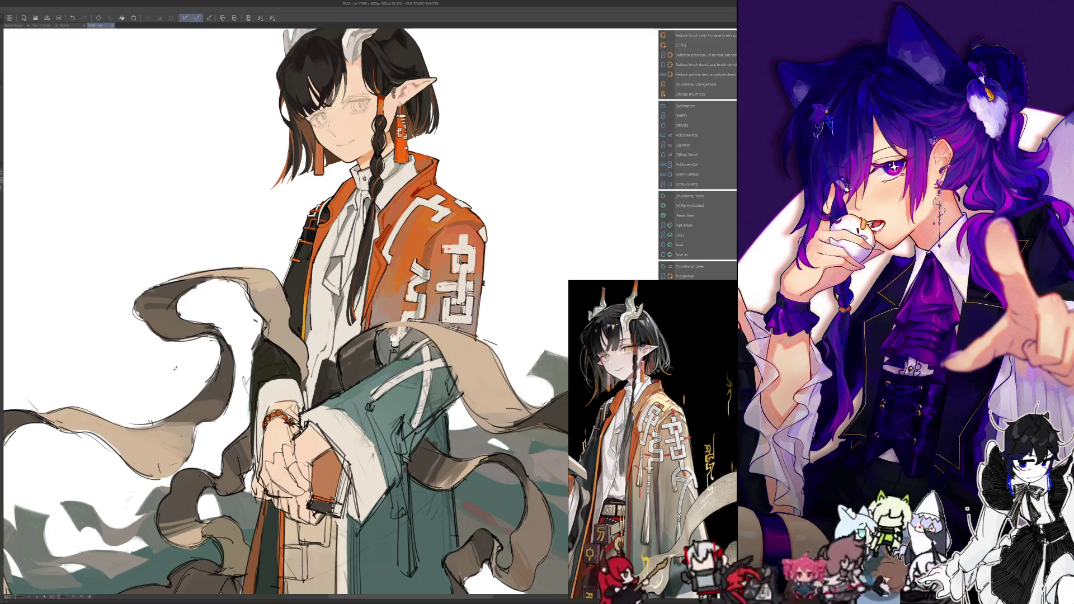
scroll(286, 311, "up", 2)
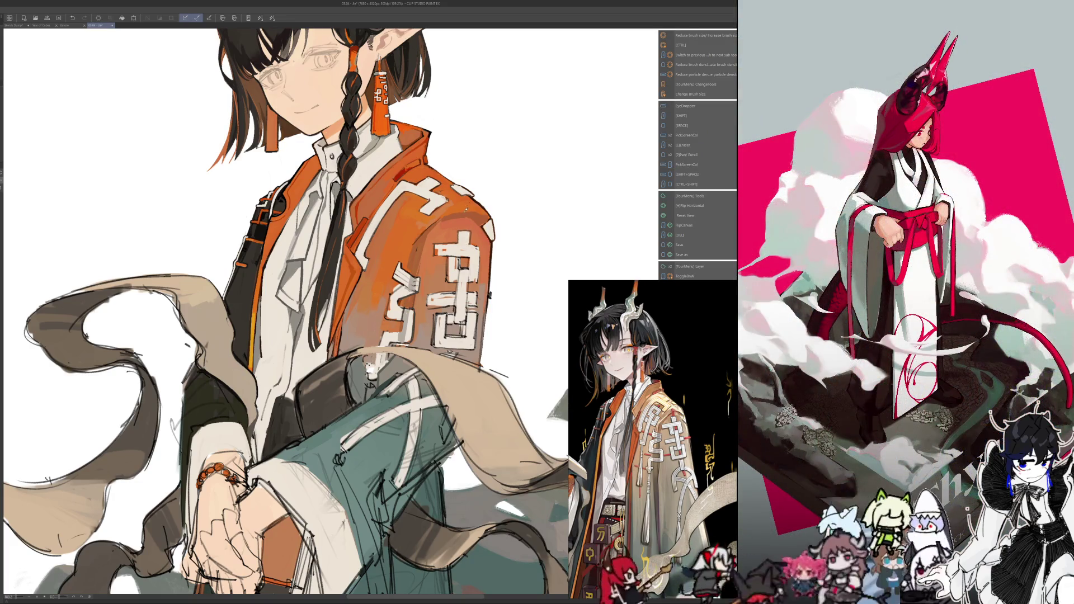
Paint a red-orange mark on the sleeve pattern, sample a colour, and pan to the lower figure
left_click_drag(463, 209, 464, 229)
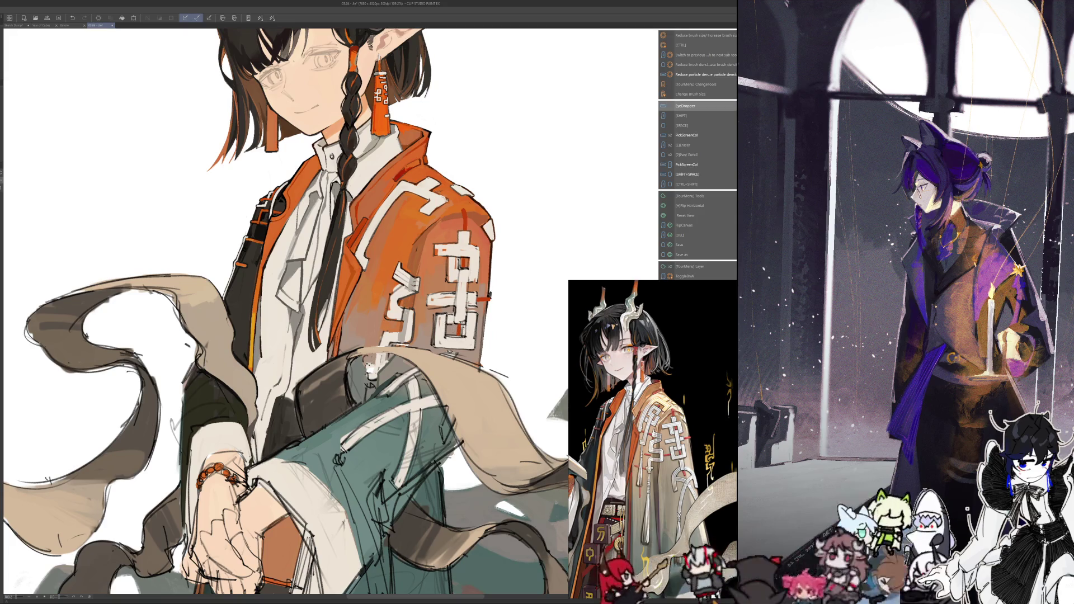
key("alt")
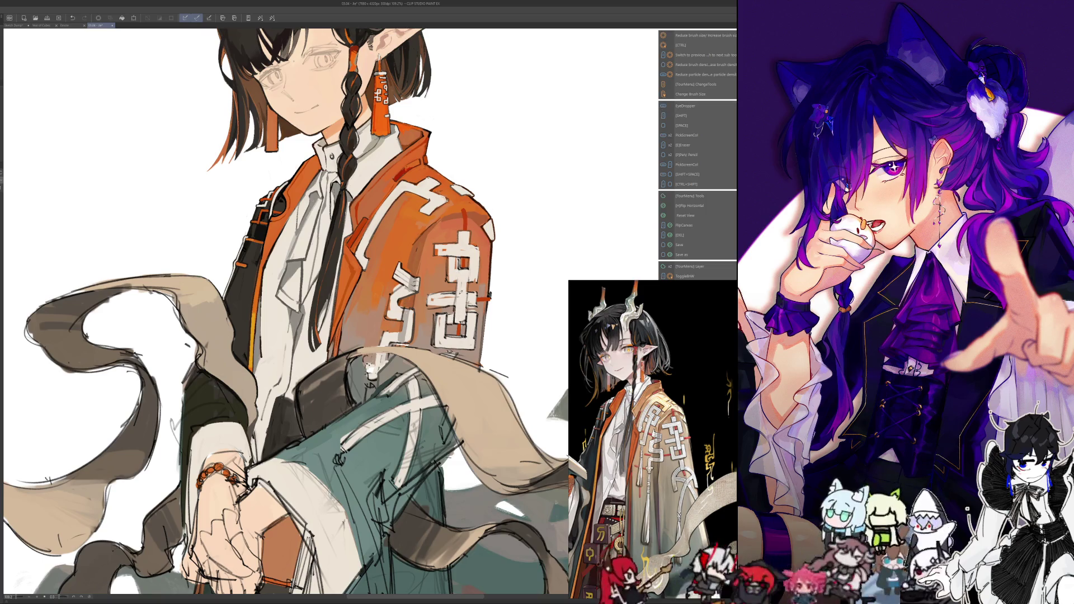
left_click_drag(279, 335, 302, 263)
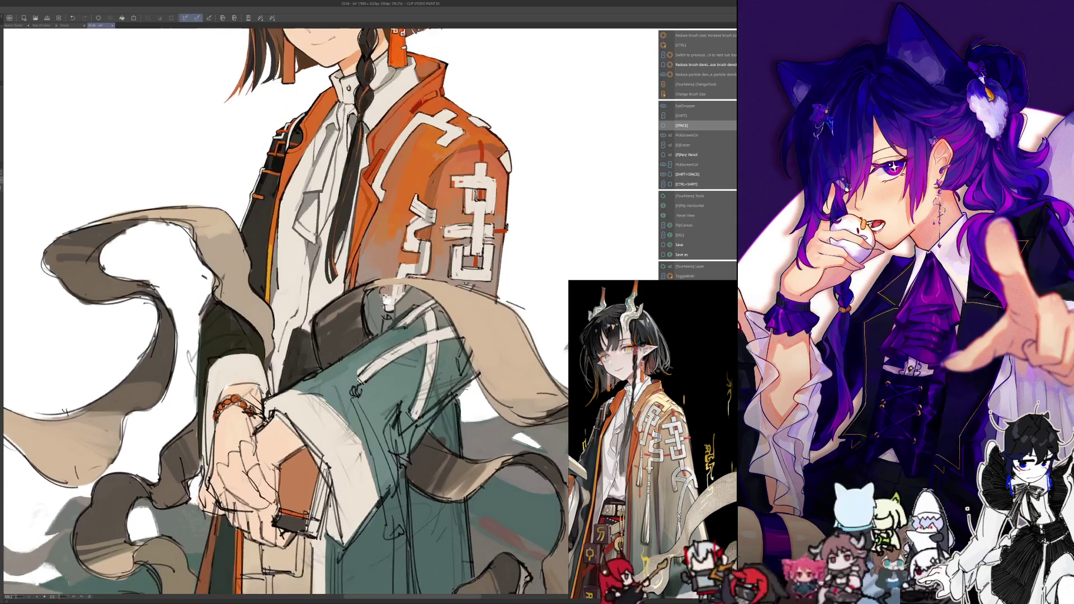
key("alt")
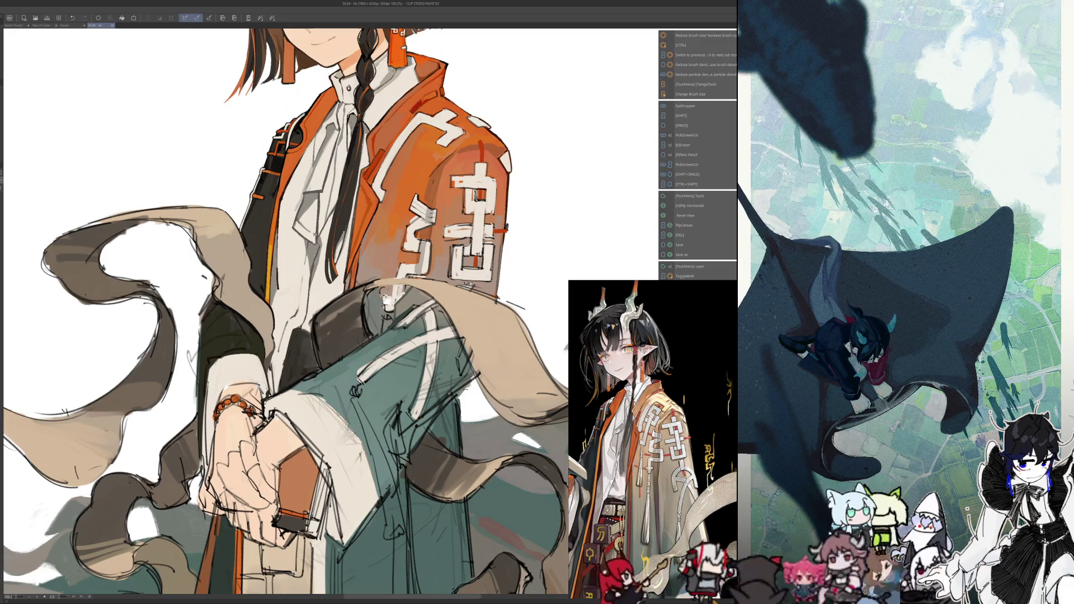
key("alt")
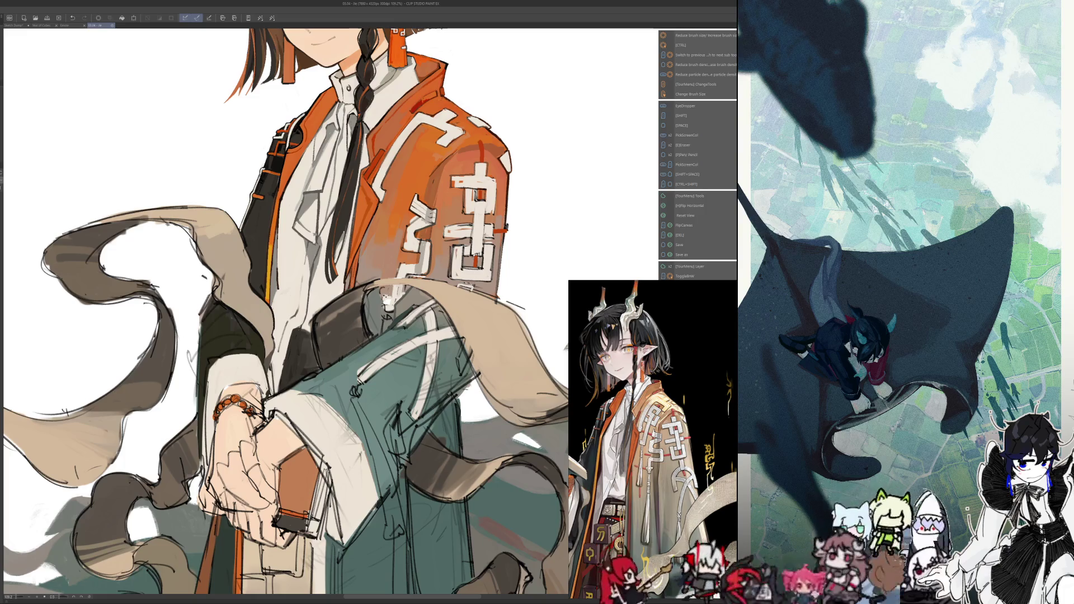
key("h")
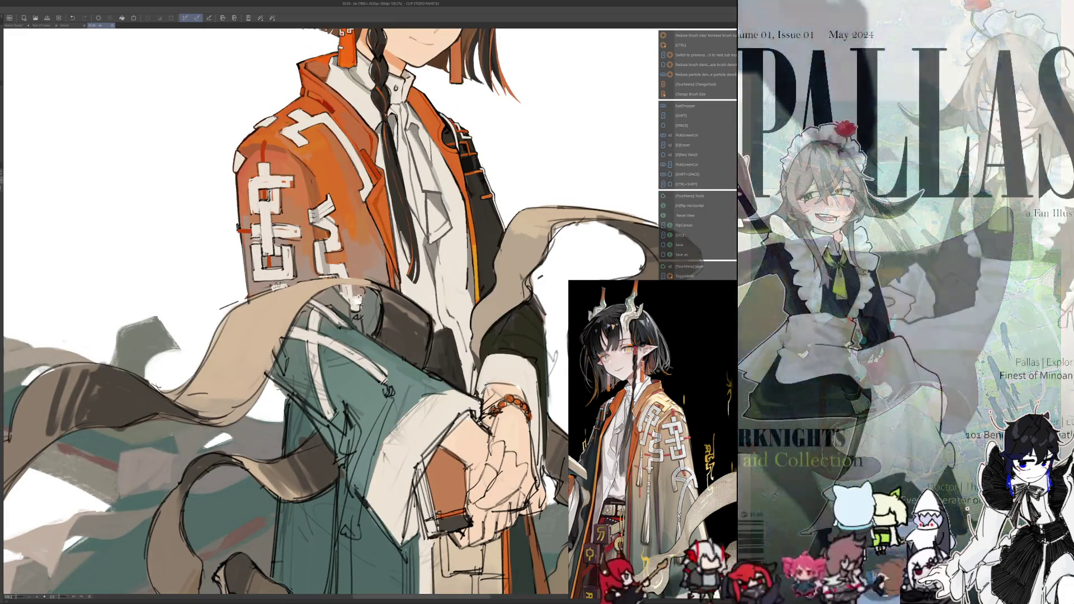
key("alt")
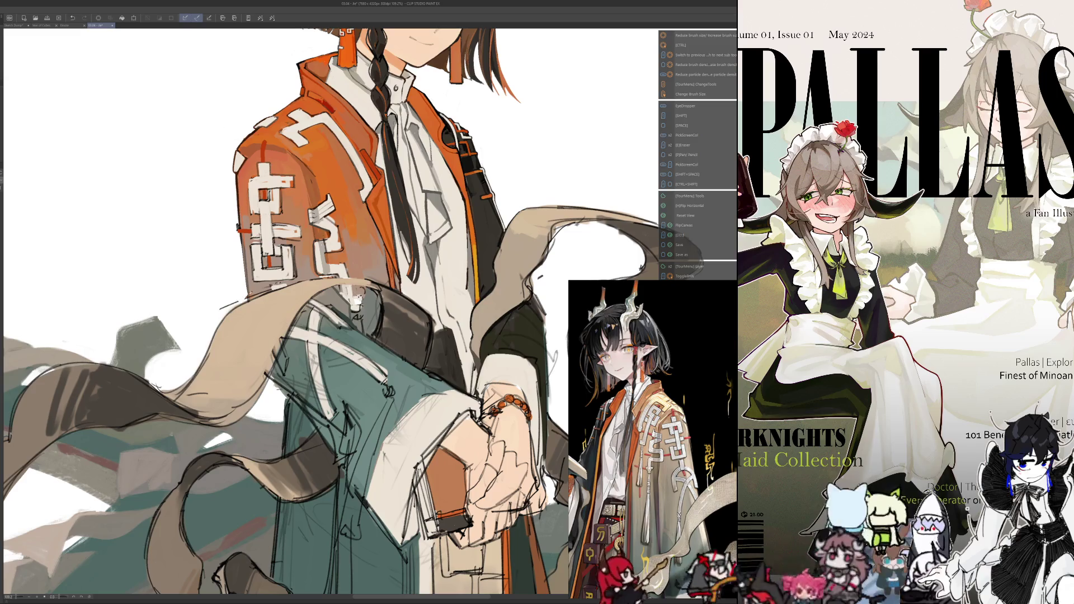
key("shift")
key("e")
left_click_drag(244, 295, 246, 292)
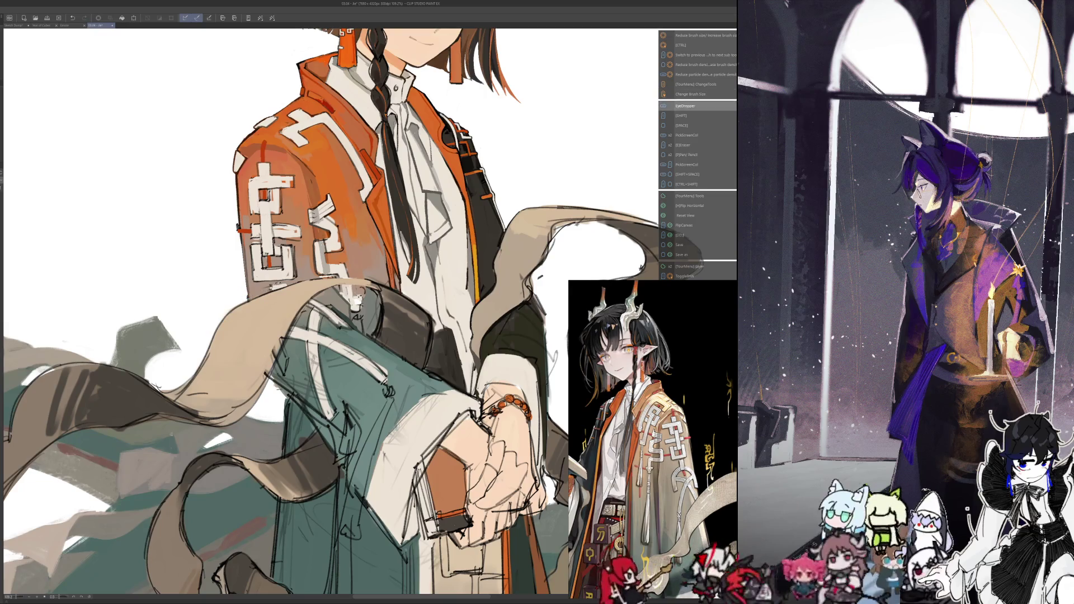
left_click_drag(262, 290, 264, 288)
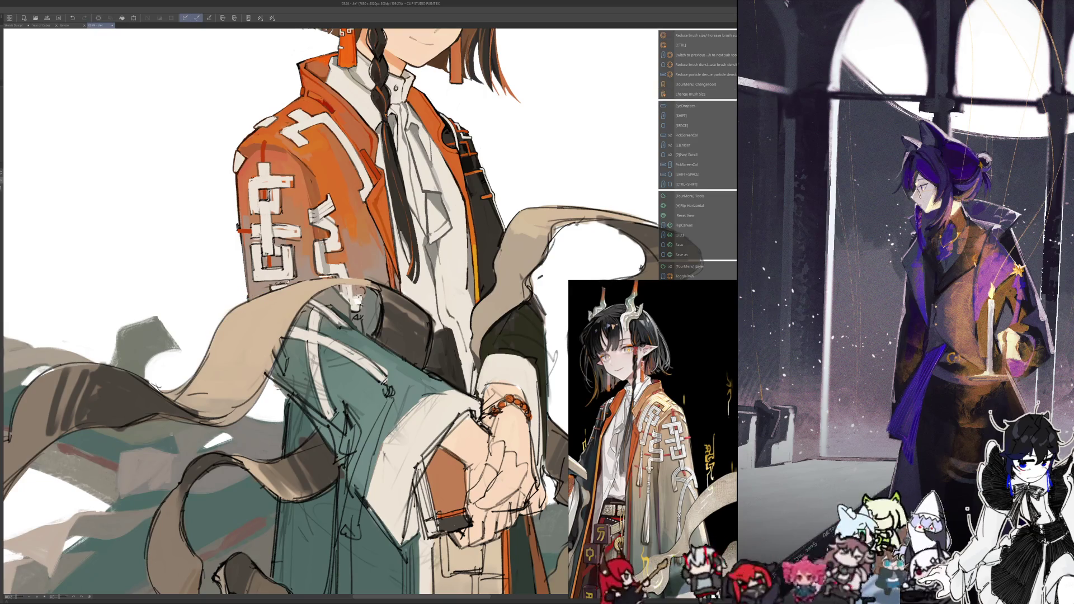
key("h")
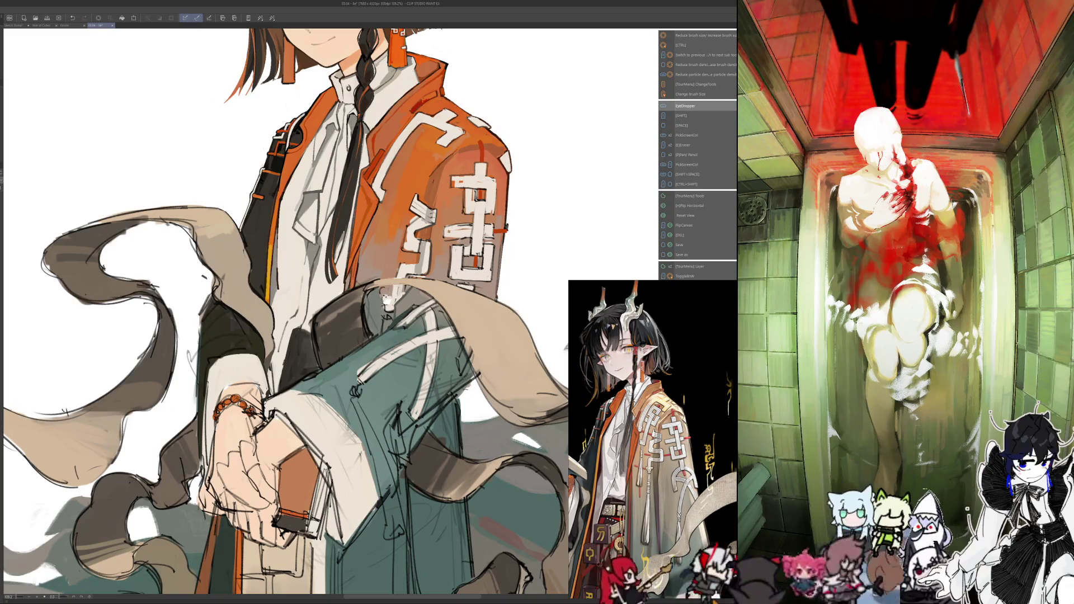
key("i")
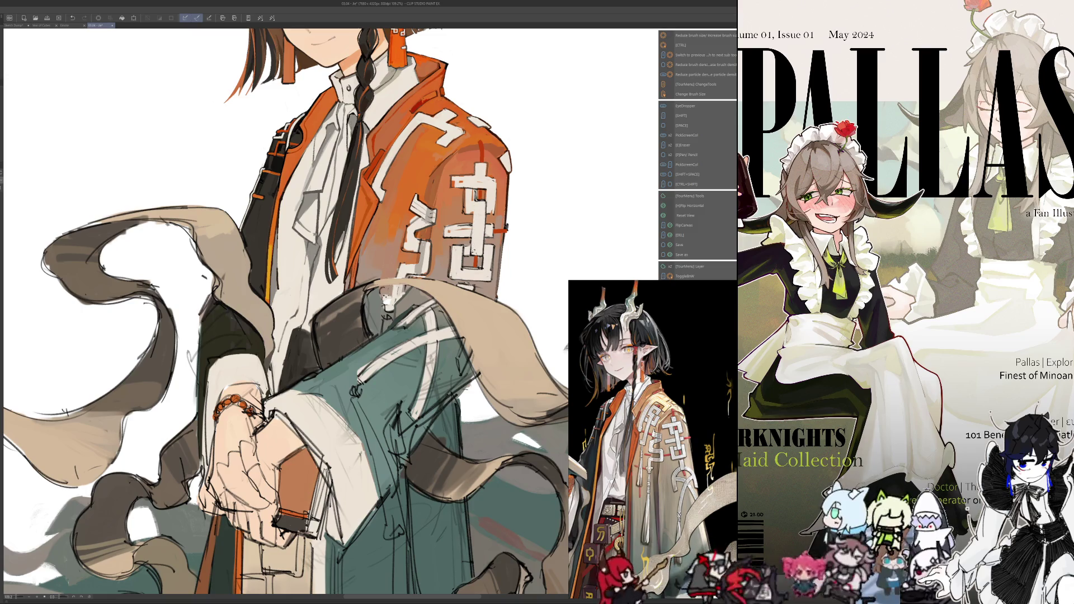
key("i")
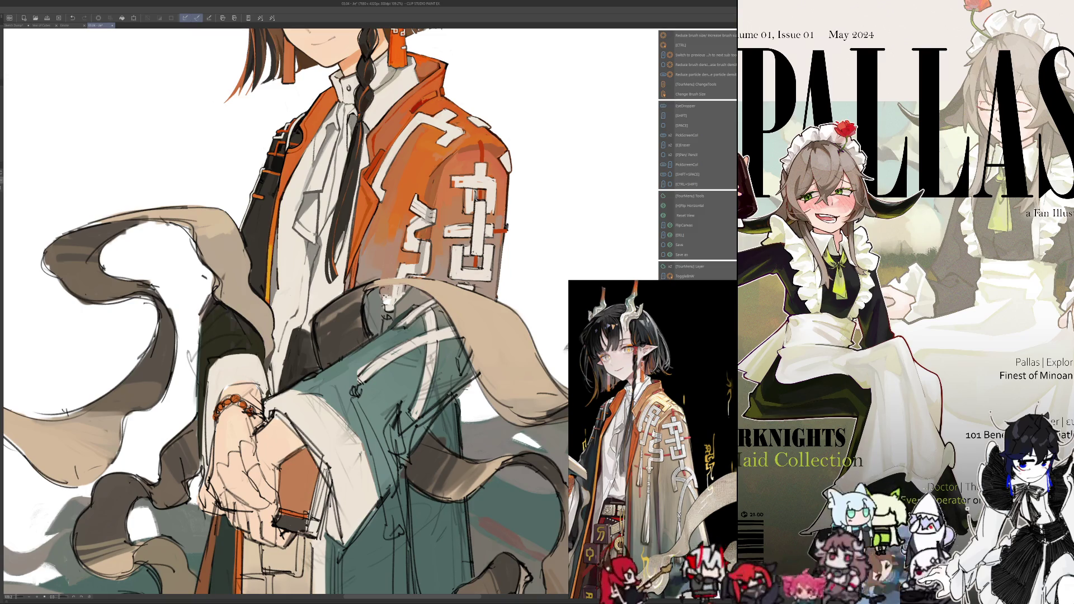
key("i")
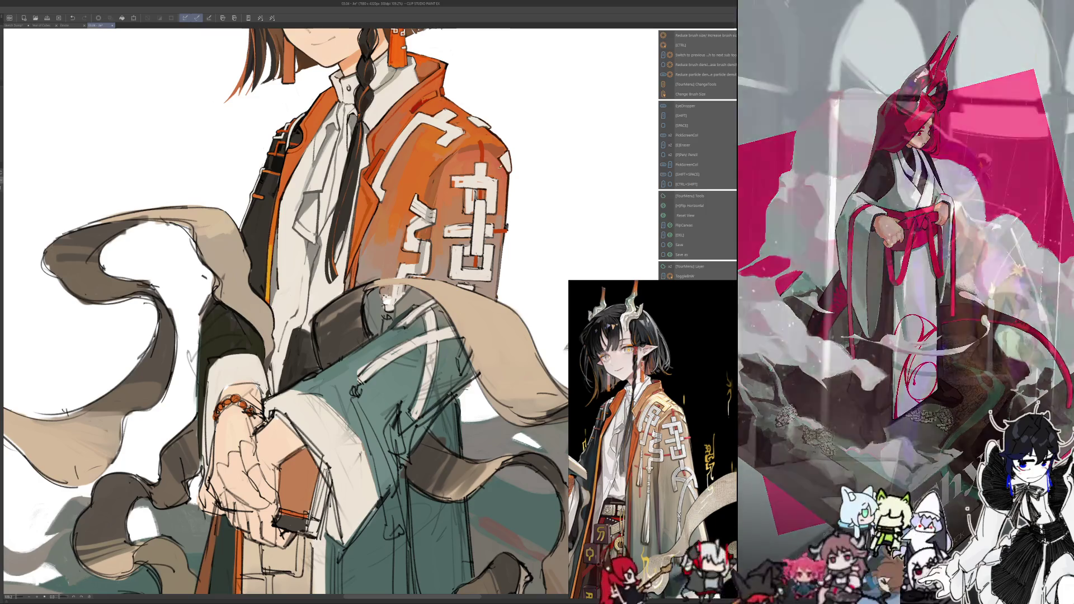
key("h")
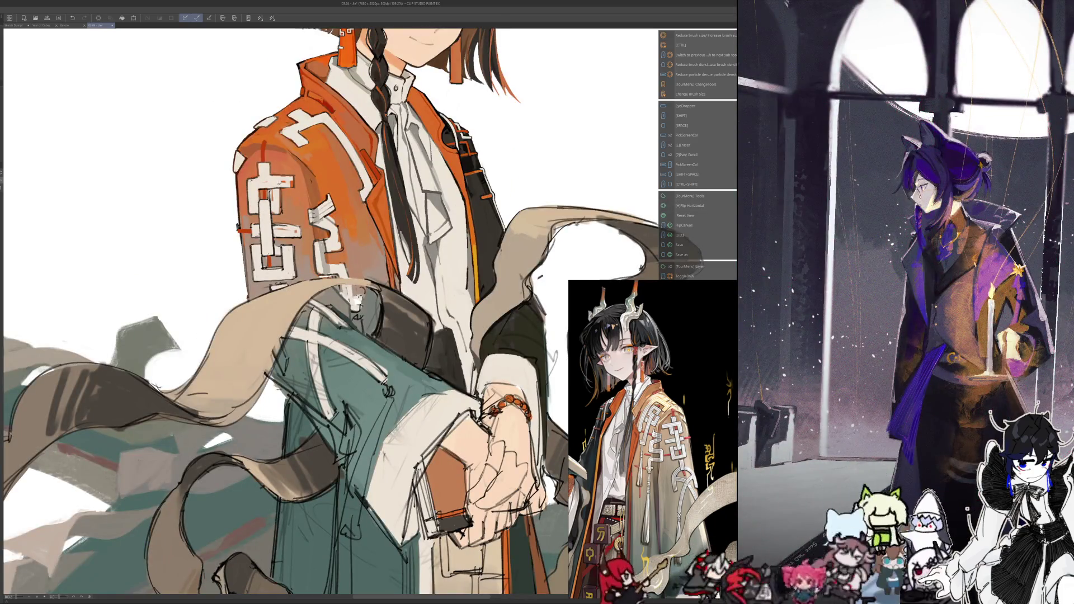
key("h")
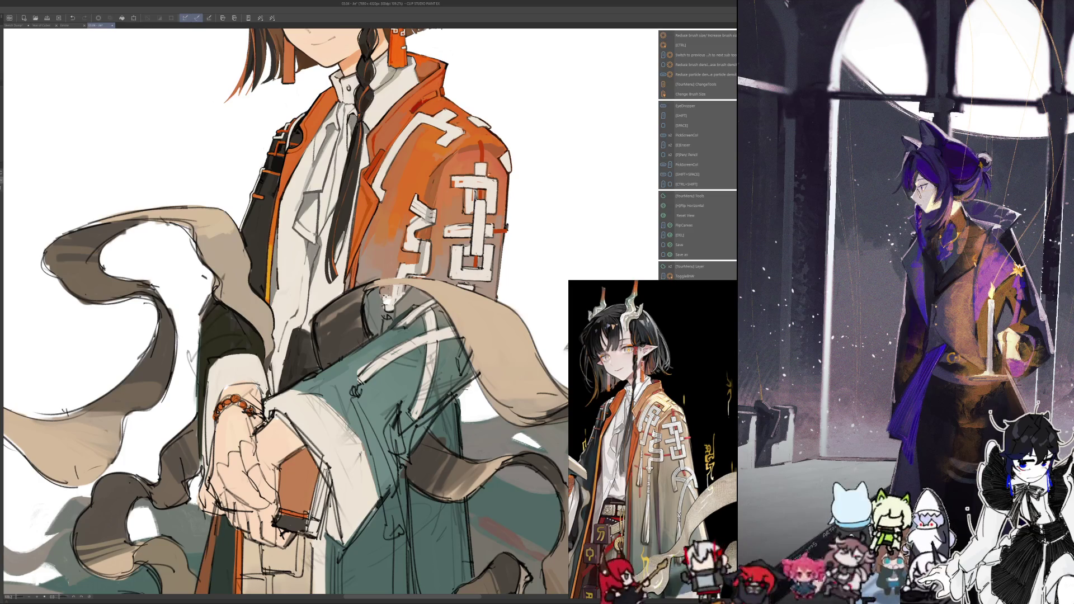
key("i")
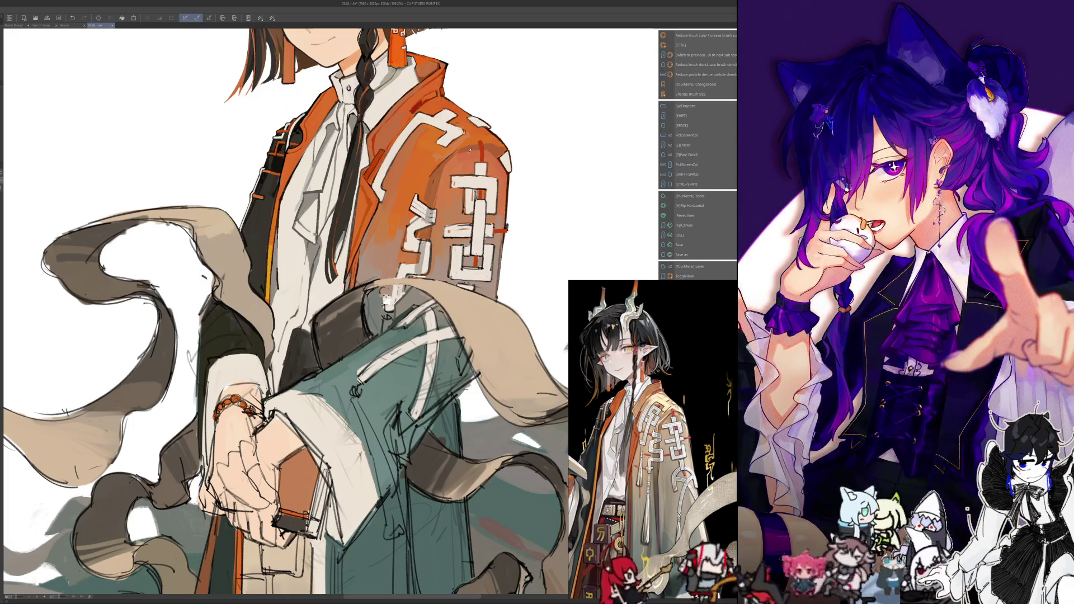
key("i")
key("i")
key("i")
key("i")
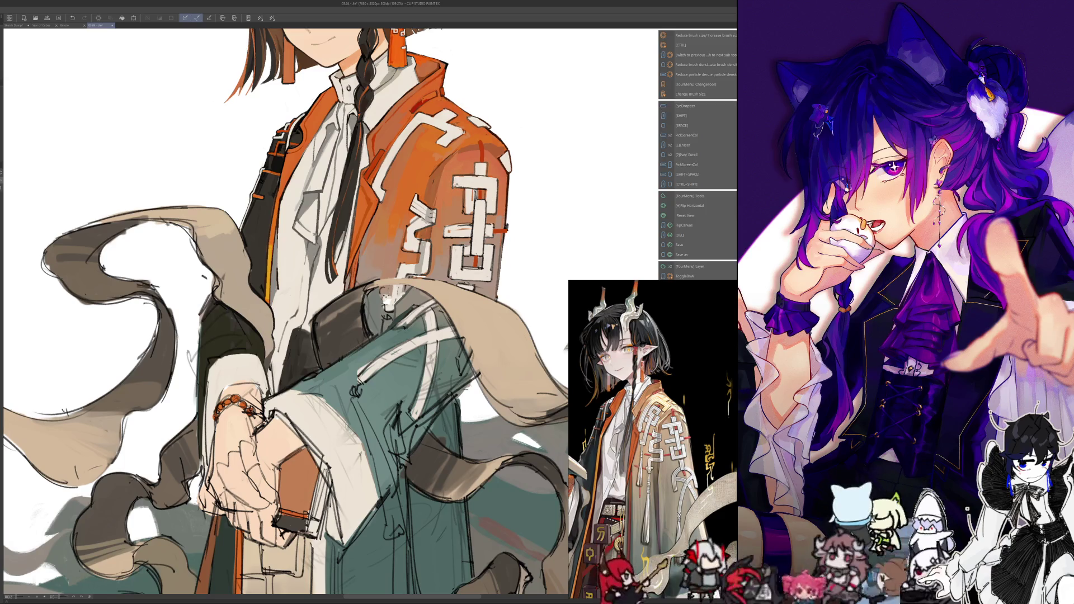
key("i")
key("i")
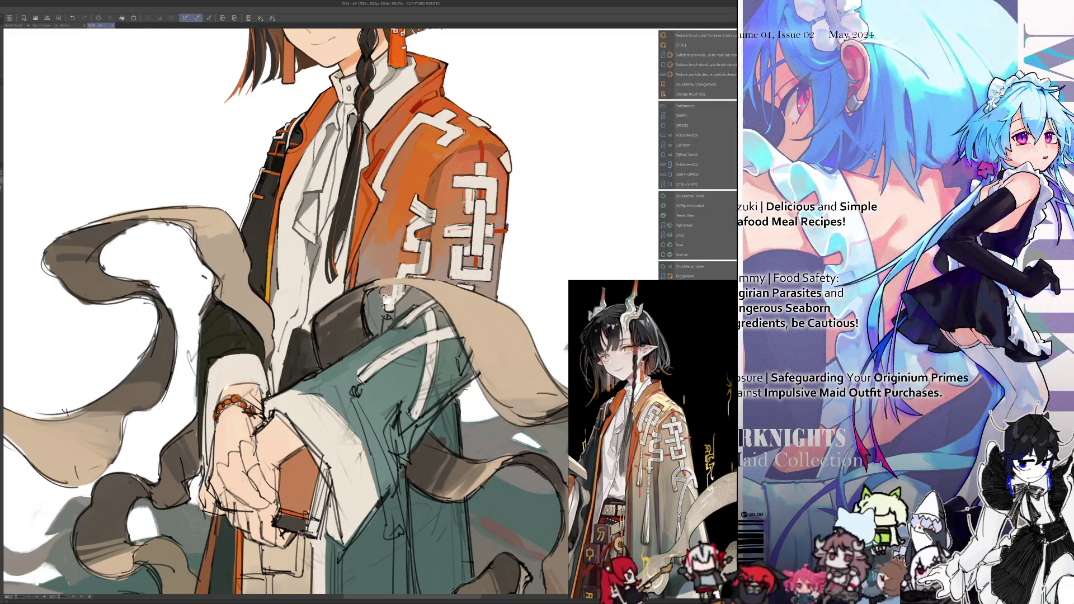
key("i")
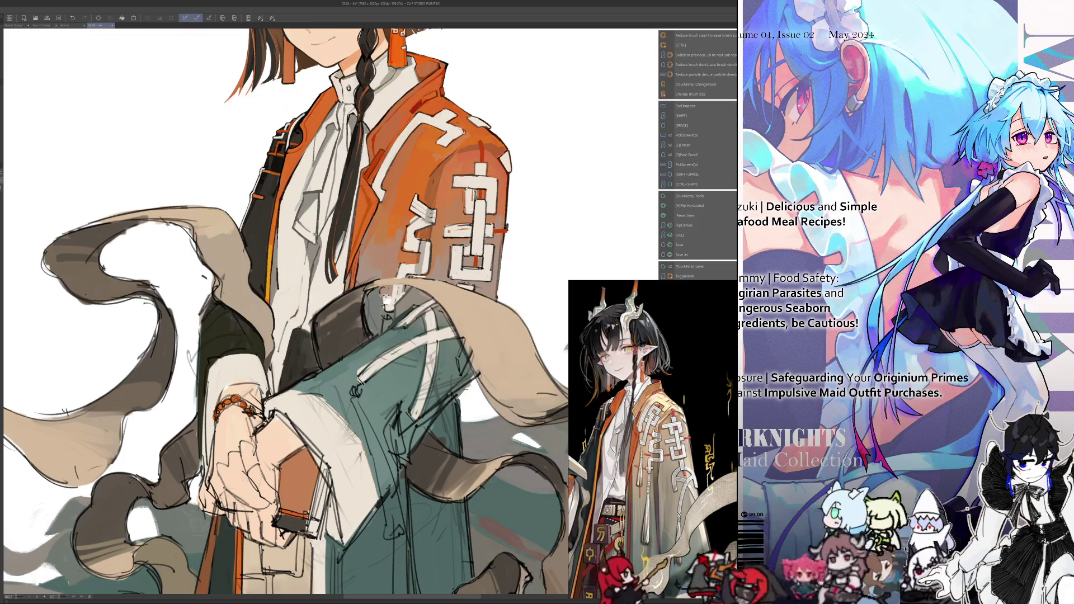
key("i")
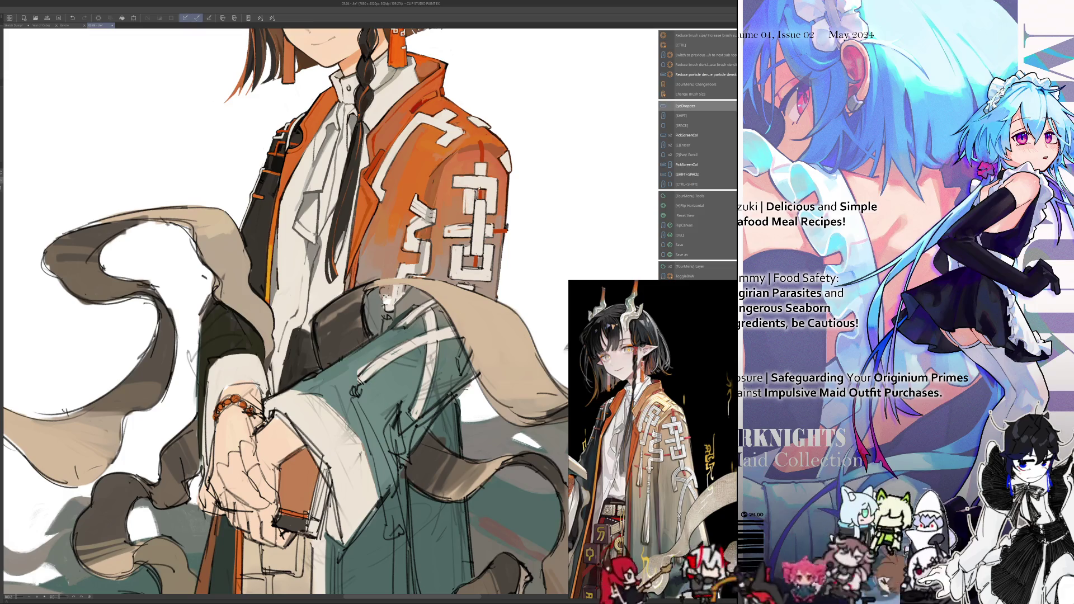
key("i")
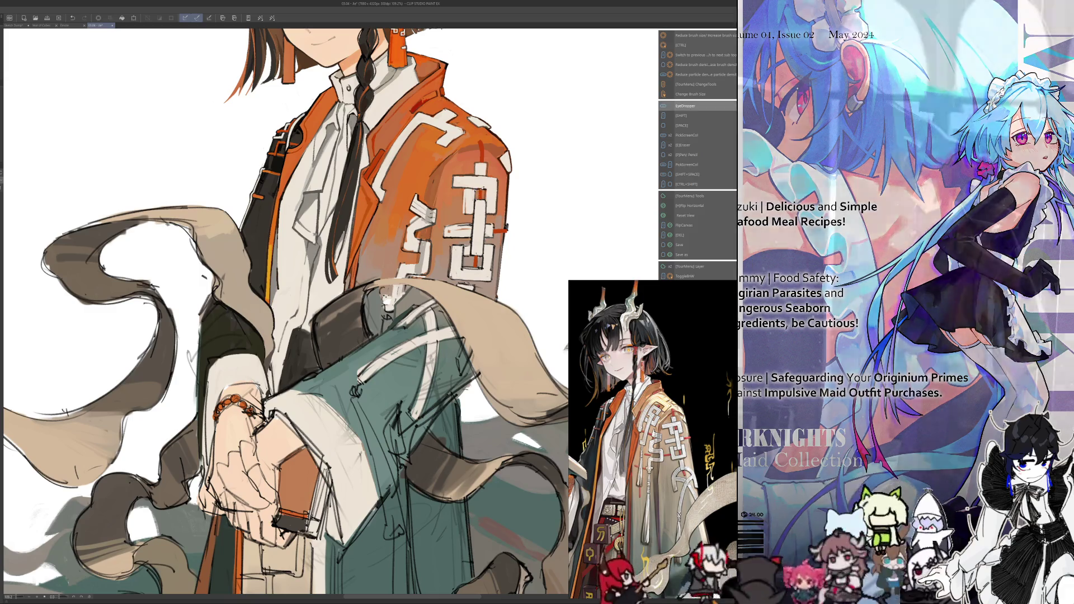
key("i")
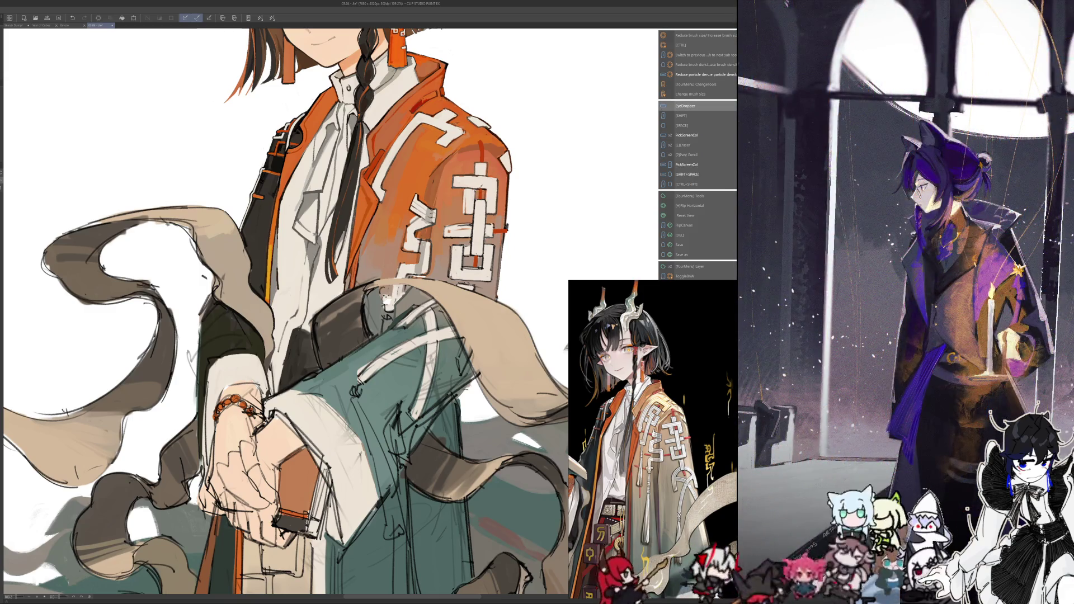
key("ctrl+alt")
key("i")
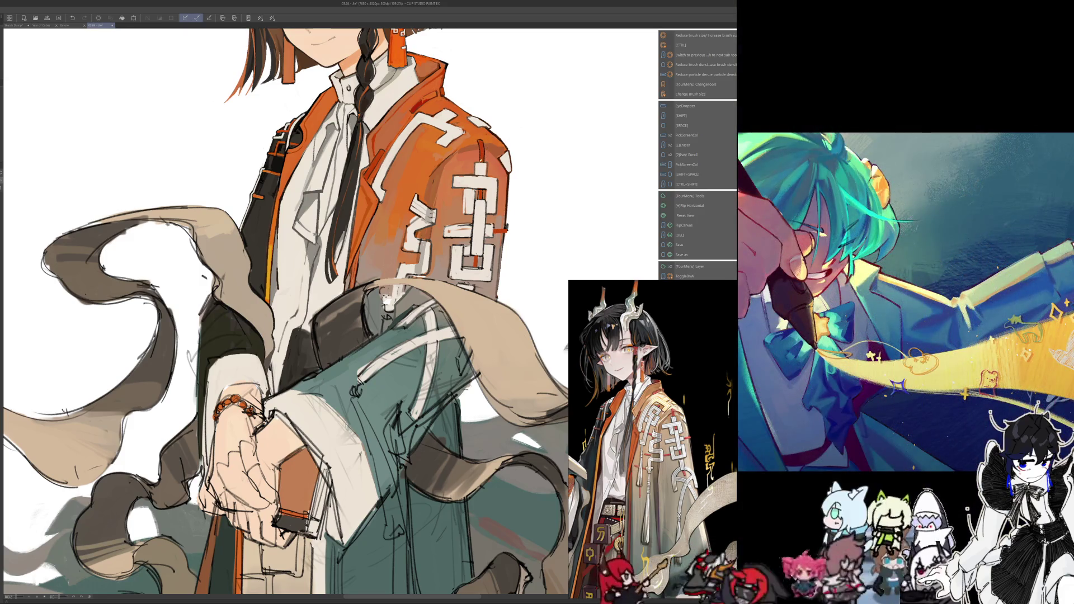
left_click_drag(280, 280, 287, 265)
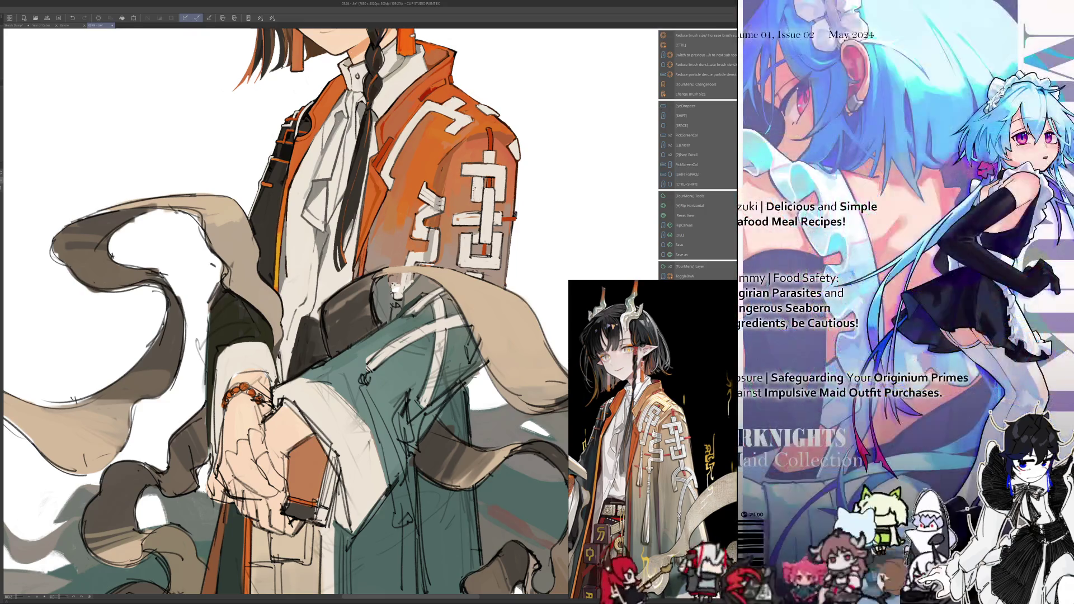
key("ctrl+0")
scroll(386, 302, "up", 5)
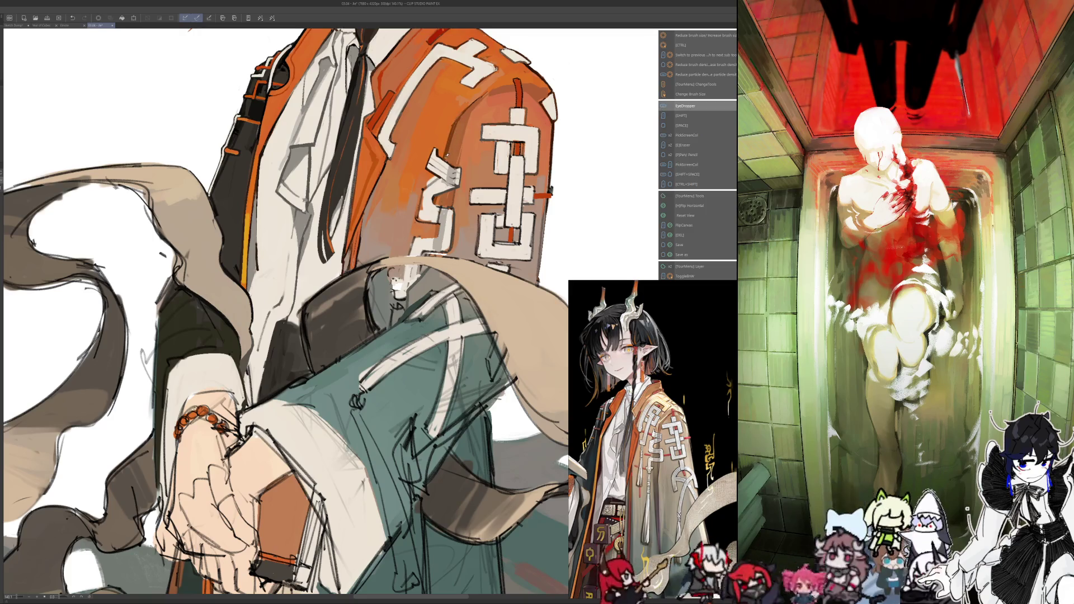
key("h")
left_click_drag(200, 89, 289, 173)
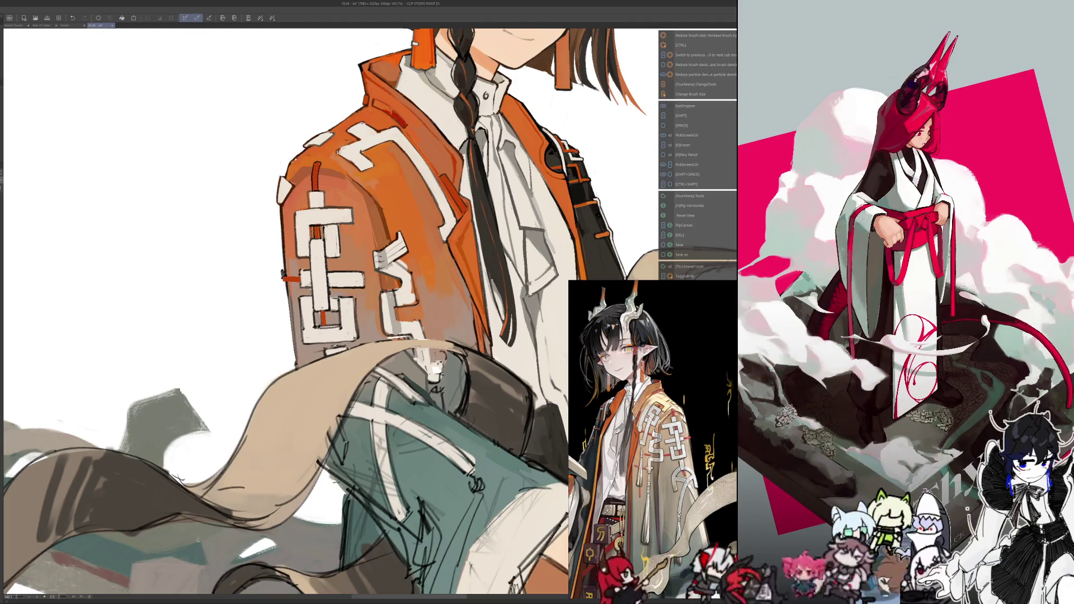
key("h")
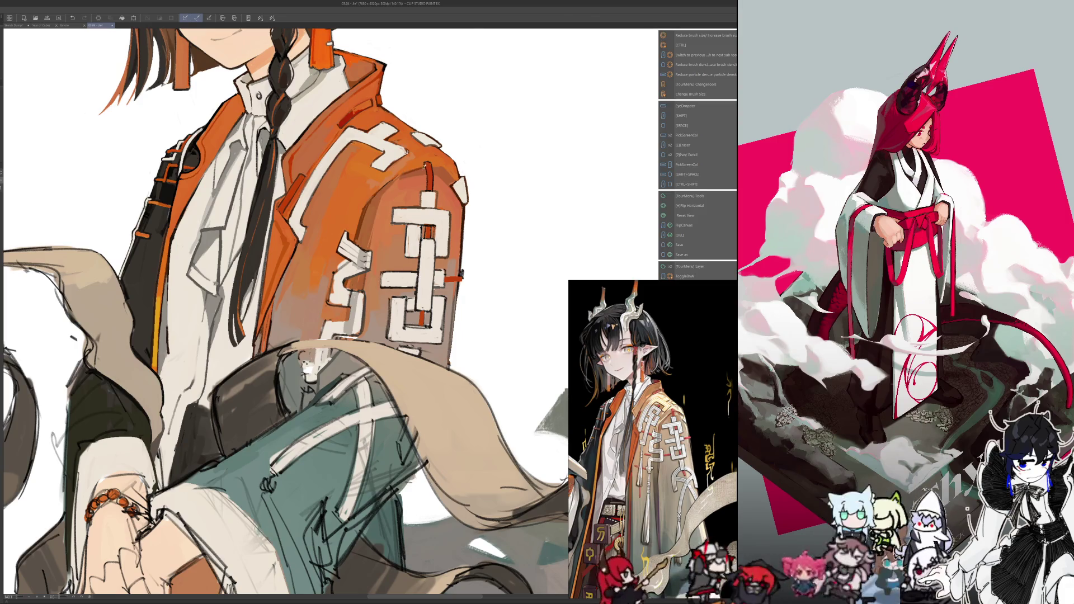
key("h")
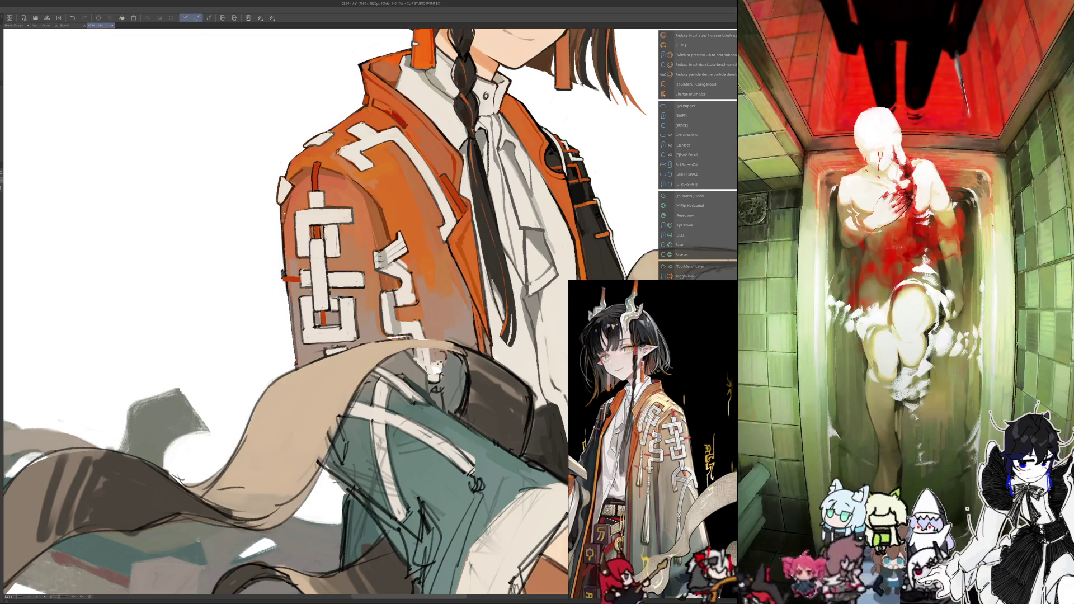
key("alt")
key("alt")
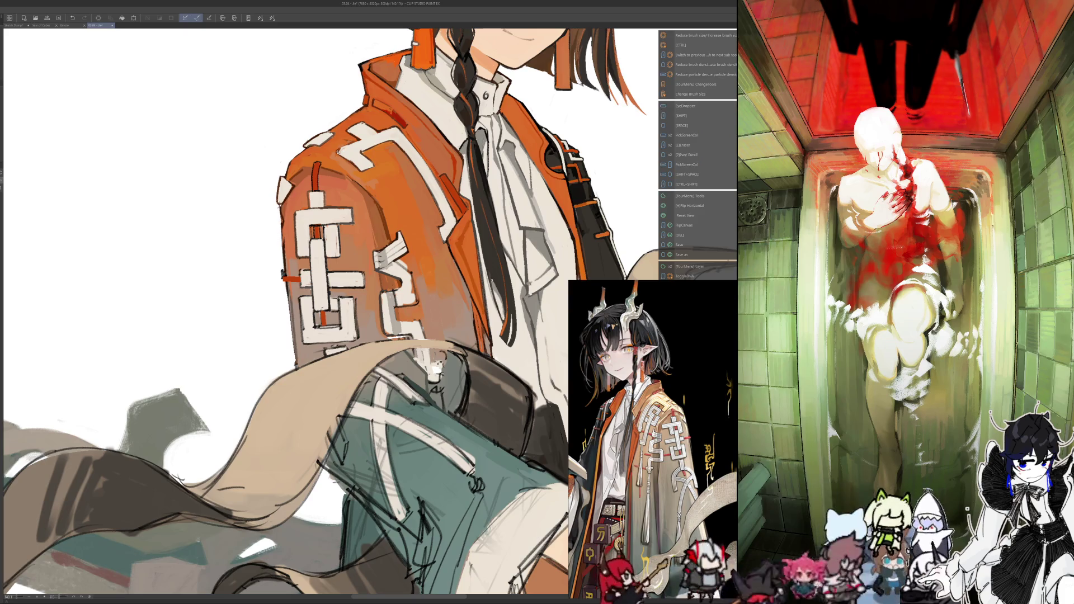
key("alt")
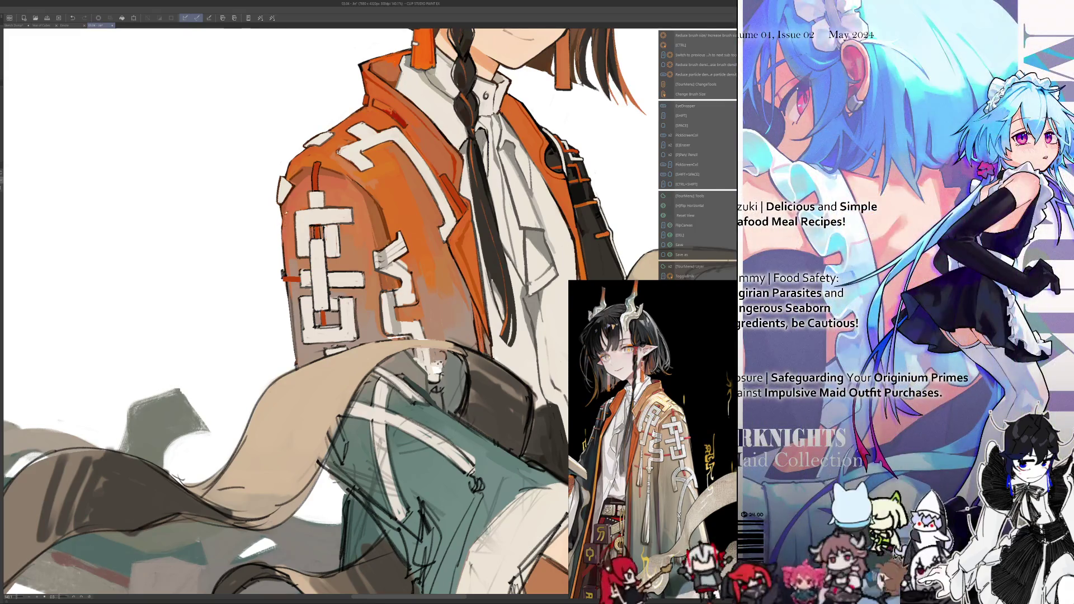
key("ctrl+alt")
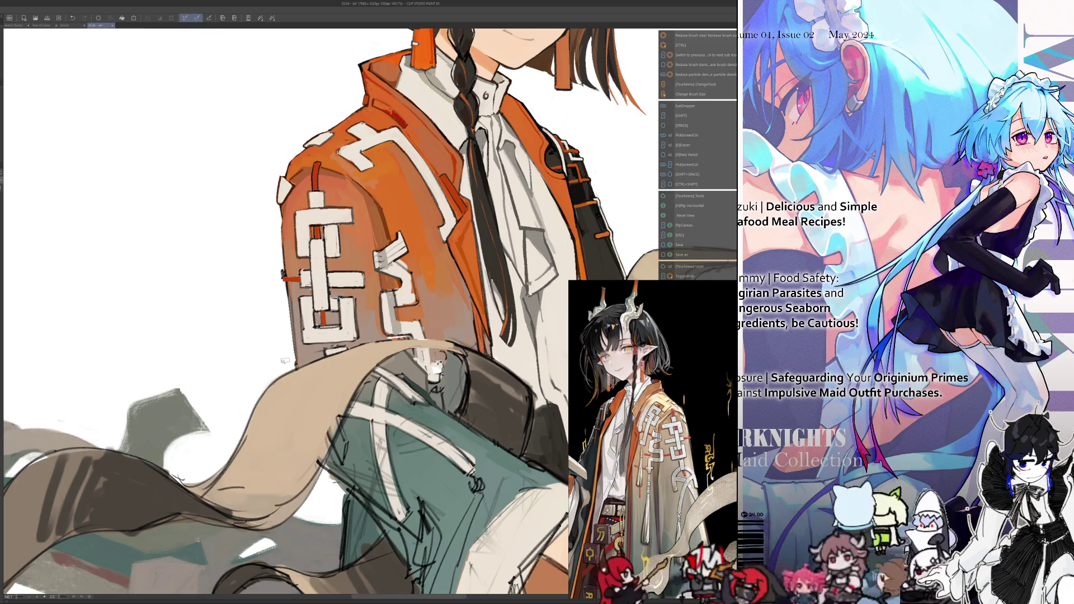
scroll(286, 362, "down", 5)
left_click_drag(260, 341, 253, 310)
scroll(391, 336, "up", 6)
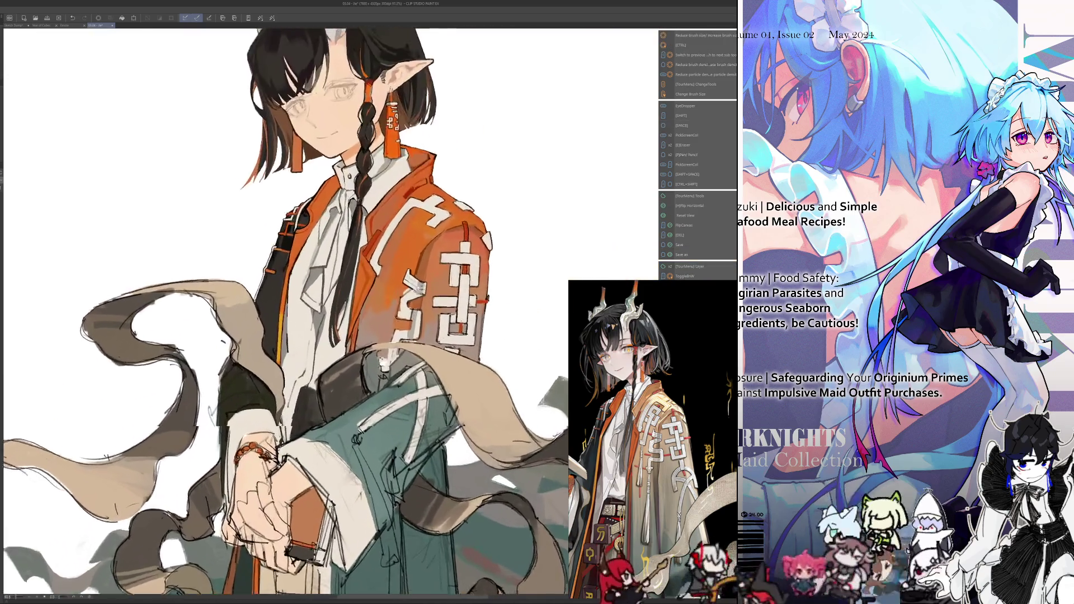
Zoom in and paint two white pattern strokes on the jacket front
scroll(285, 313, "down", 2)
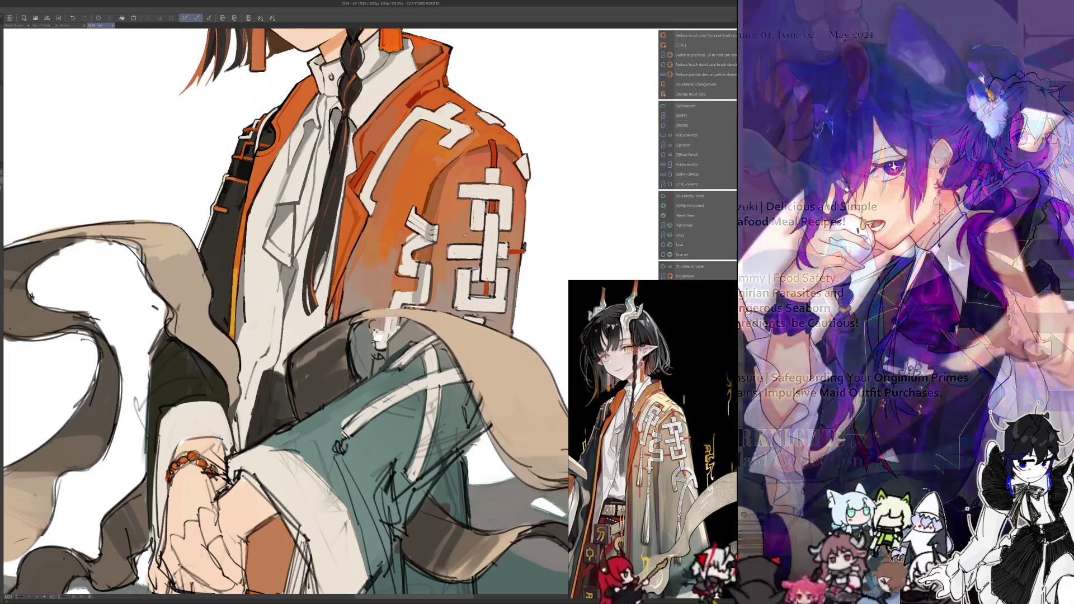
scroll(285, 313, "down", 3)
scroll(285, 313, "up", 4)
scroll(286, 311, "up", 1)
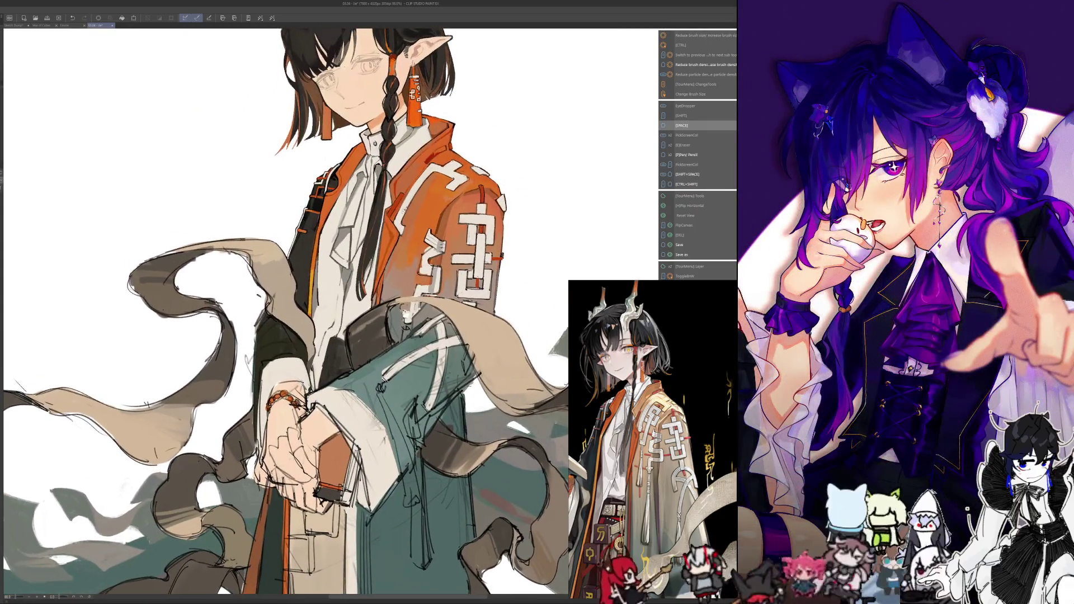
scroll(286, 311, "up", 1)
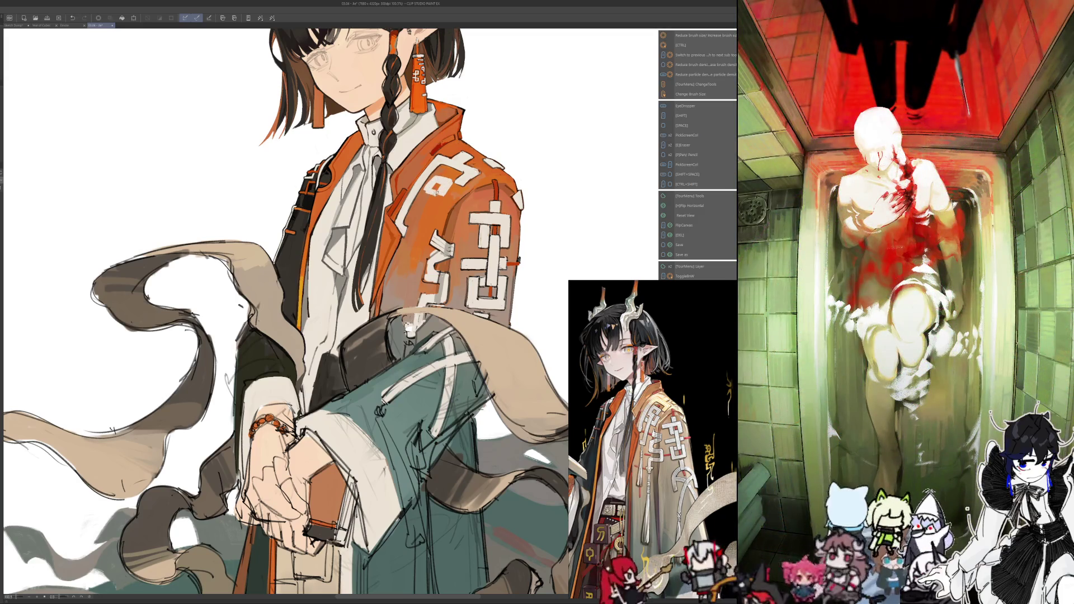
left_click_drag(435, 195, 410, 271)
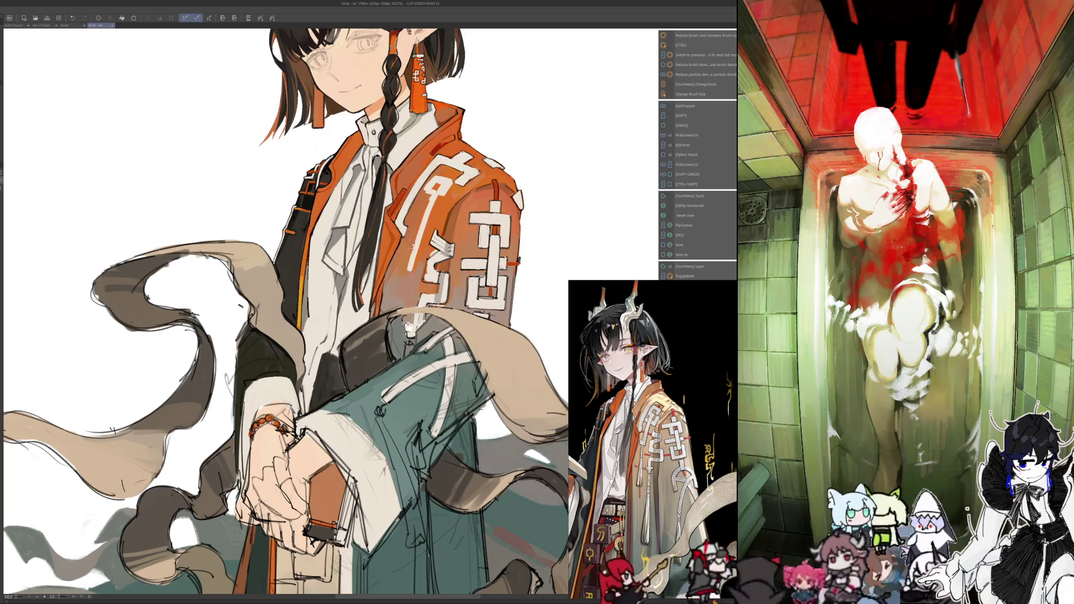
left_click_drag(434, 193, 410, 257)
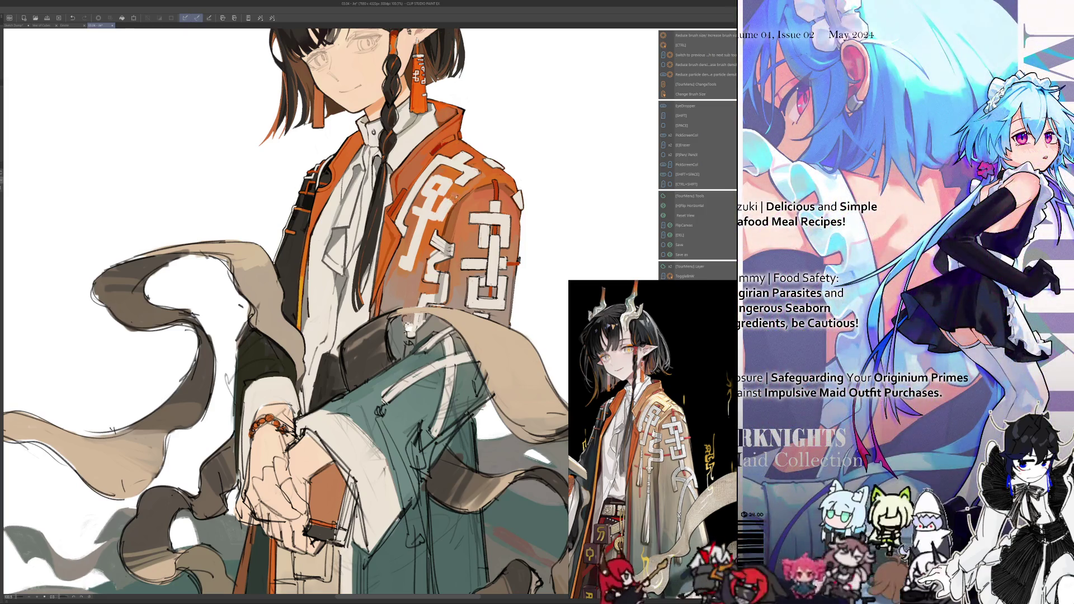
Sample a colour and mirror the view back and forth to check the jacket
key("alt")
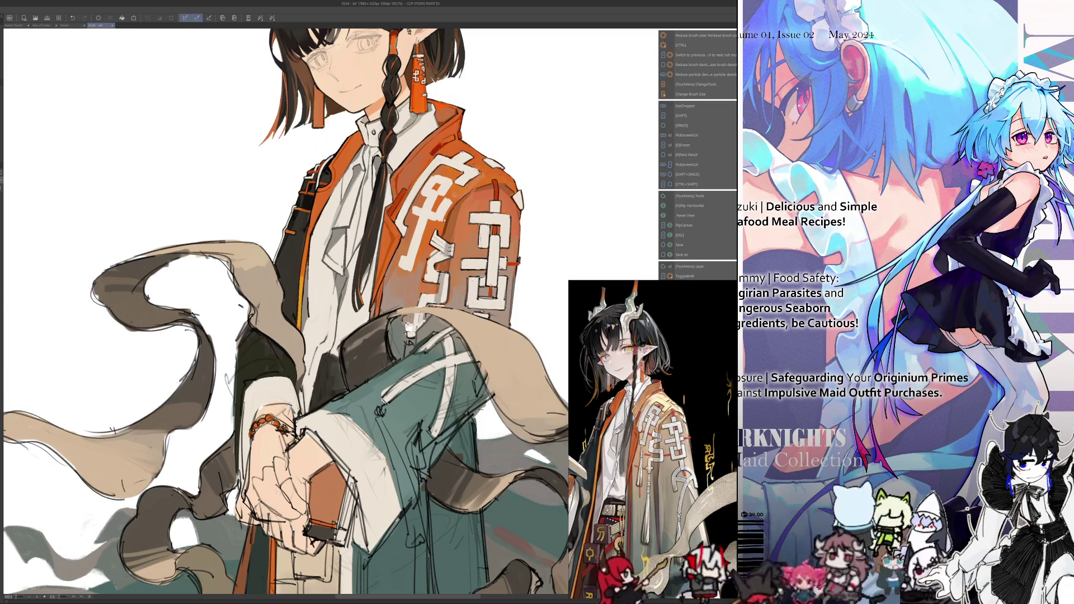
key("h")
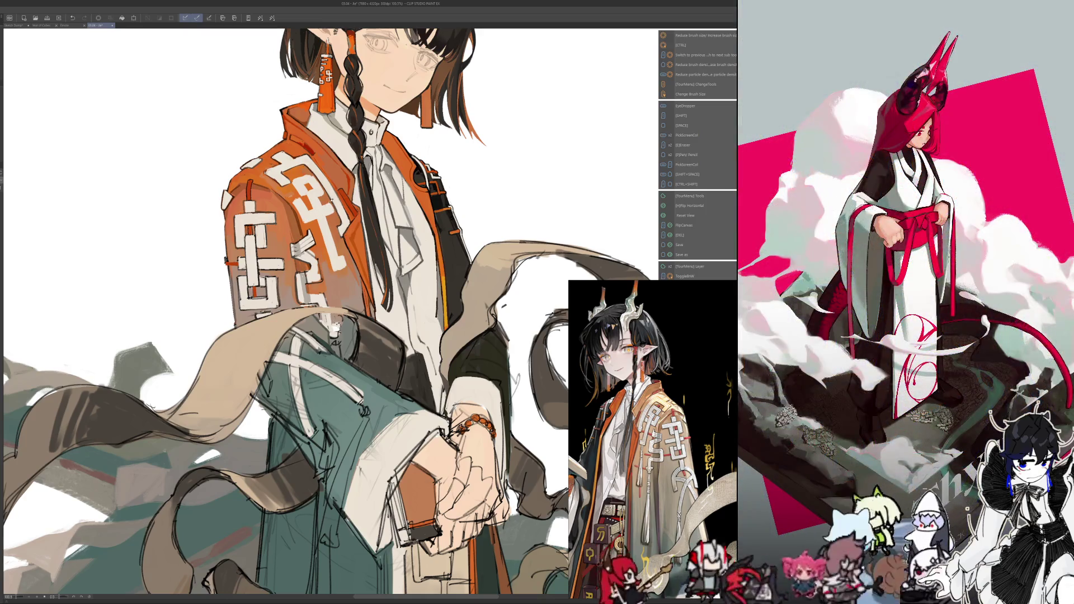
key("h")
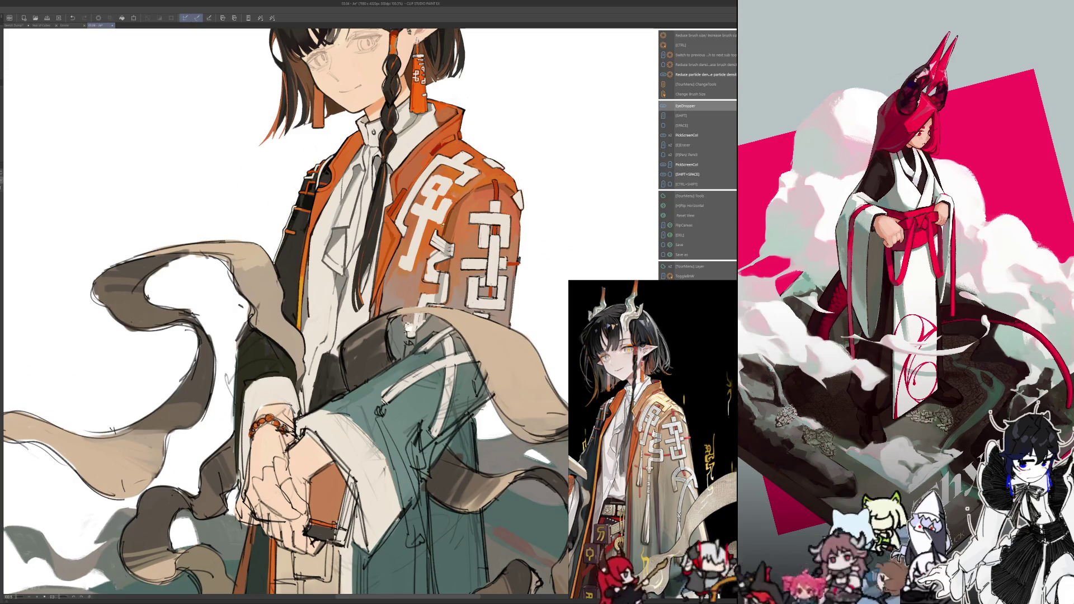
key("h")
scroll(358, 313, "down", 5)
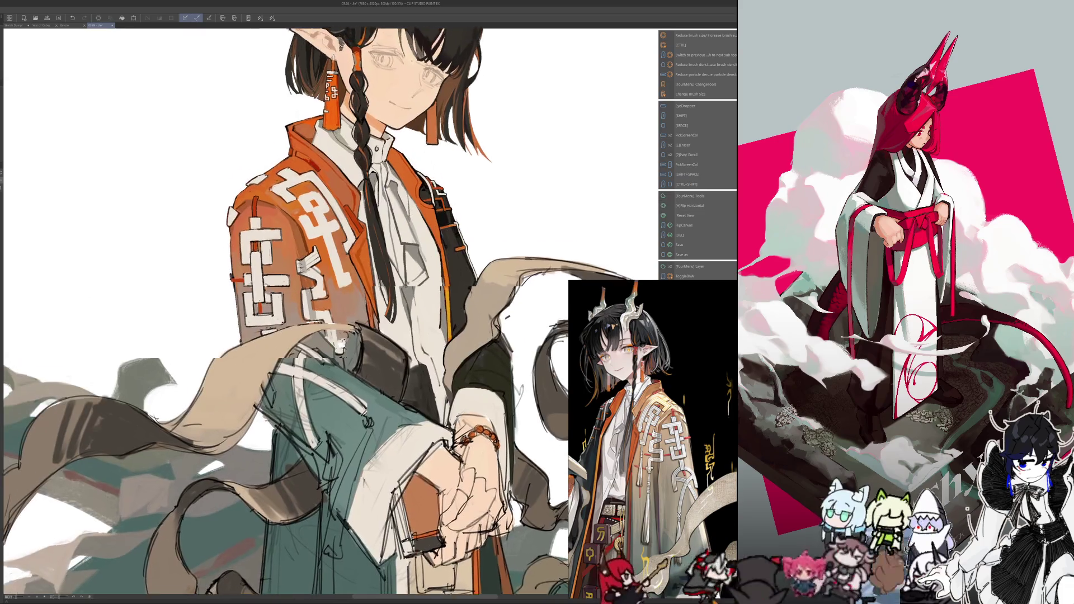
key("h")
left_click_drag(259, 357, 252, 325)
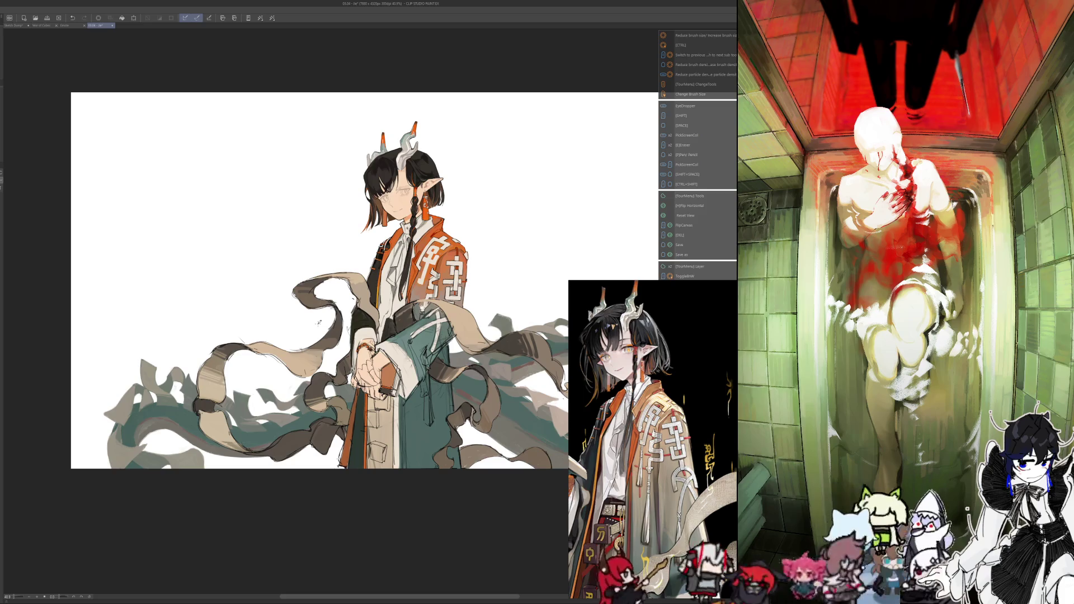
left_click_drag(319, 323, 259, 274)
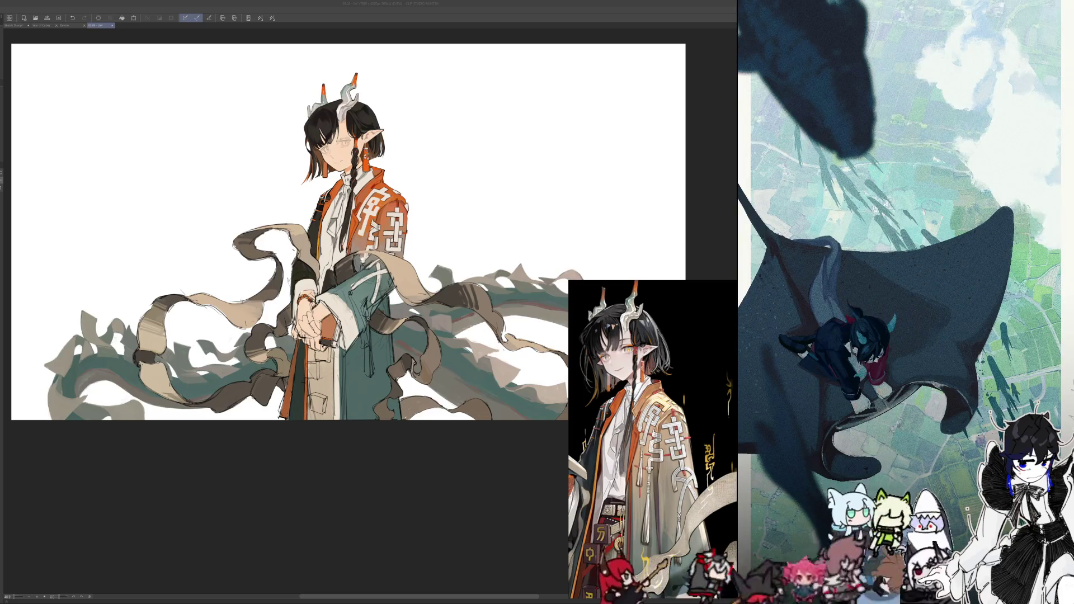
scroll(461, 463, "down", 2)
scroll(419, 427, "up", 2)
scroll(383, 376, "up", 2)
scroll(383, 377, "down", 1)
scroll(384, 377, "down", 1)
scroll(391, 313, "up", 2)
scroll(395, 276, "up", 2)
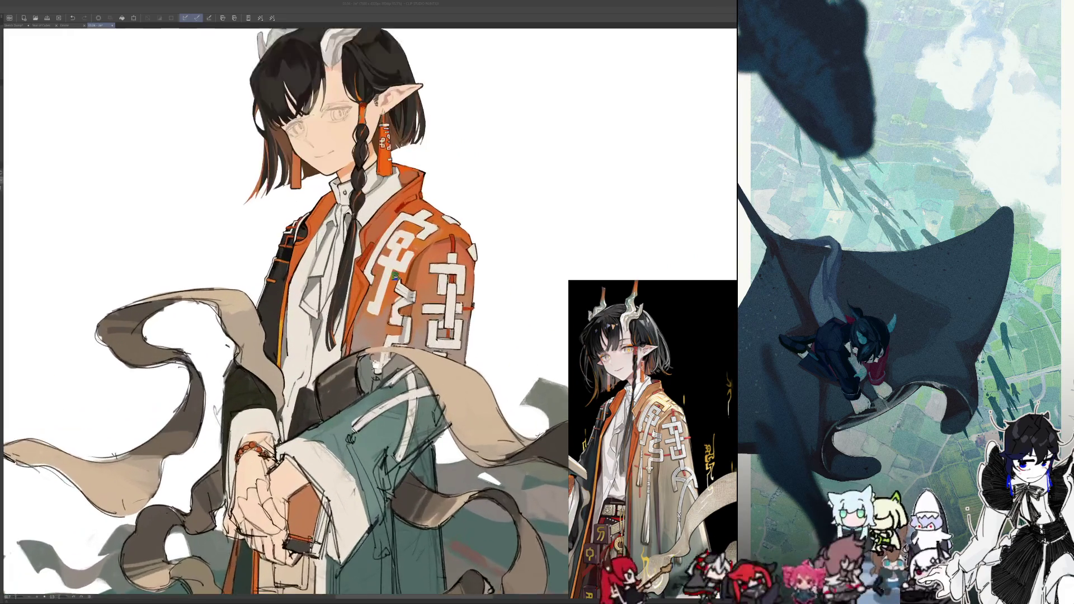
scroll(395, 276, "up", 1)
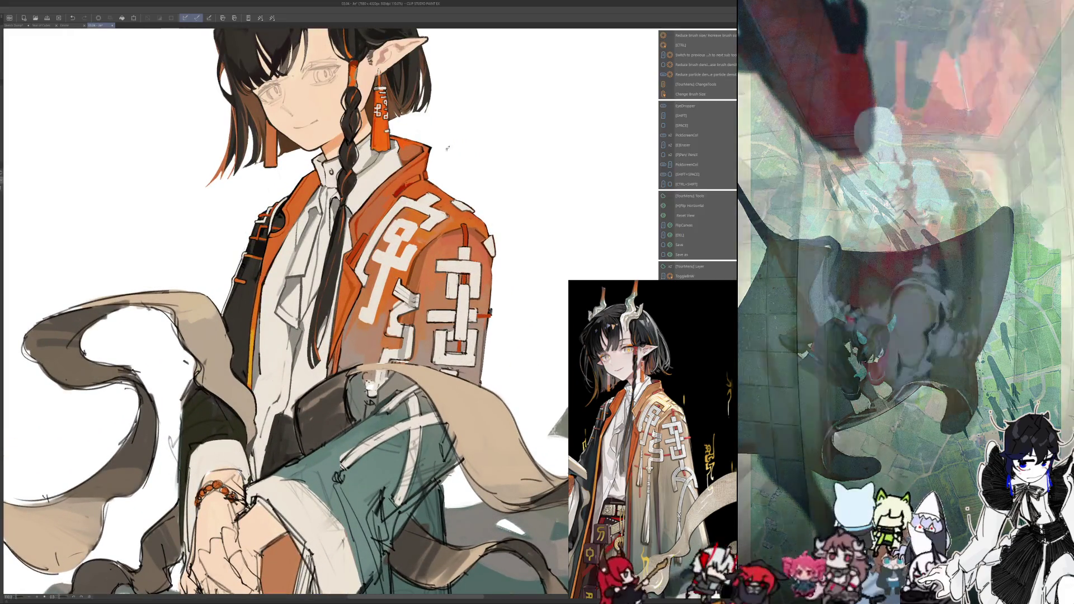
Enlarge the brush, sample colours, and mirror the view twice to check the jacket
scroll(400, 237, "up", 2)
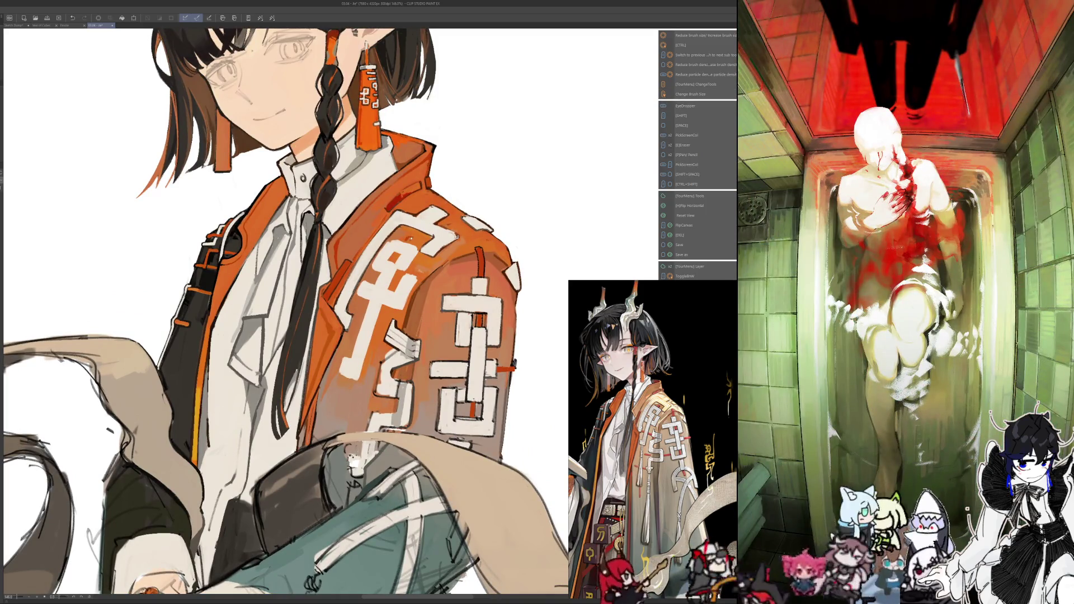
key("bracketright")
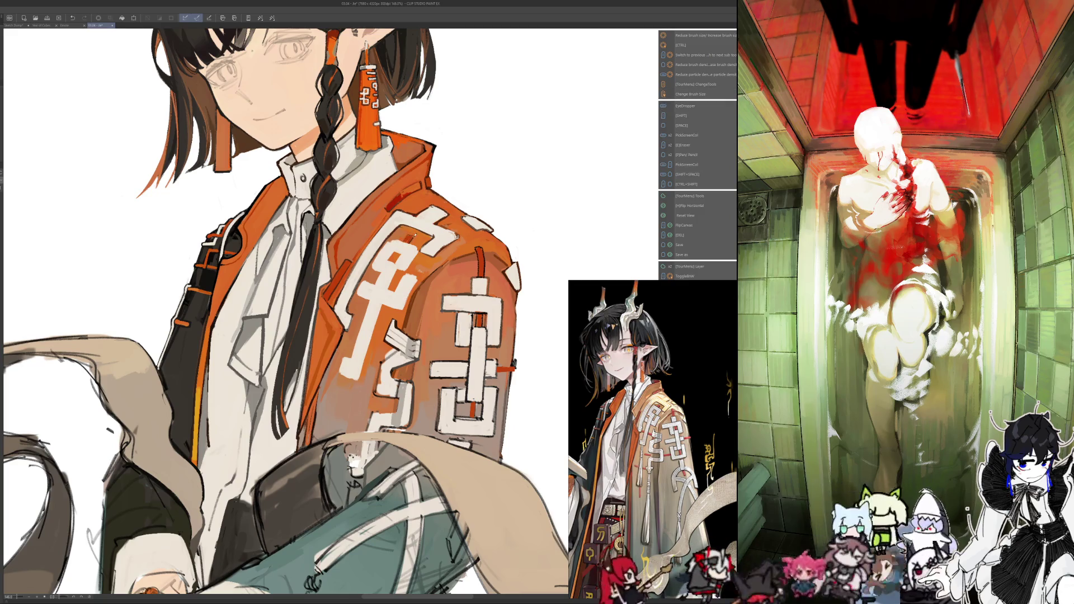
key("h")
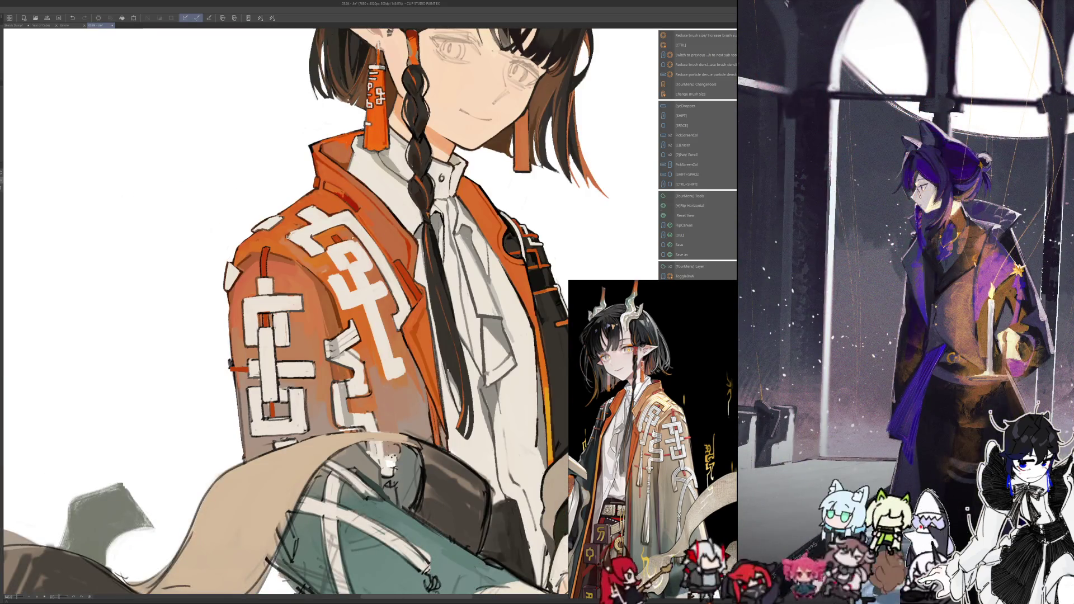
key("h")
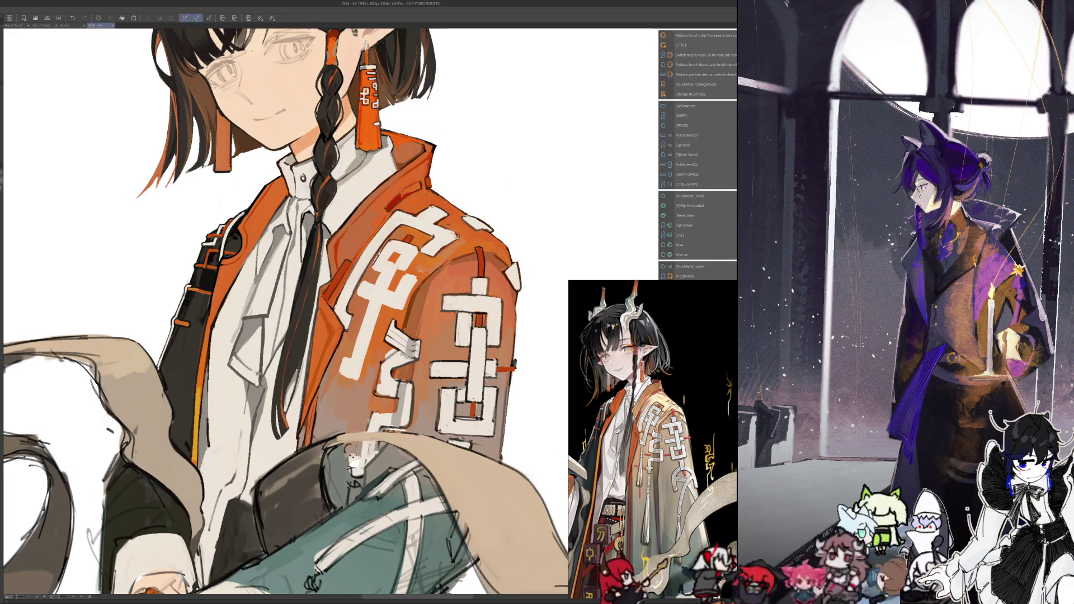
key("i")
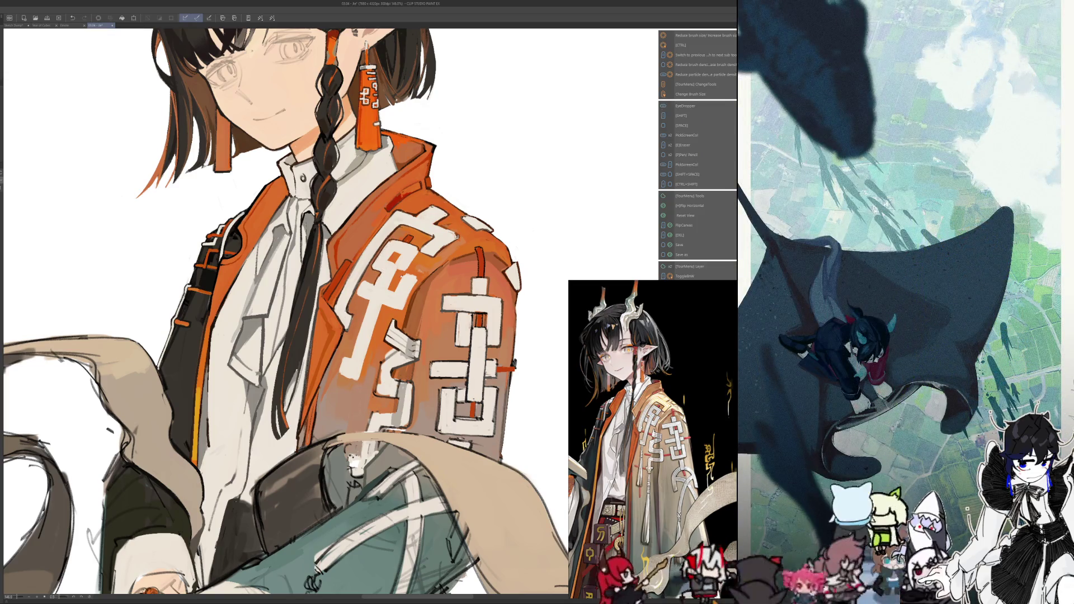
key("h")
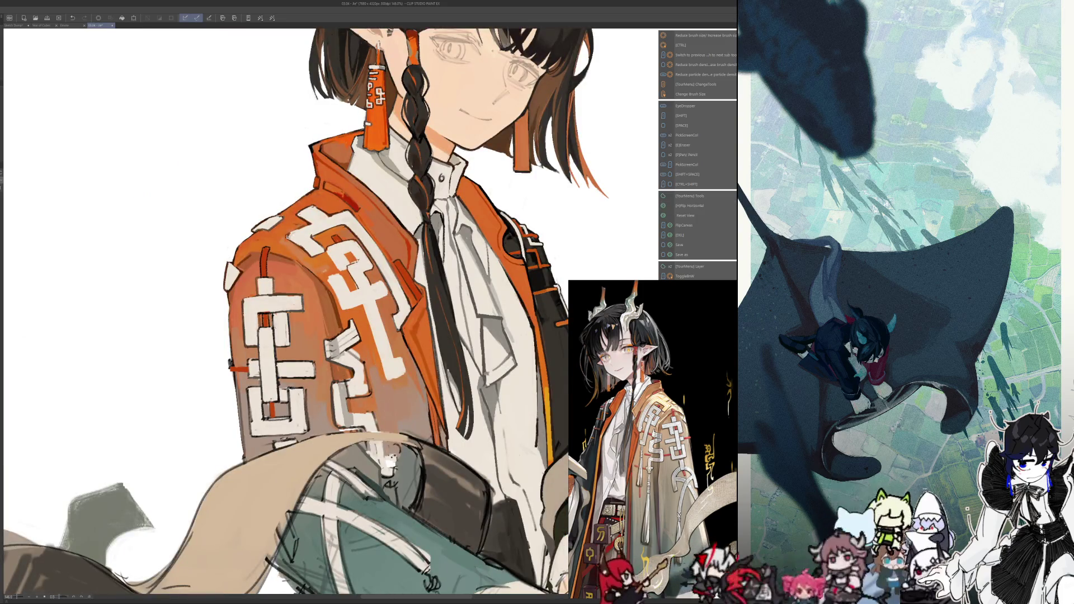
key("h")
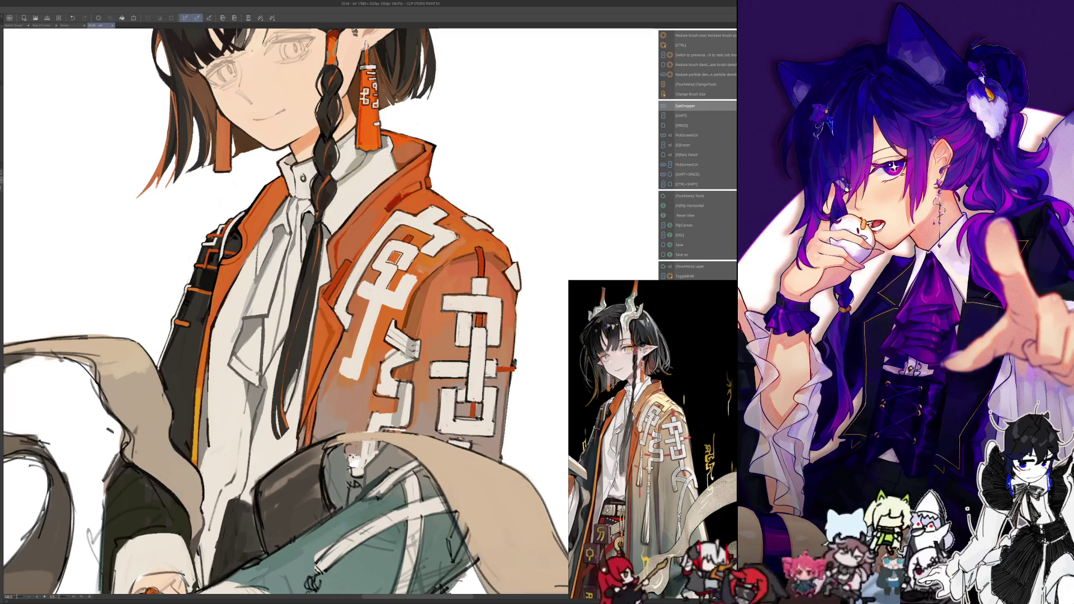
key("i")
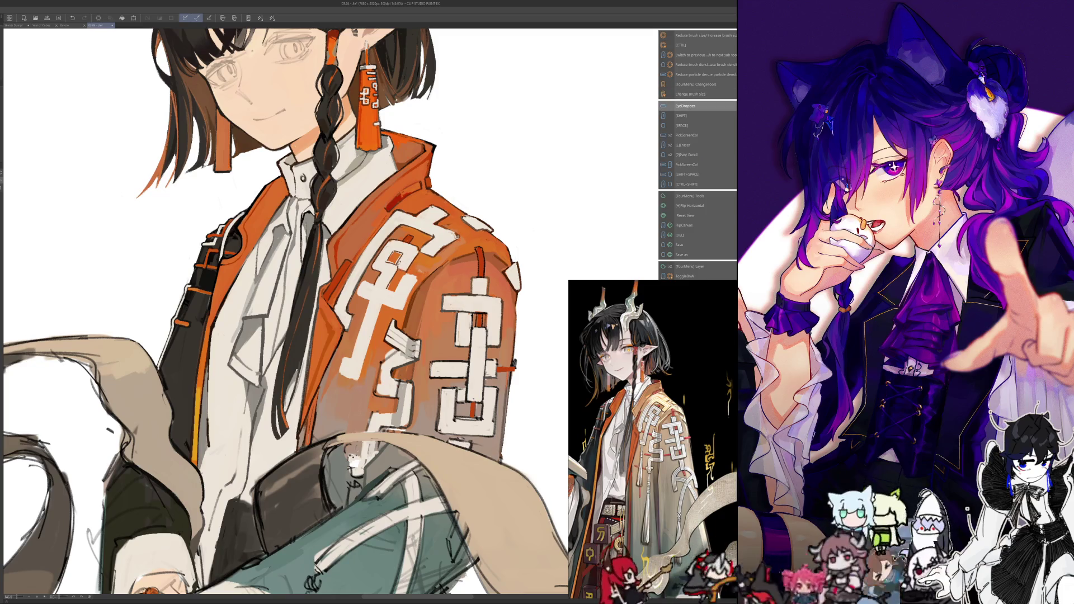
key("i")
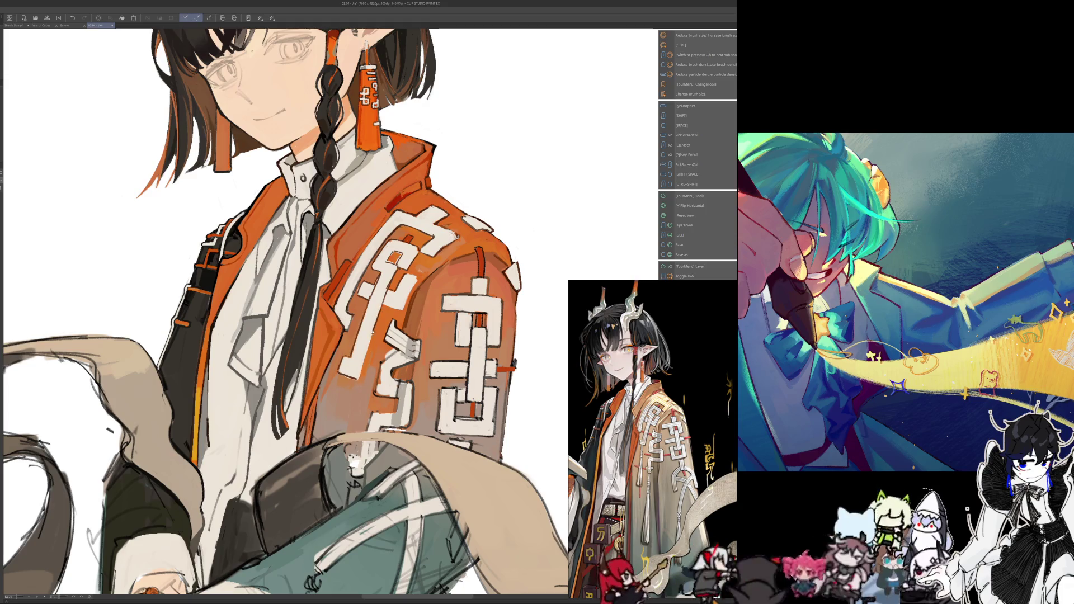
Flip the canvas to check proportions, then sample colours from the jacket
key("h")
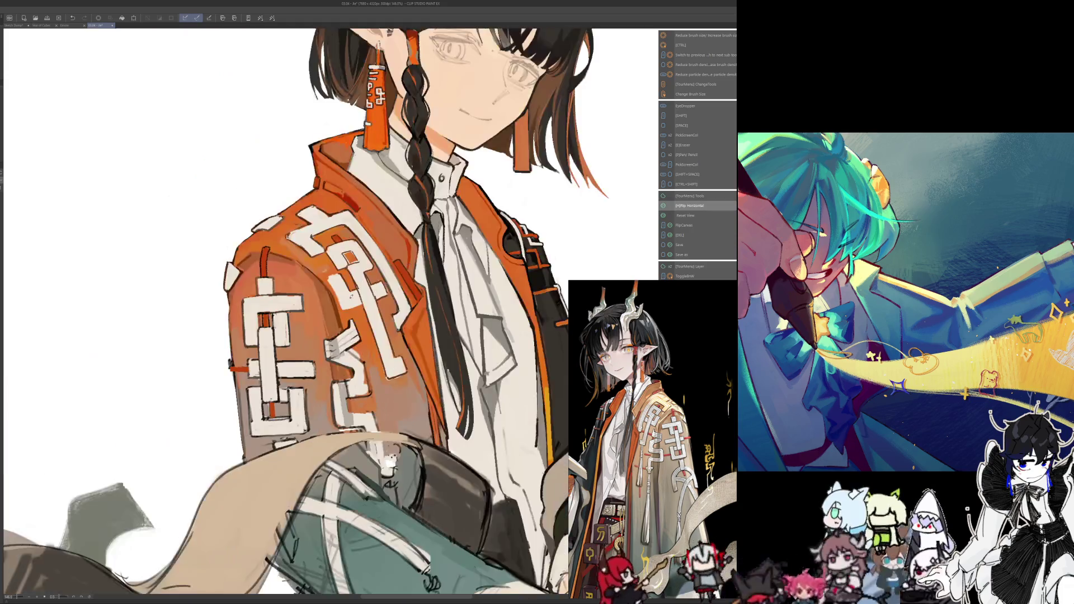
key("h")
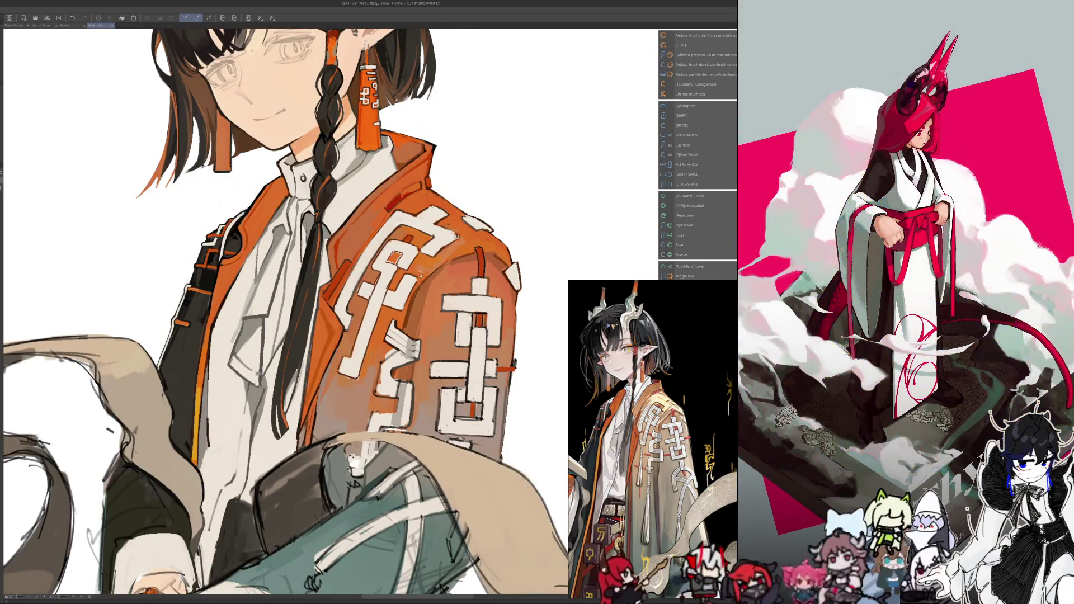
key("h")
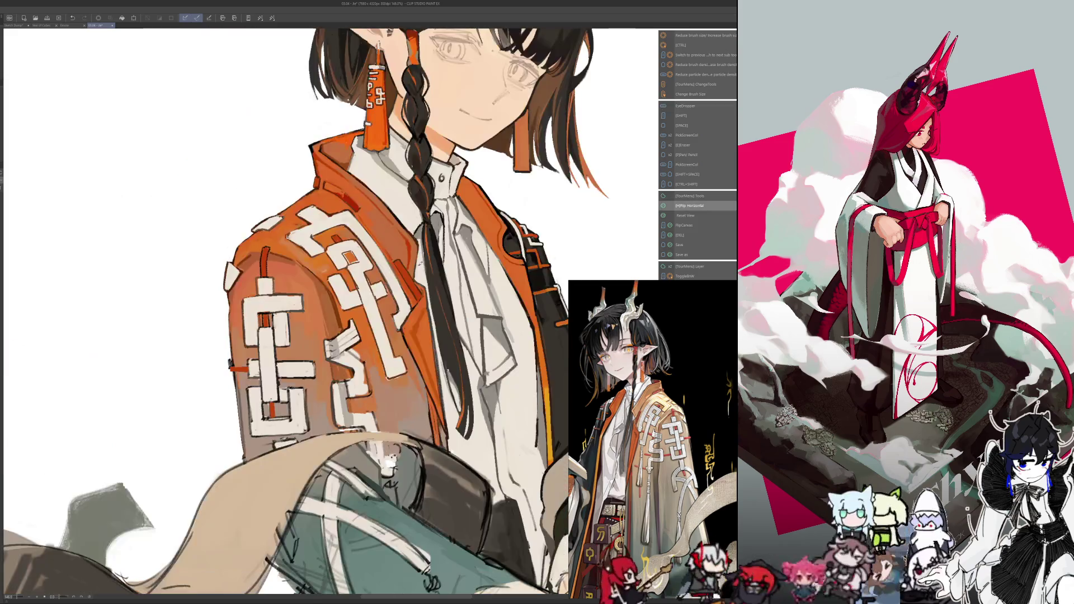
key("h")
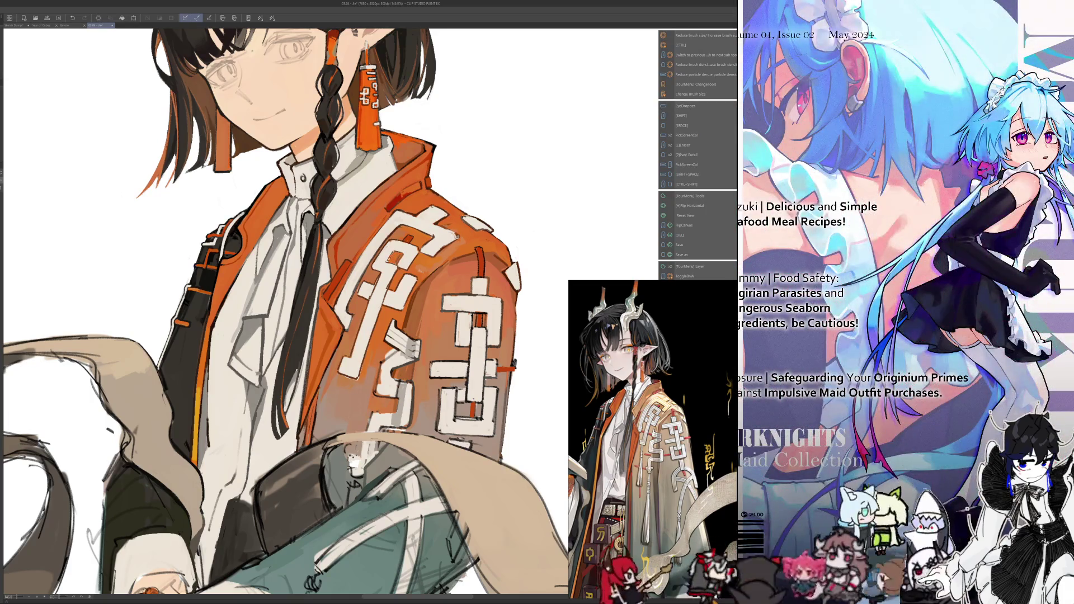
key("alt")
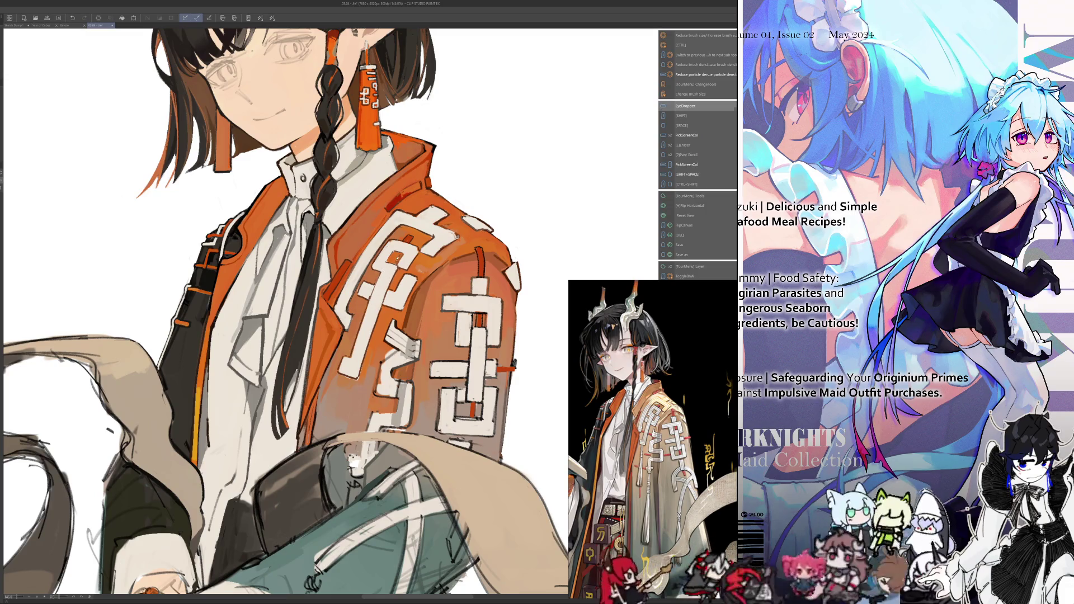
left_click_drag(279, 313, 291, 303)
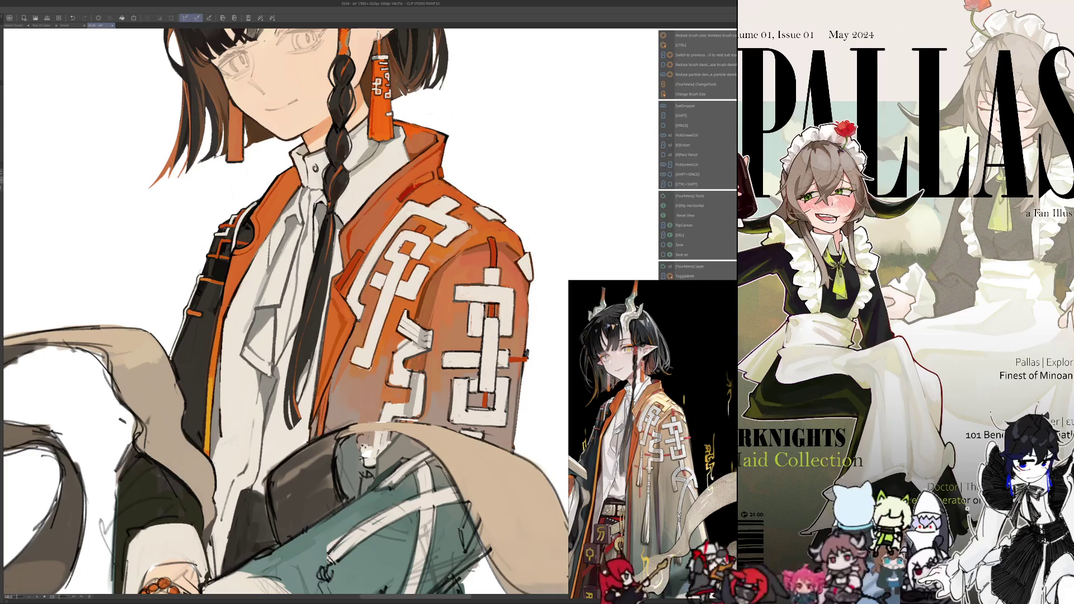
key("alt")
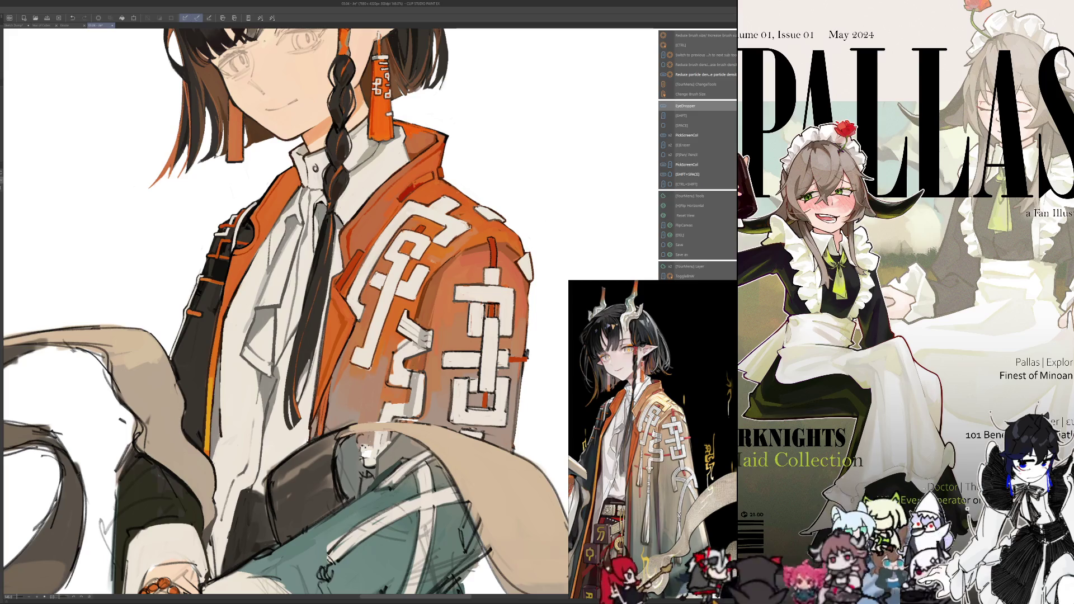
key("alt")
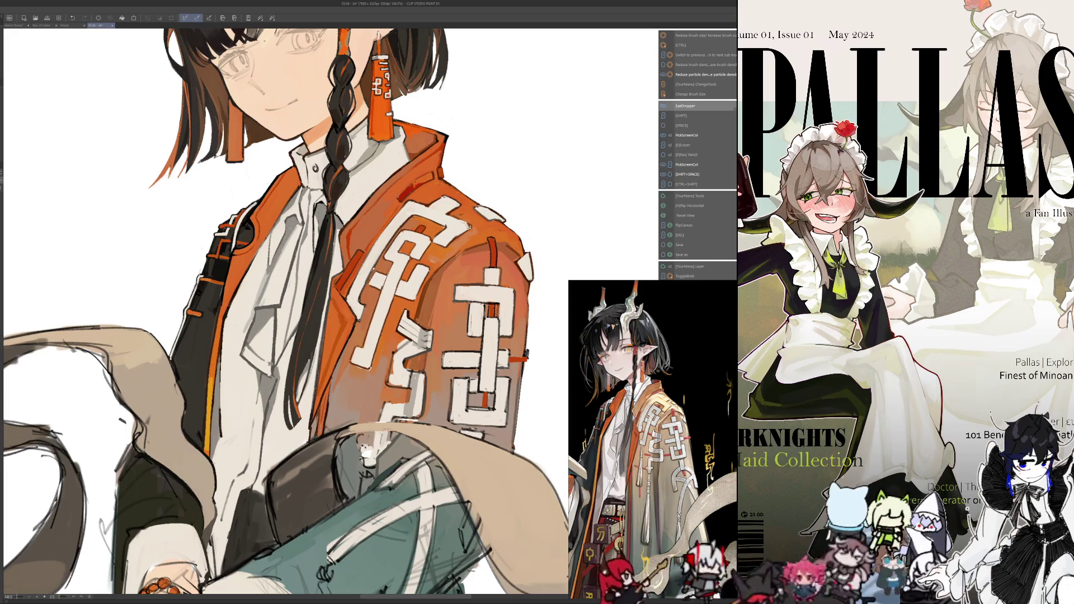
key("alt")
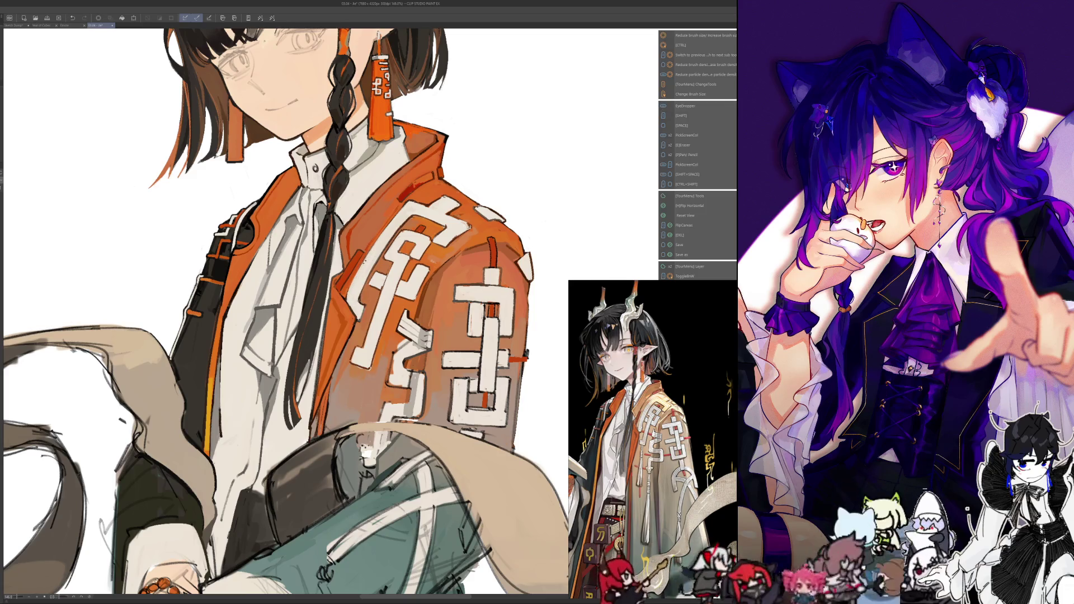
After a final mirror check, paint a red accent stroke on the collar
key("h")
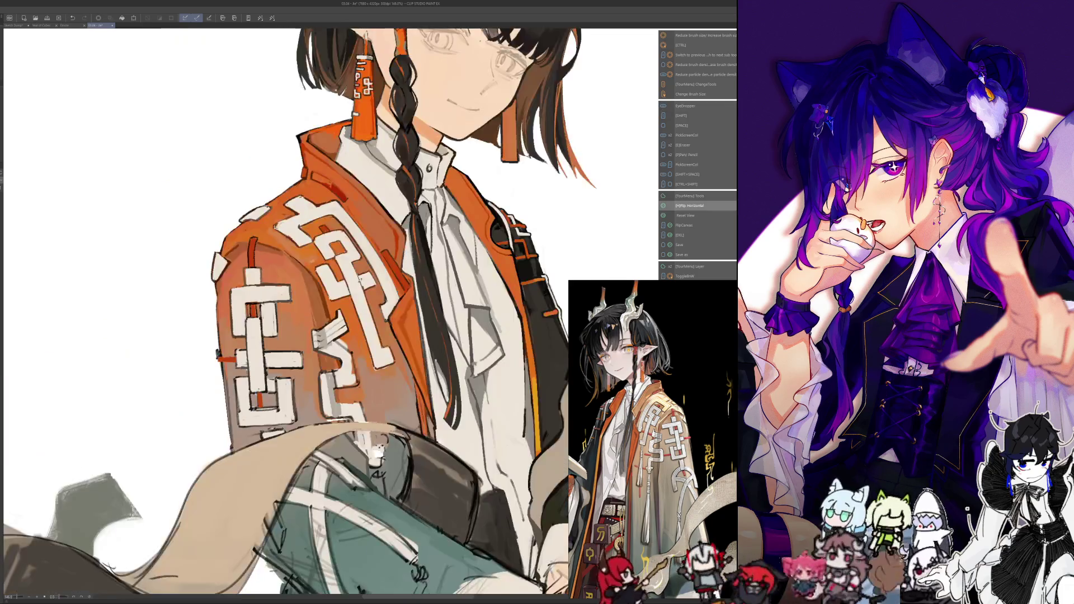
key("alt")
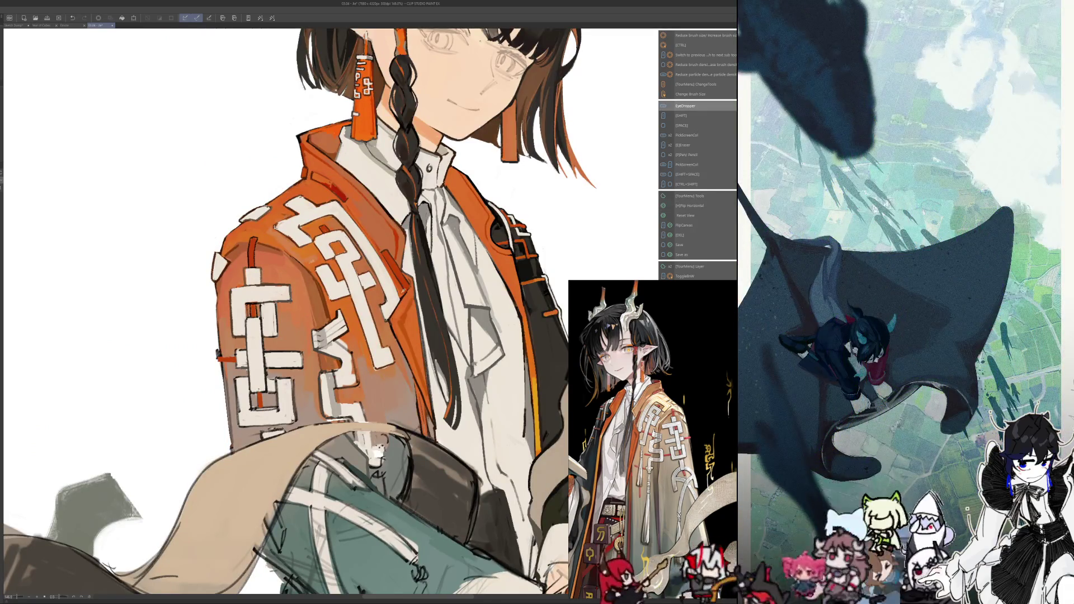
key("h")
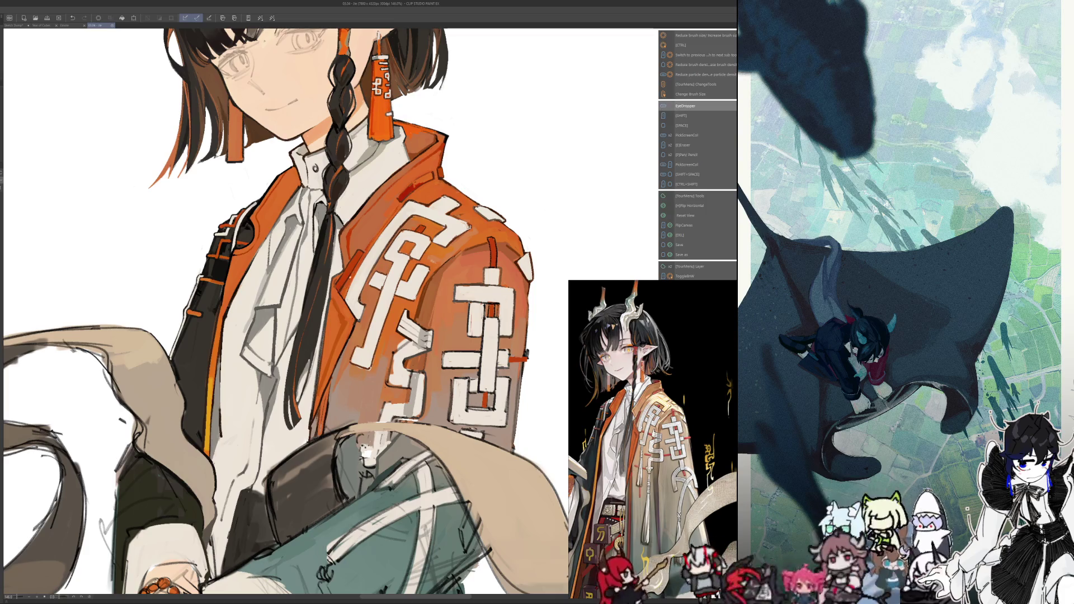
key("ctrl+0")
scroll(335, 251, "up", 5)
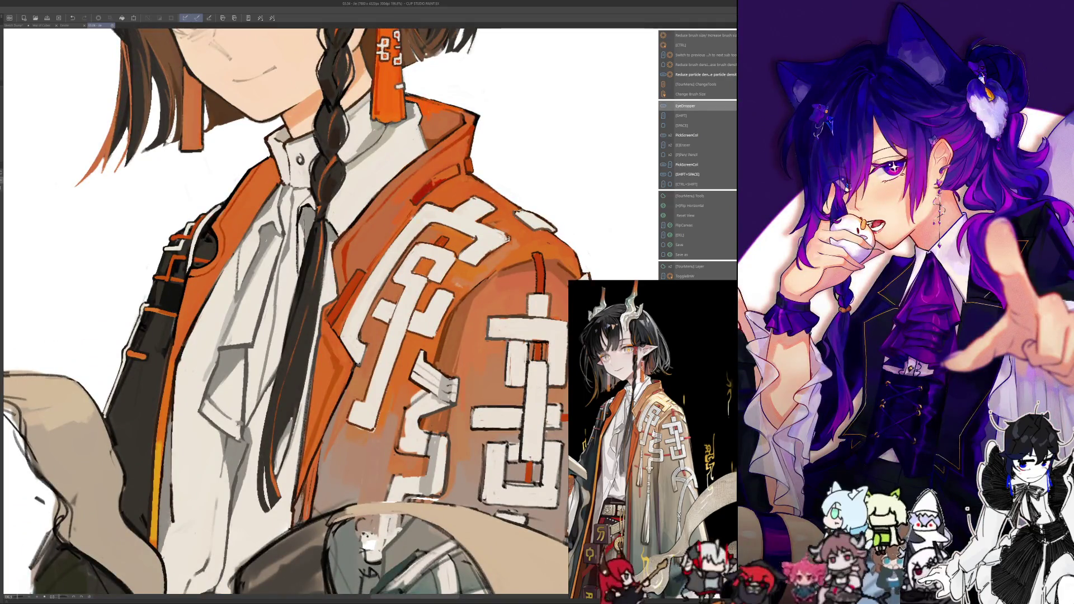
left_click_drag(457, 168, 431, 187)
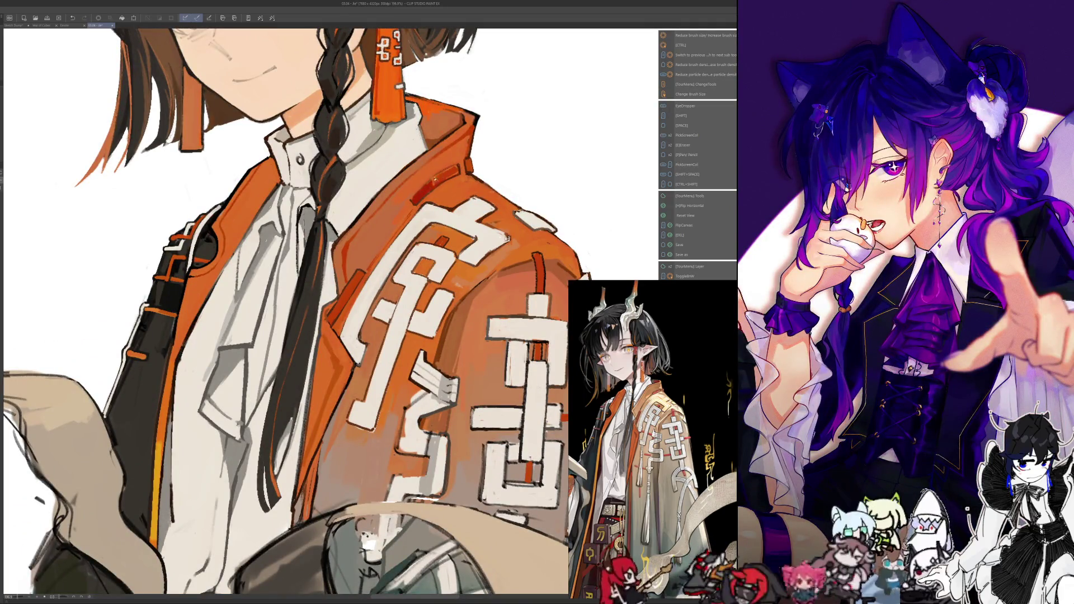
key("ctrl+0")
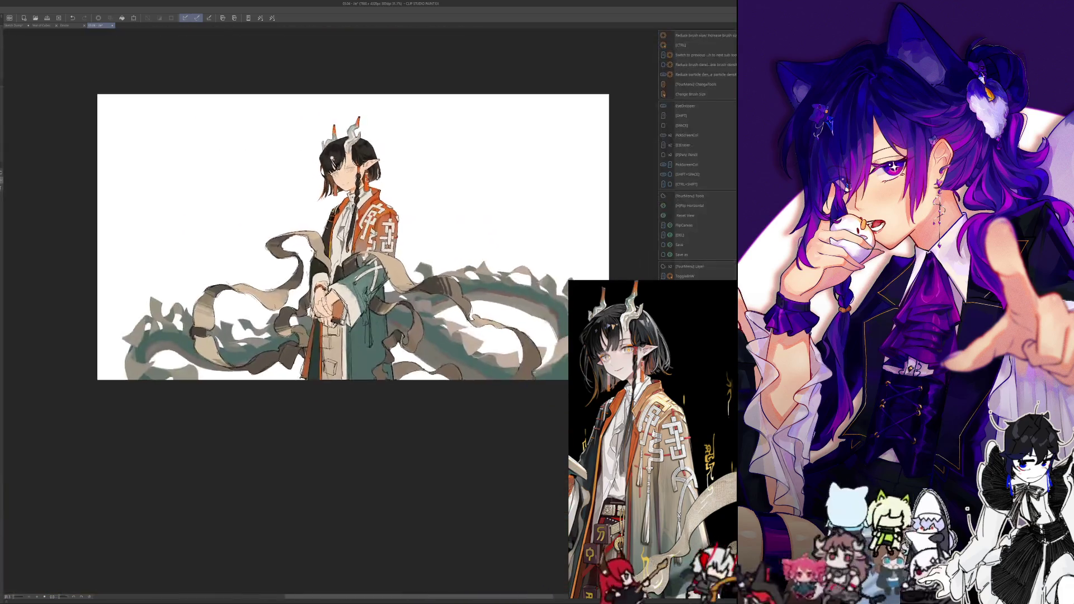
Sample a colour, fit the canvas, and zoom back in on the jacket sleeve and chest
scroll(358, 98, "up", 10)
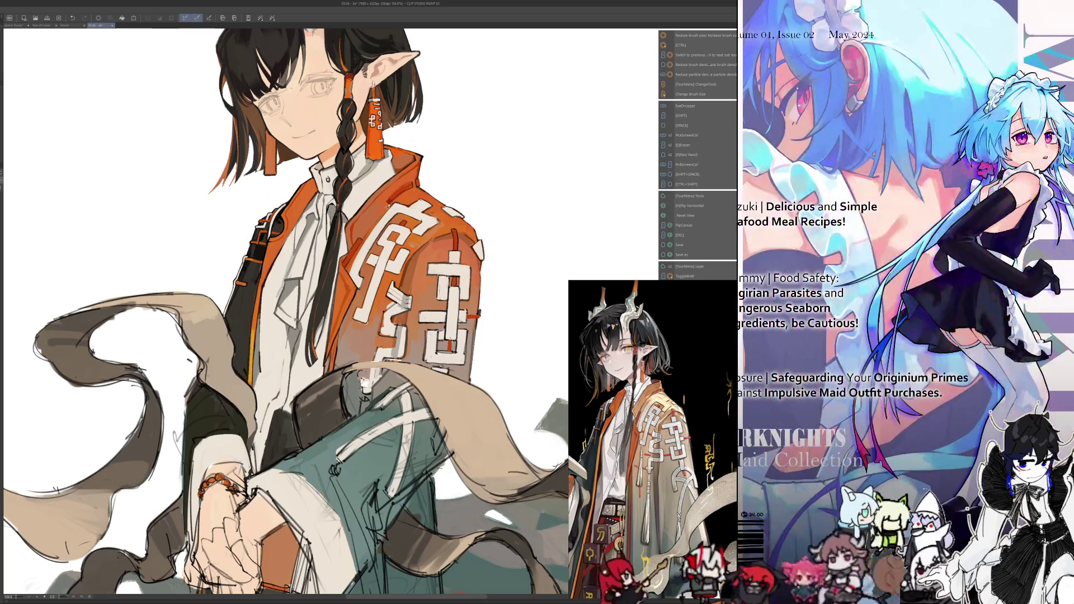
scroll(307, 131, "down", 5)
scroll(307, 131, "up", 6)
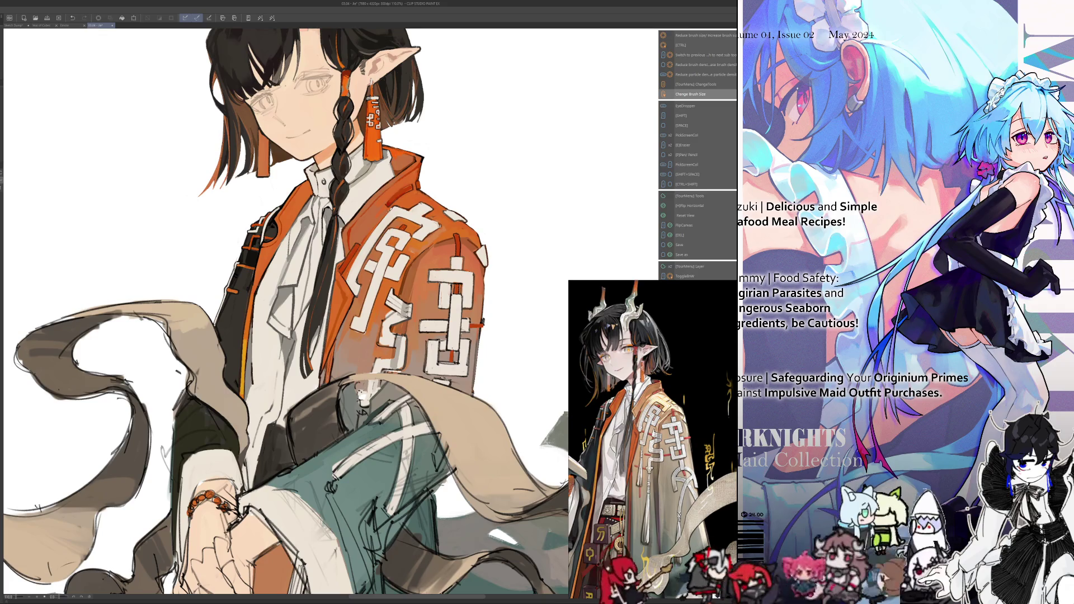
key("alt")
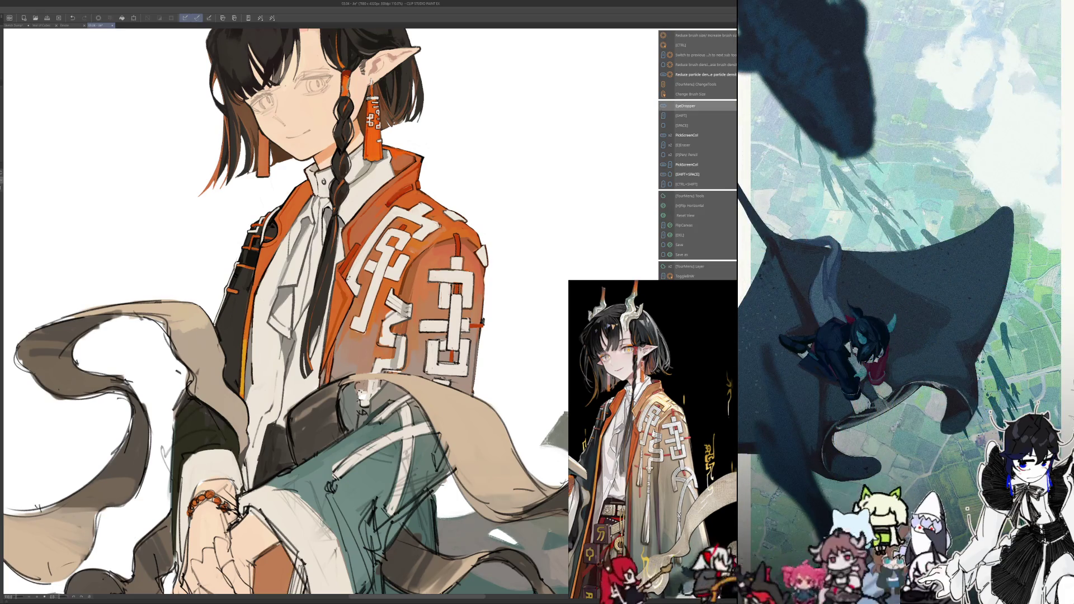
key("ctrl+0")
scroll(370, 224, "up", 5)
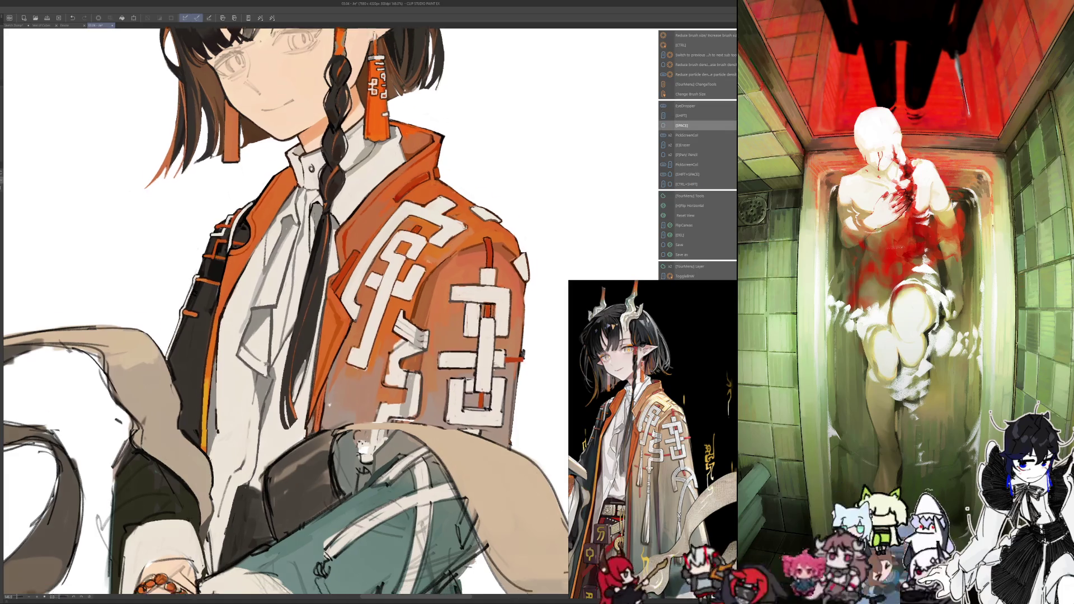
left_click_drag(285, 313, 302, 212)
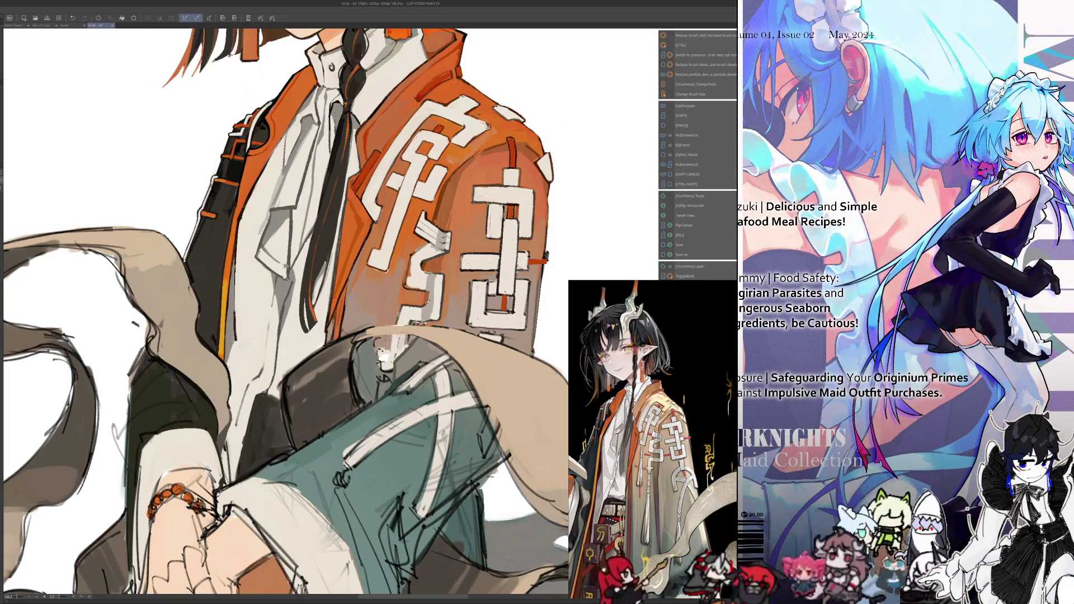
Sample another colour and pan down to the lap and bead bracelet
key("alt")
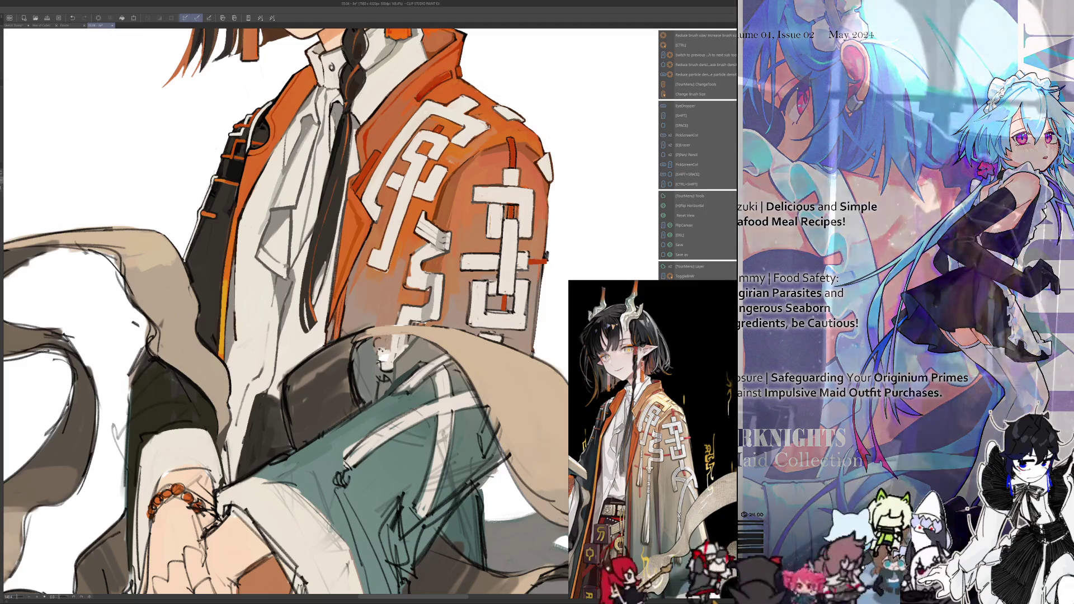
key("space")
left_click_drag(387, 290, 413, 236)
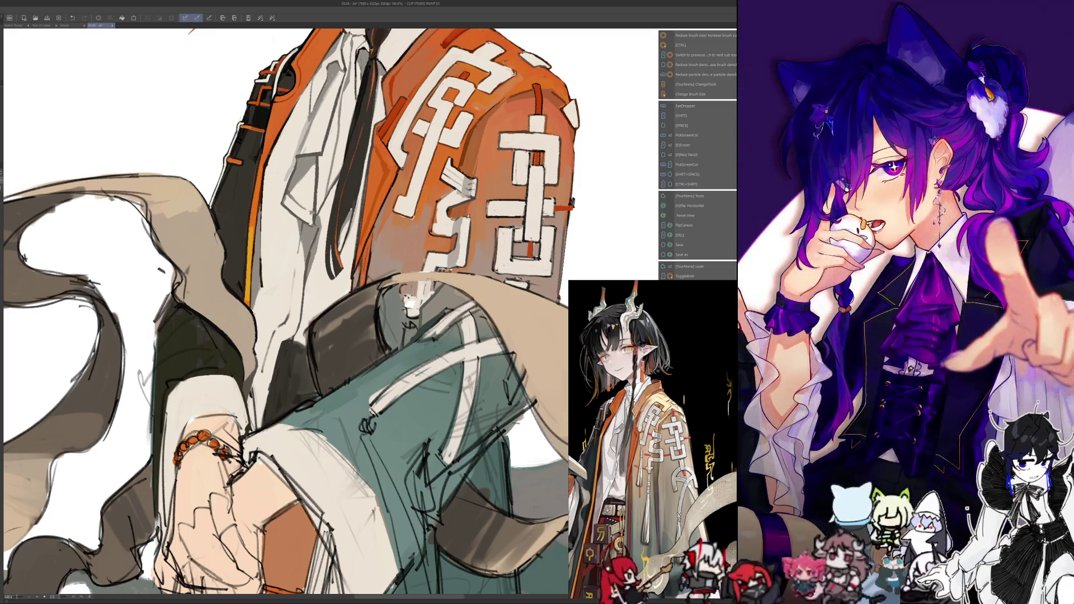
Check the drawing mirrored, then sample colours from the jacket sleeve to repaint it
key("h")
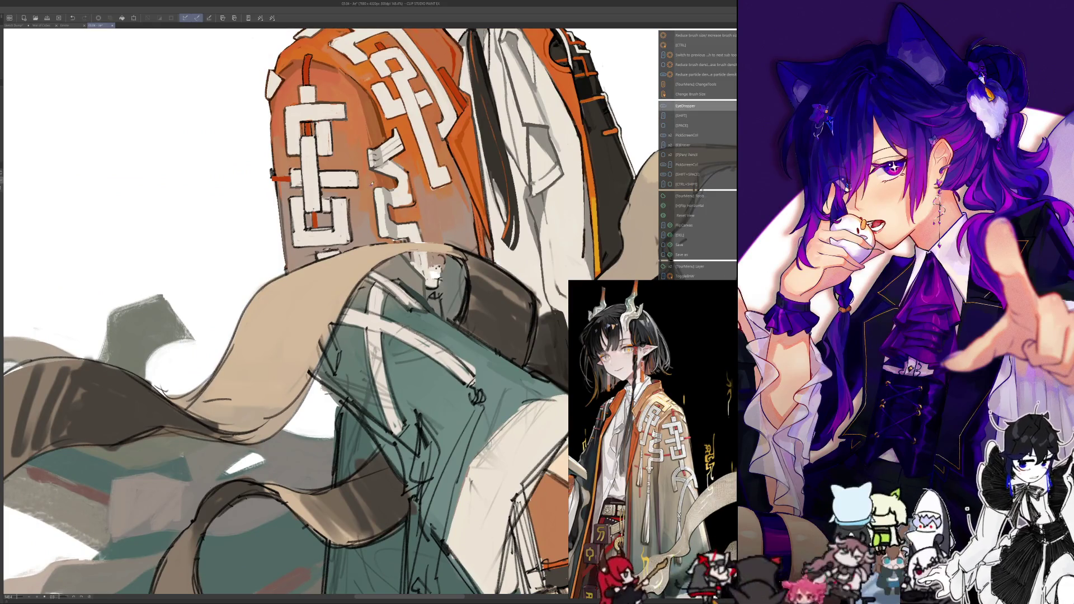
key("h")
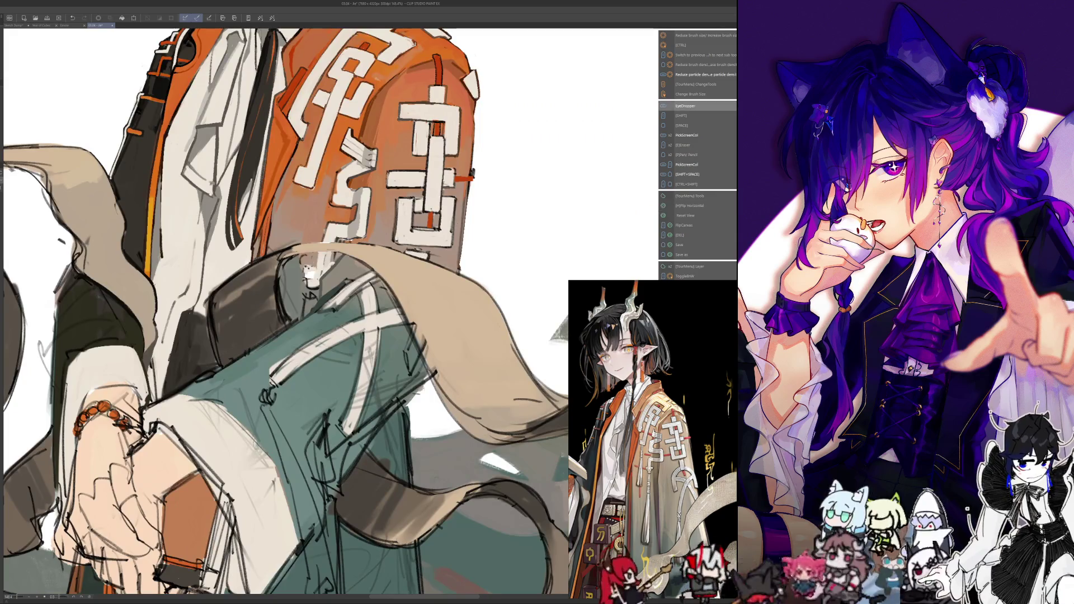
key("alt")
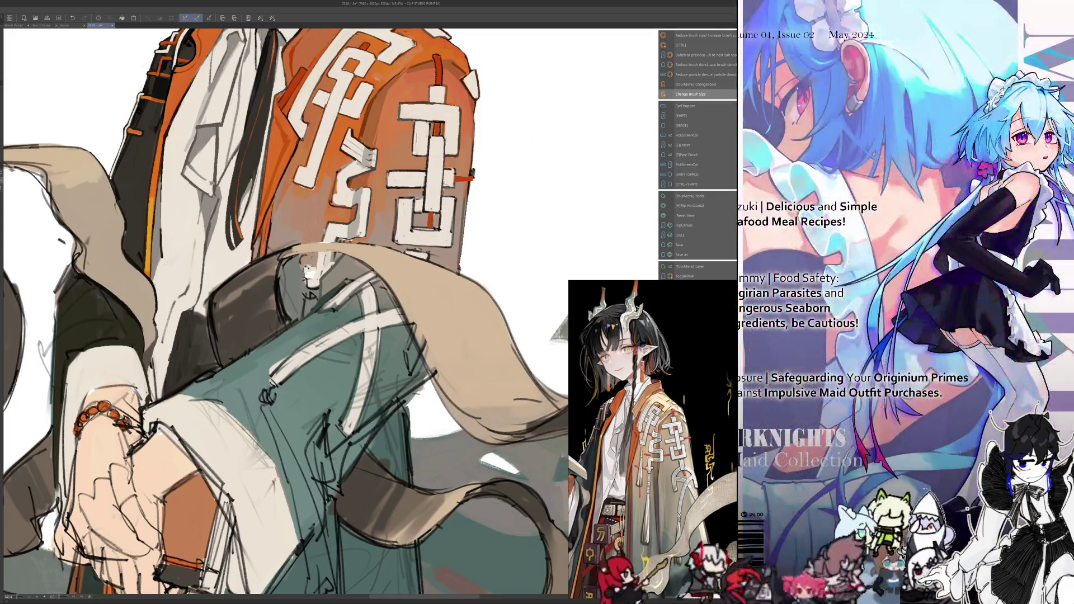
key("alt")
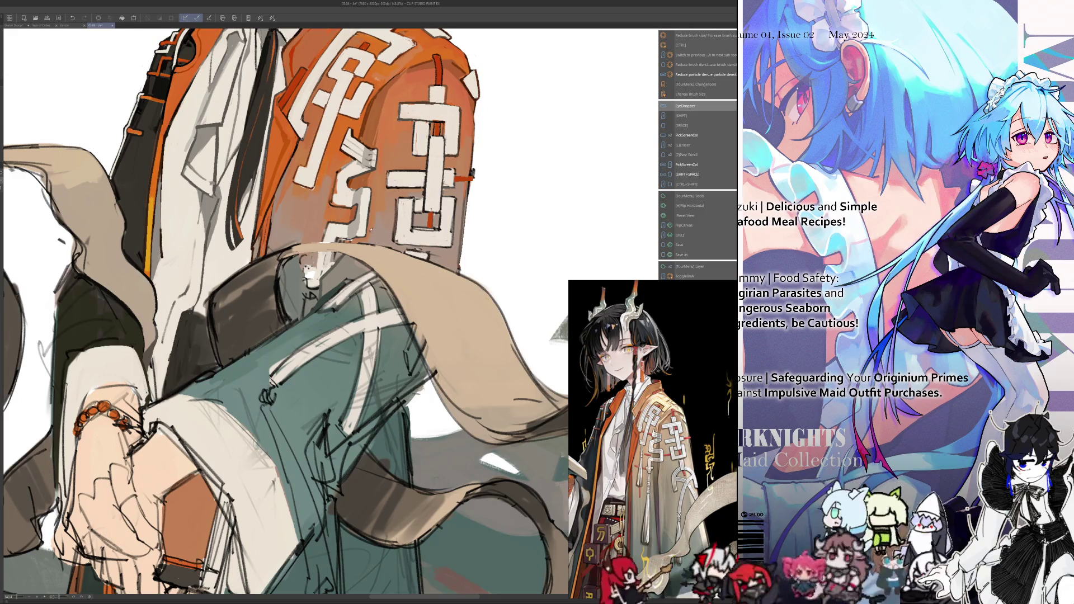
key("alt")
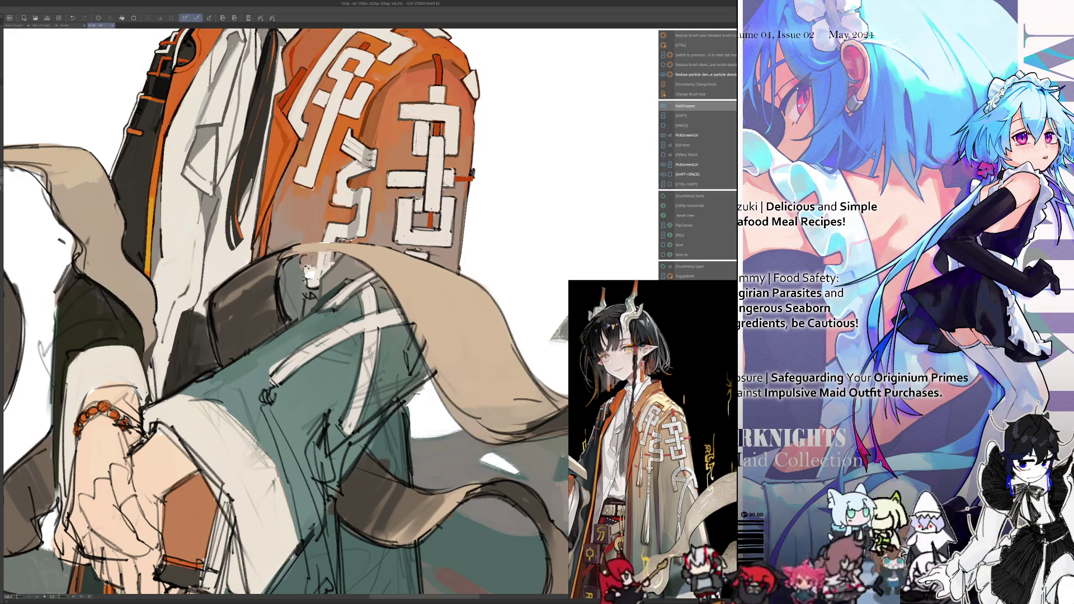
Resize the brush and pick jacket colours while checking the sleeve in mirrored view
key("h")
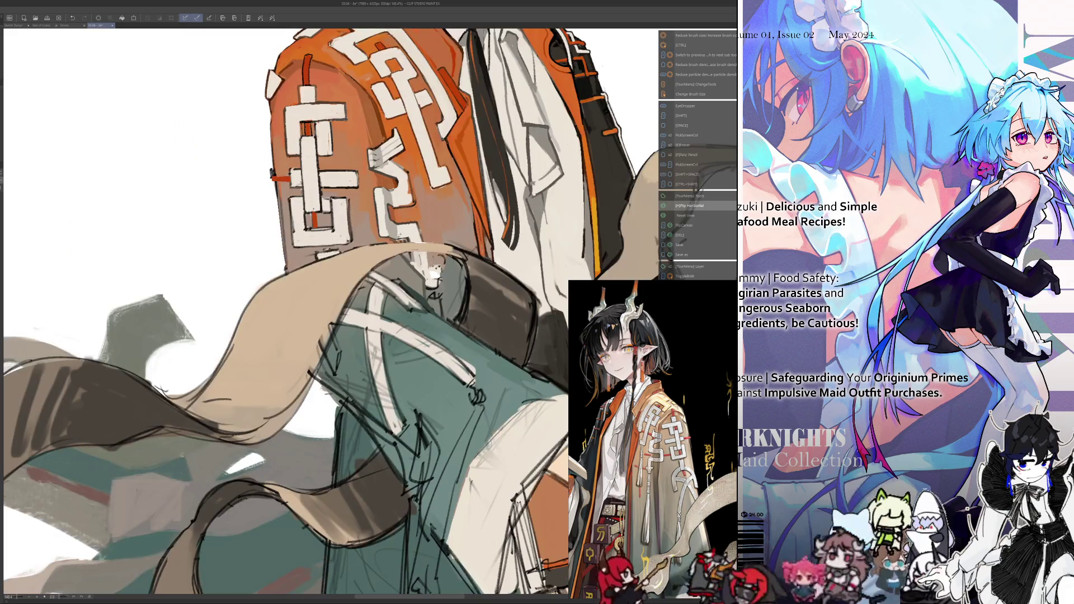
key("ctrl+alt")
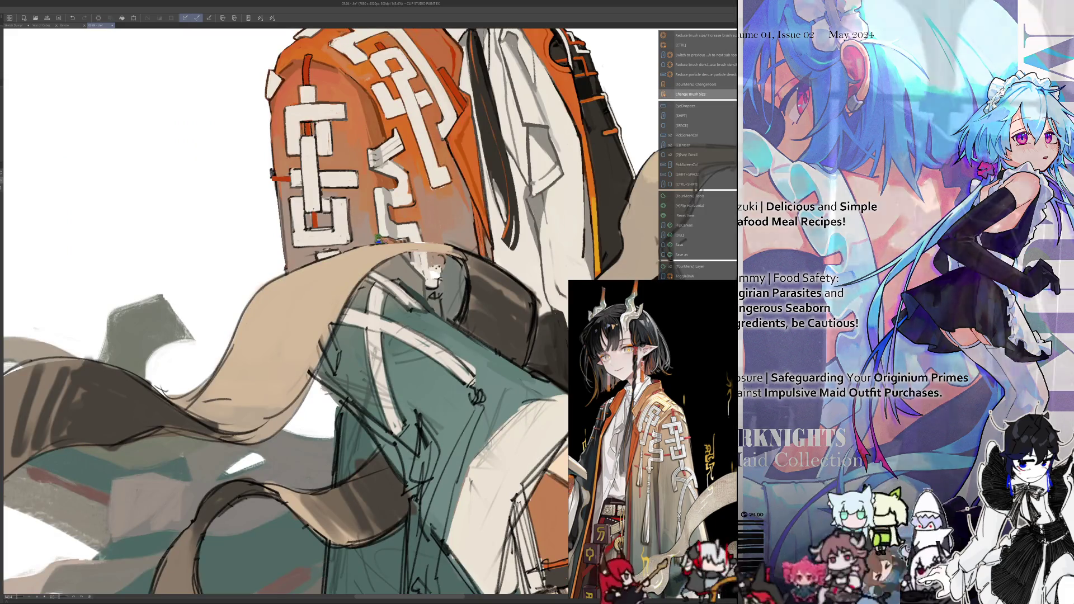
key("alt")
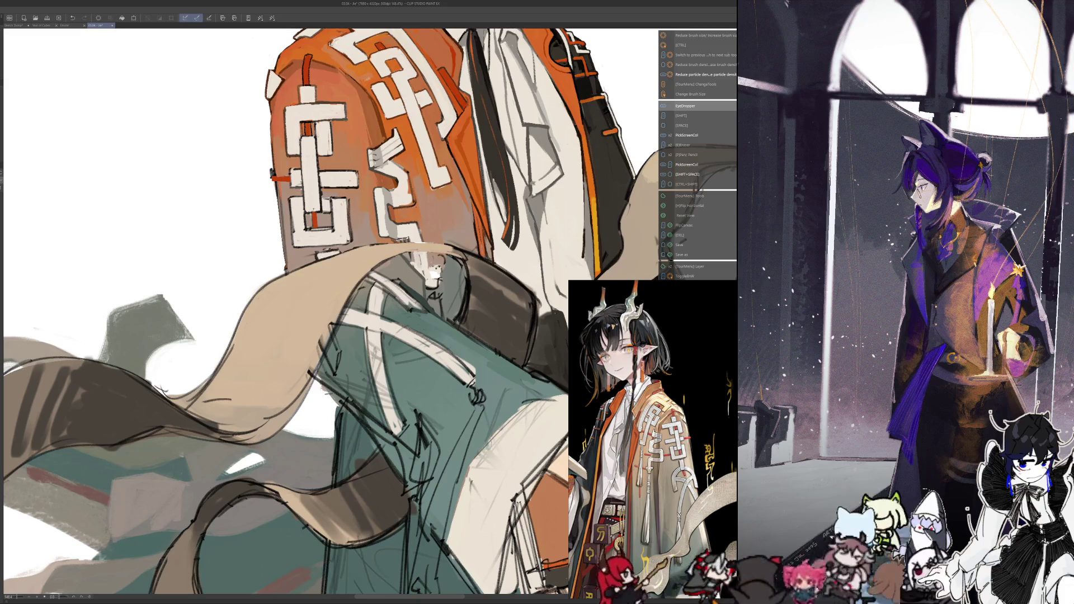
key("h")
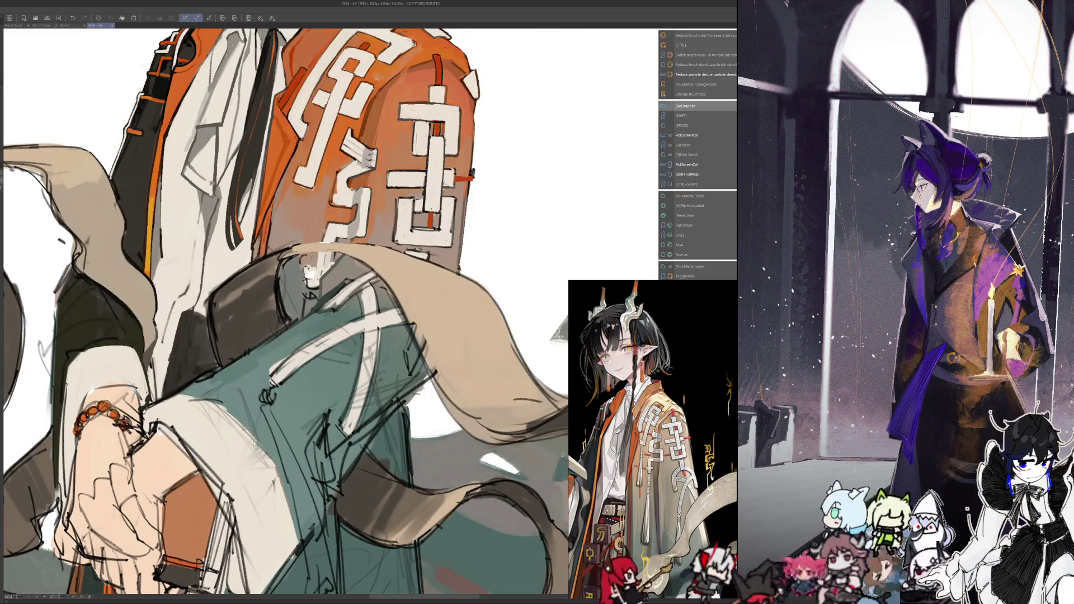
key("ctrl+alt")
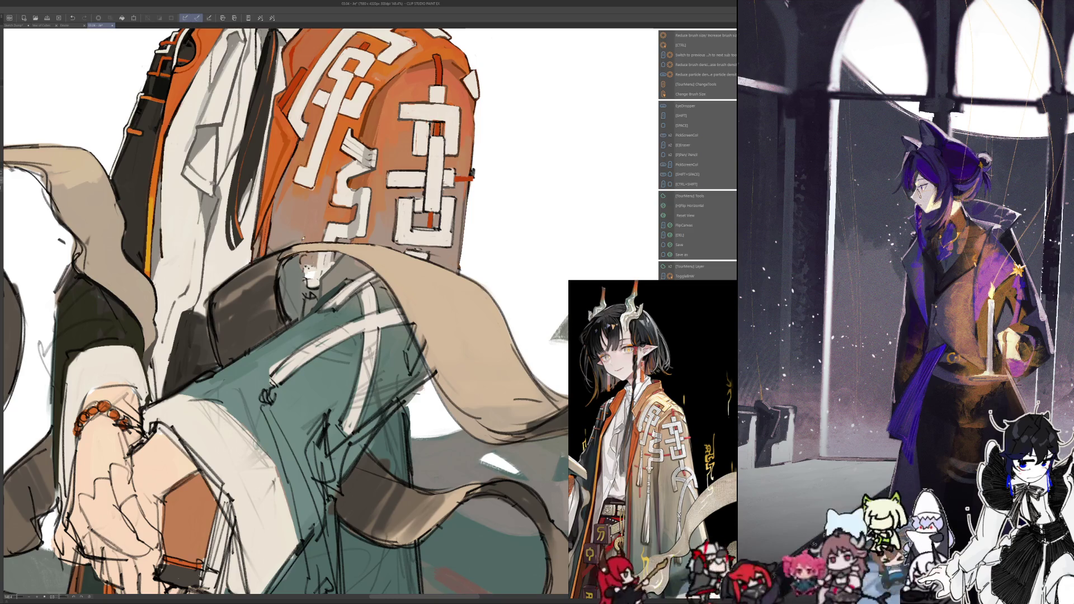
scroll(285, 311, "down", 5)
scroll(285, 310, "up", 4)
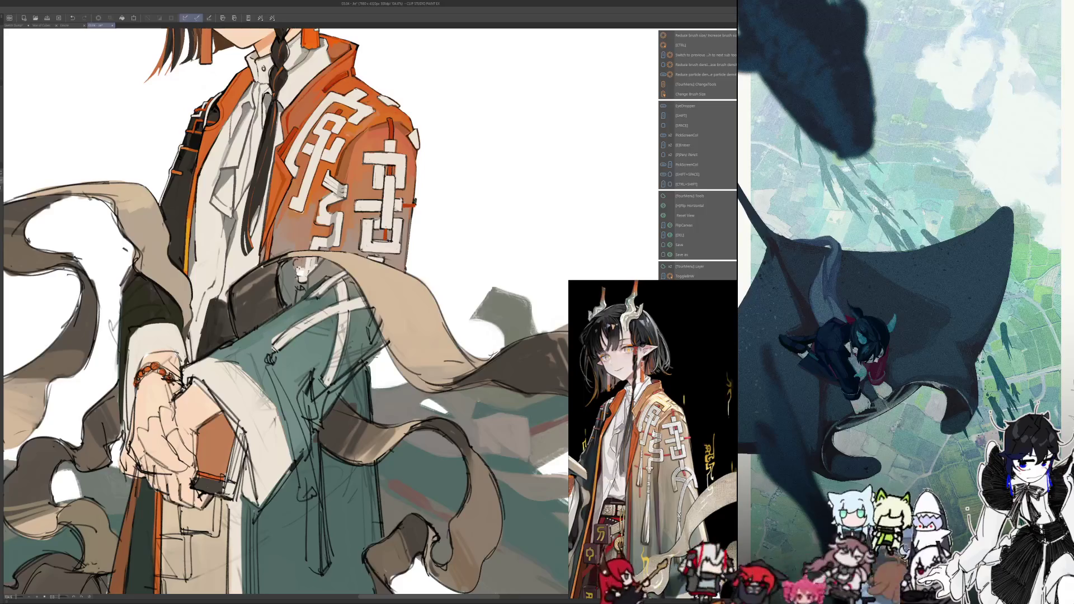
left_click_drag(279, 257, 283, 257)
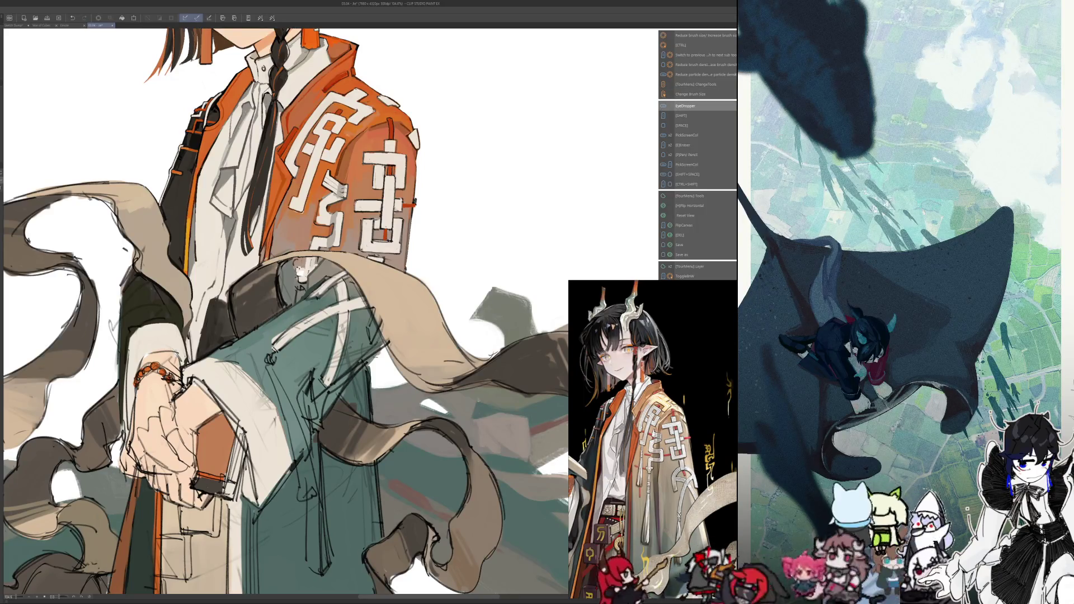
left_click(283, 257, "alt")
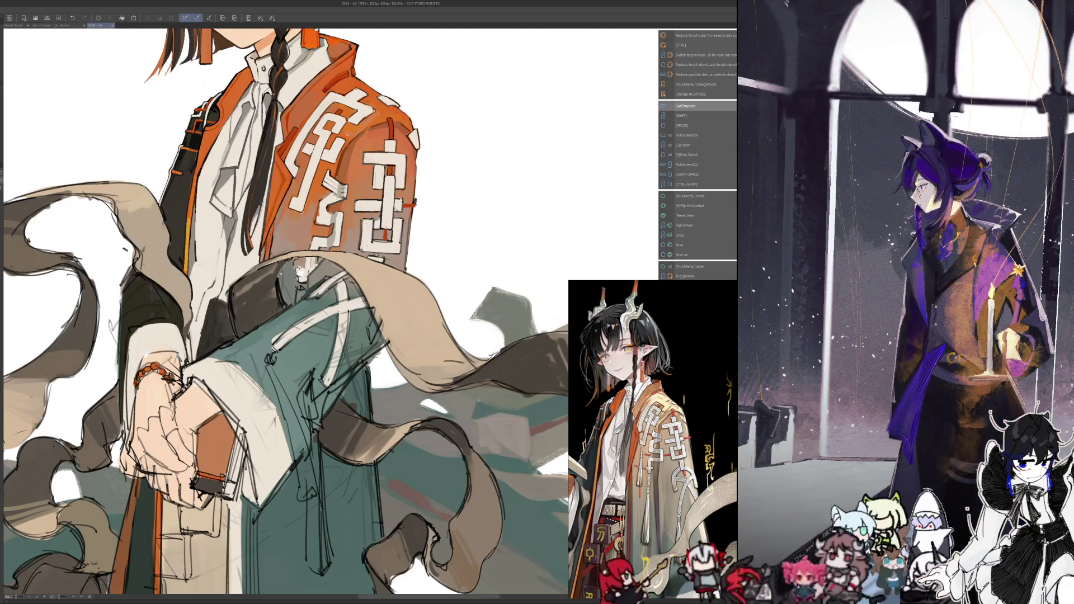
Paint over the sleeve with sampled colours, then zoom out to fit the whole illustration
scroll(294, 227, "down", 5)
scroll(294, 228, "up", 5)
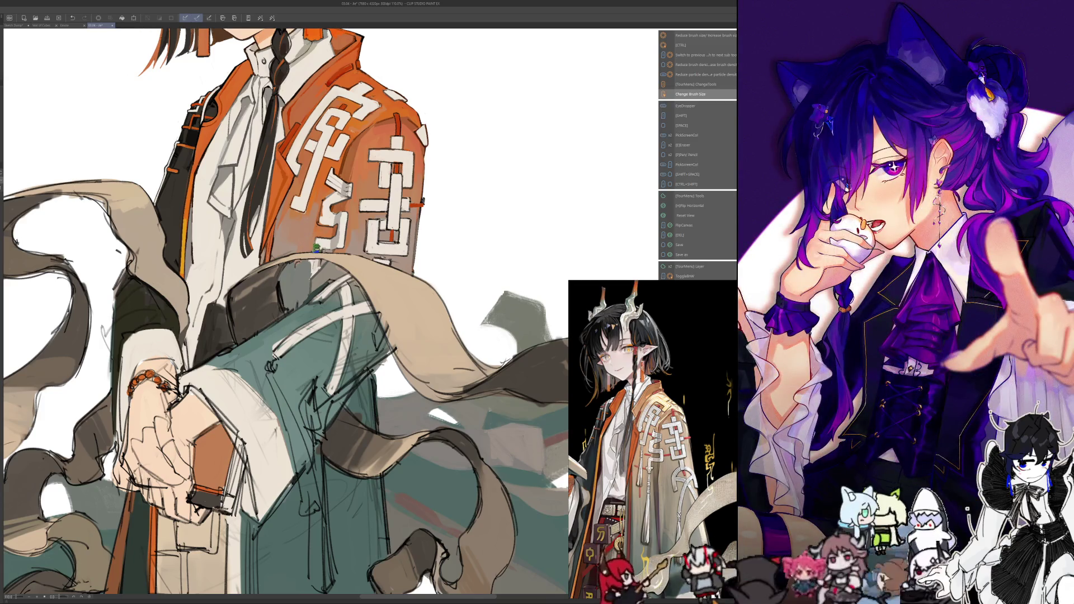
key("alt")
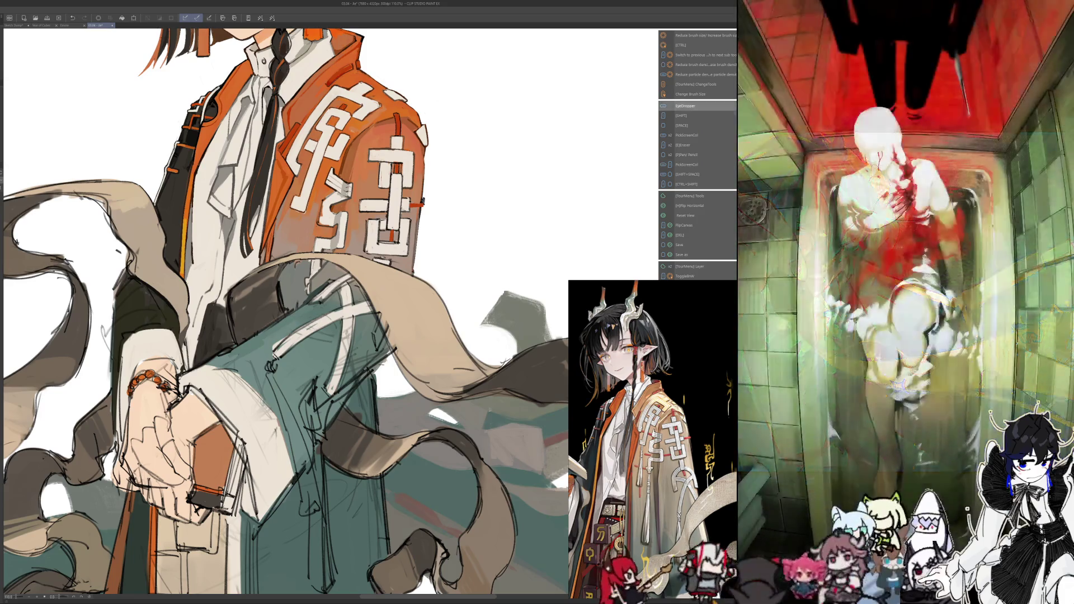
key("alt")
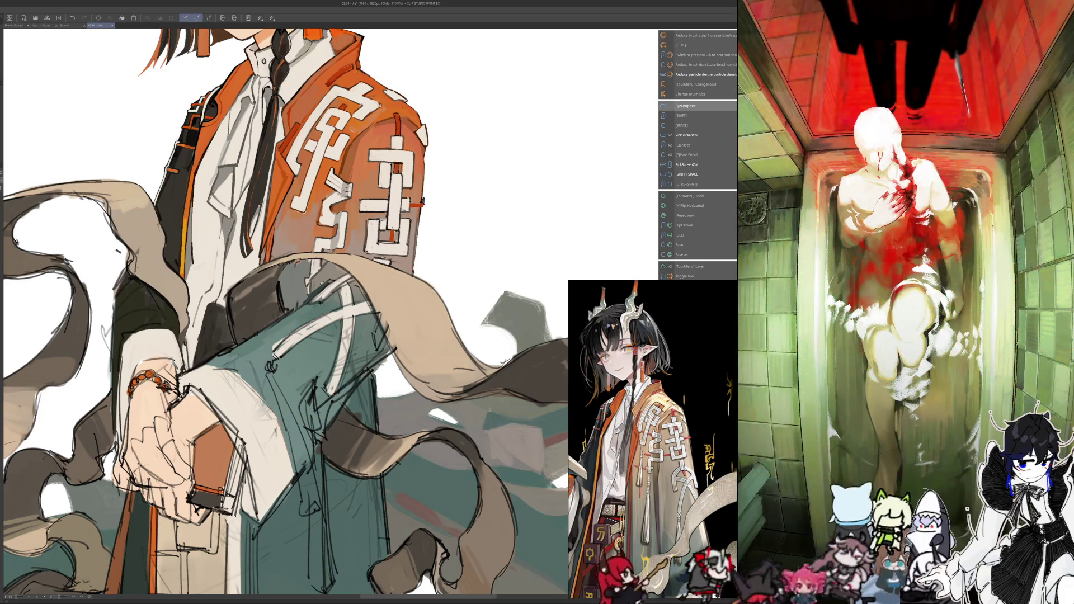
key("ctrl+0")
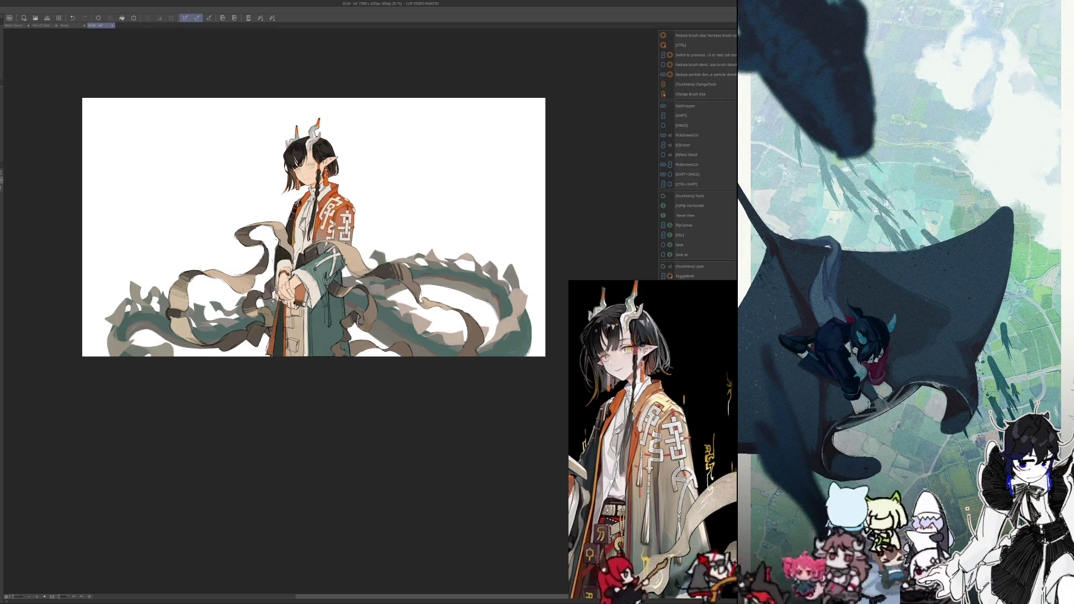
Zoom in on the figure and flip the view back and forth to check proportions
left_click_drag(300, 479, 359, 492)
scroll(360, 492, "up", 5)
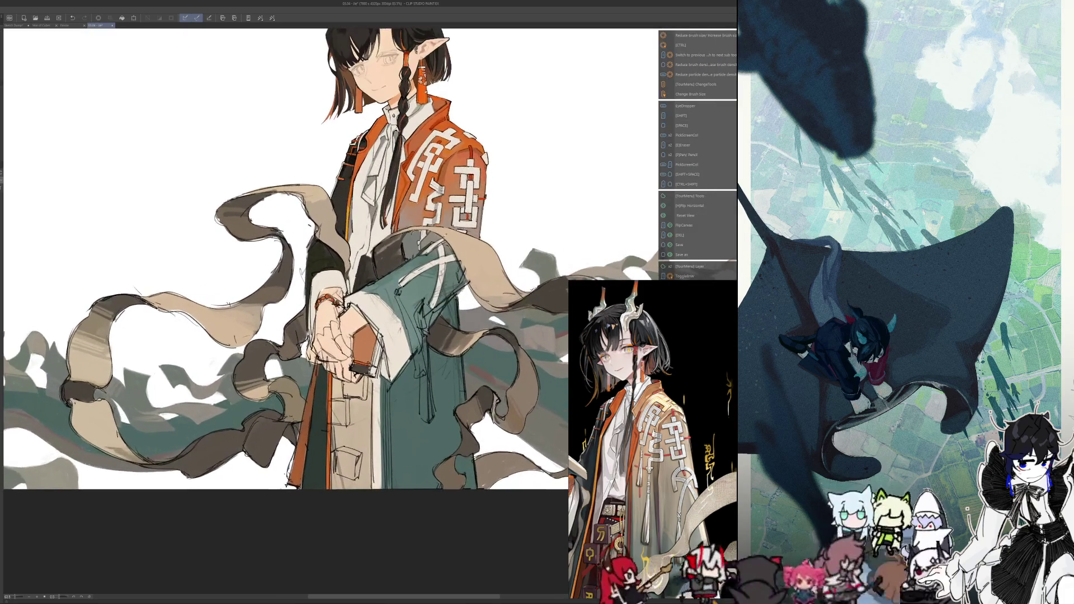
scroll(269, 244, "up", 1)
key("h")
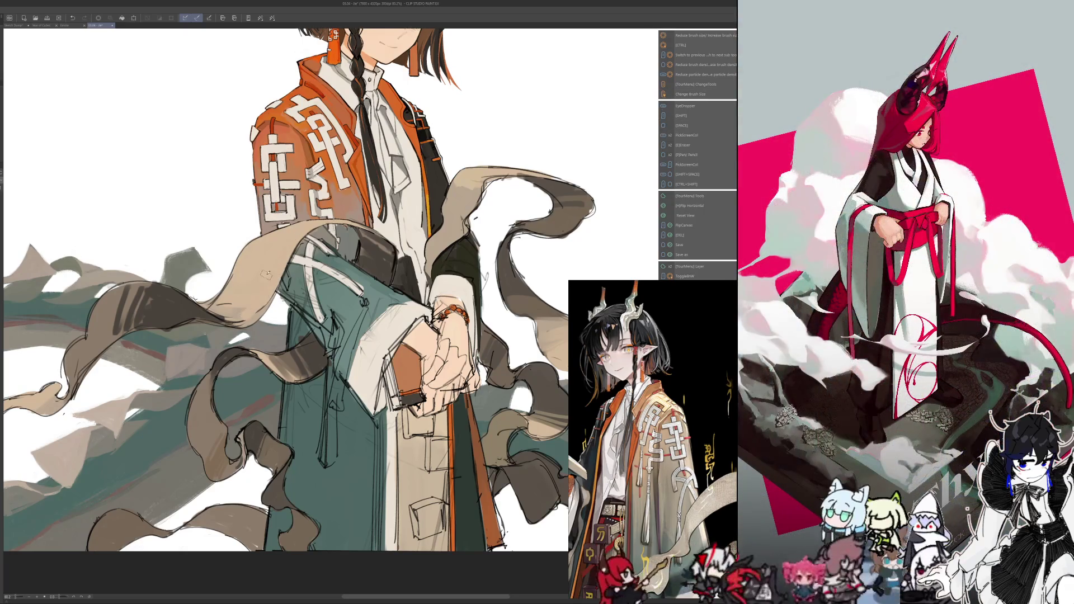
key("h")
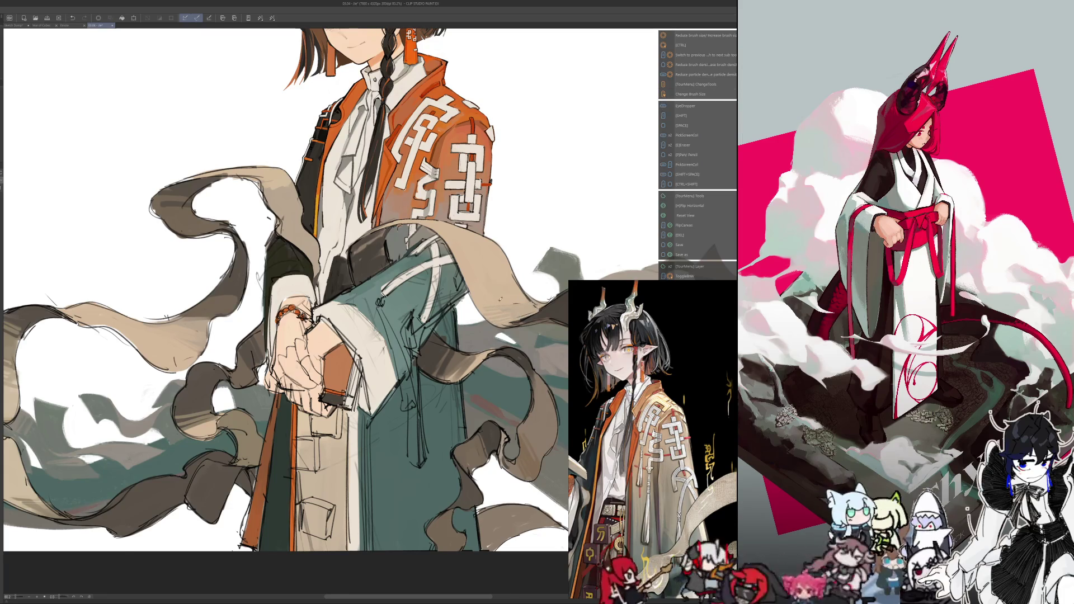
key("h")
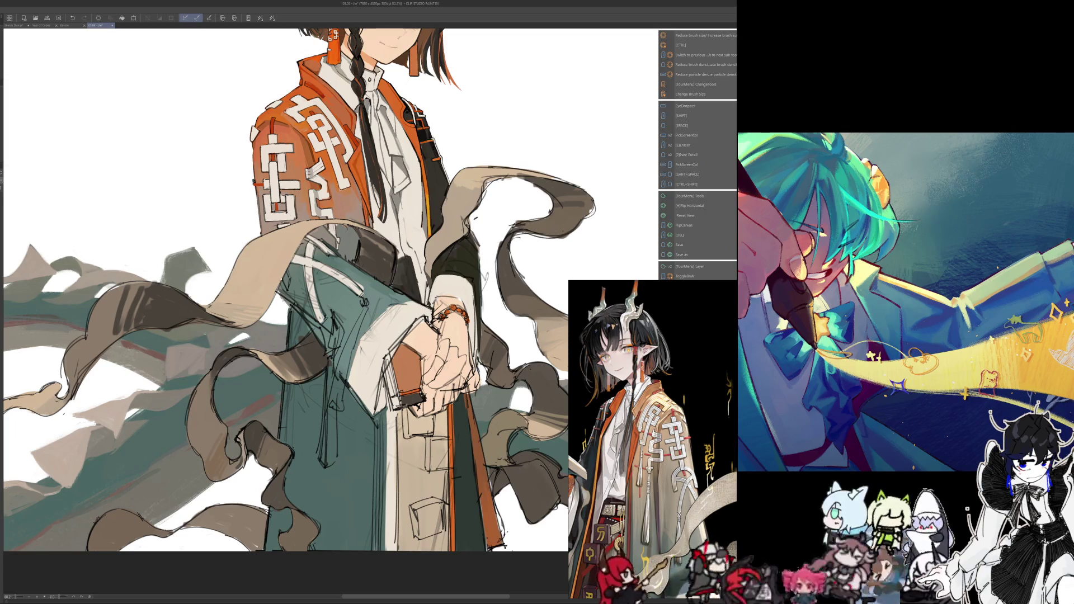
key("h")
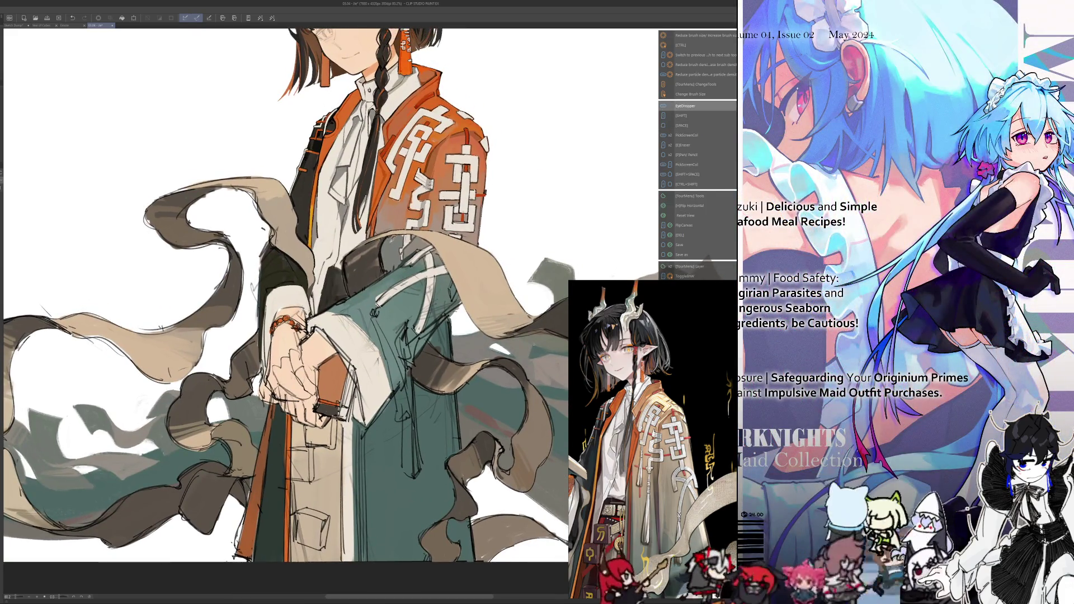
scroll(285, 307, "up", 2)
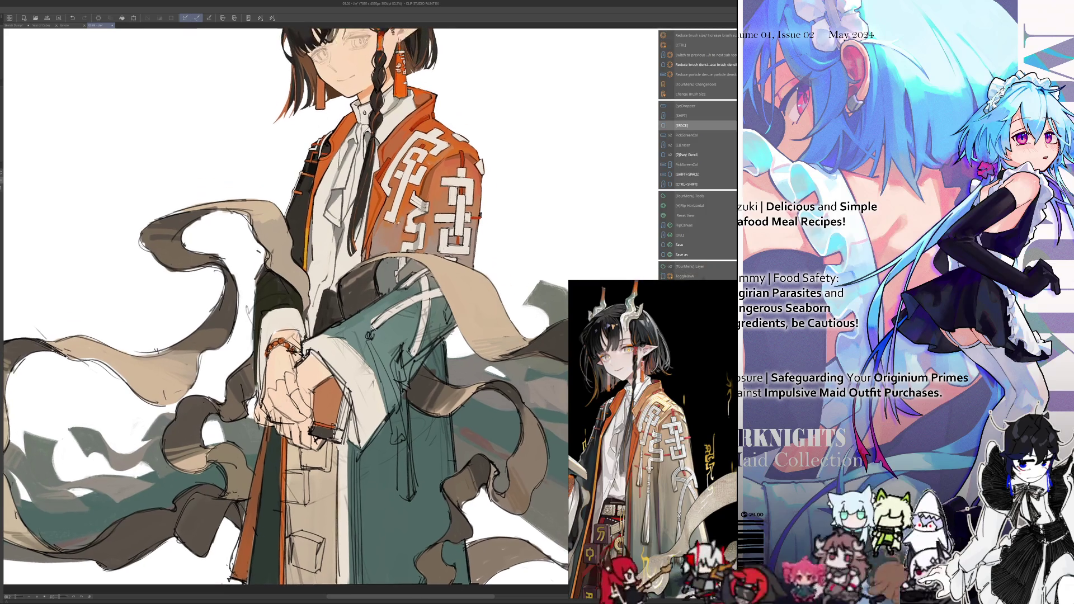
Sharpen the sleeve's white pattern using colours sampled from the artwork
key("alt")
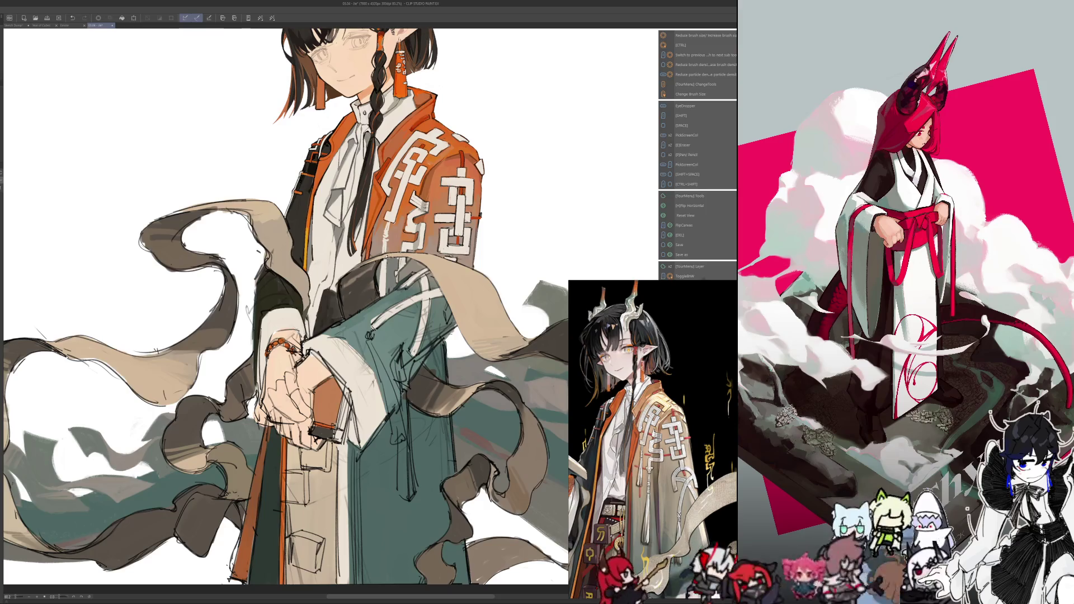
key("alt")
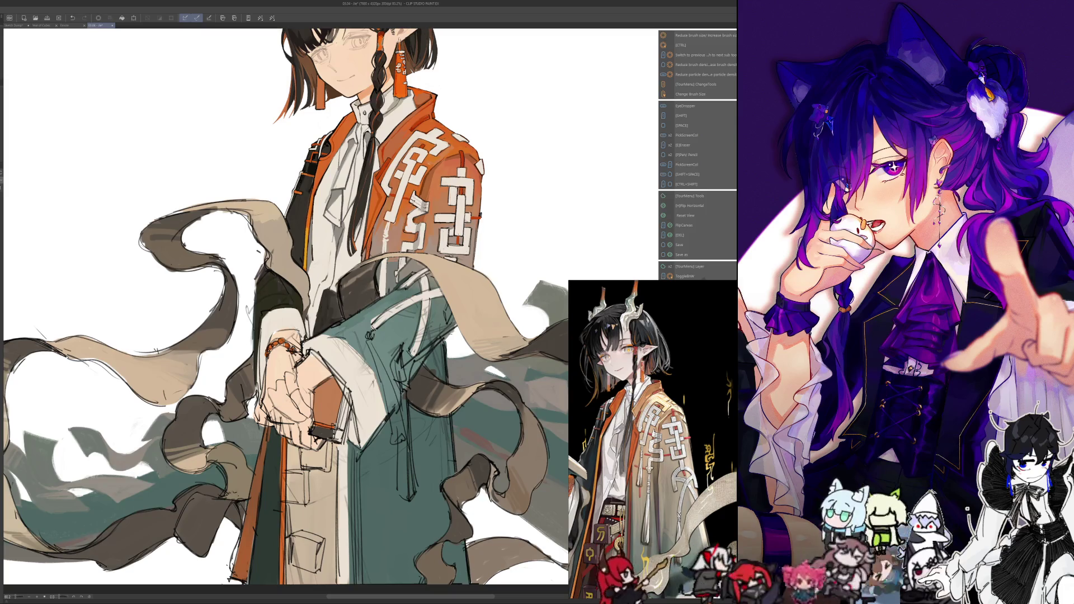
scroll(410, 182, "up", 3)
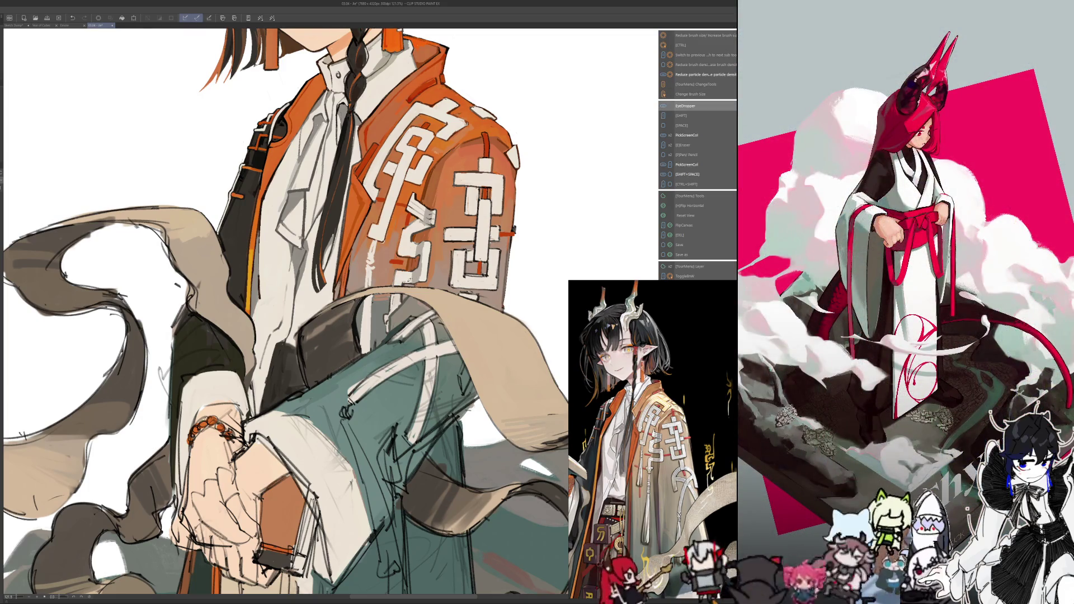
key("h")
key("h")
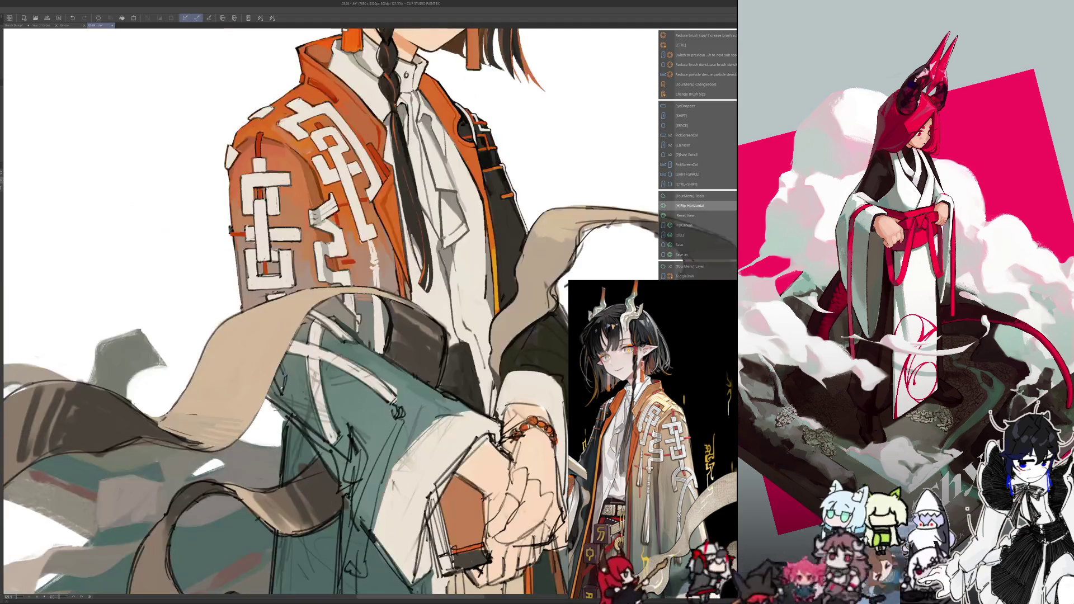
scroll(267, 426, "up", 2)
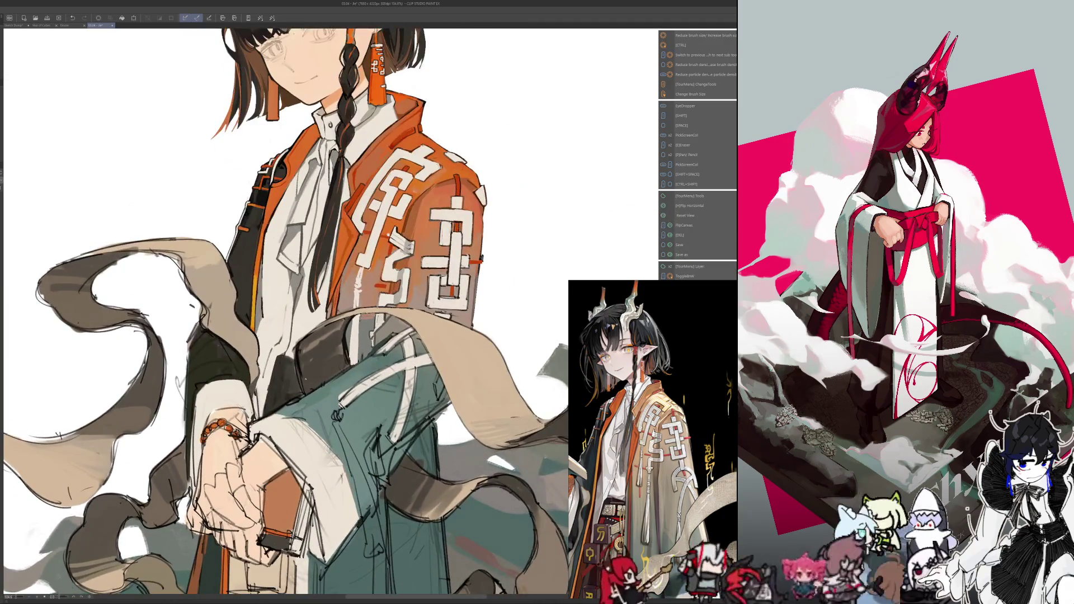
scroll(395, 256, "up", 2)
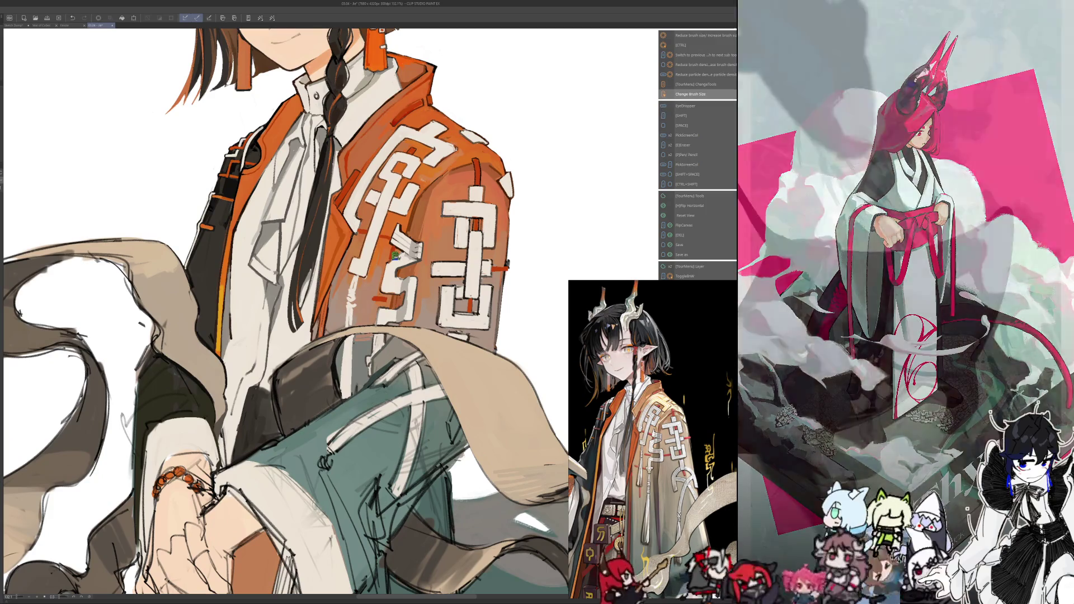
left_click(395, 256, "alt")
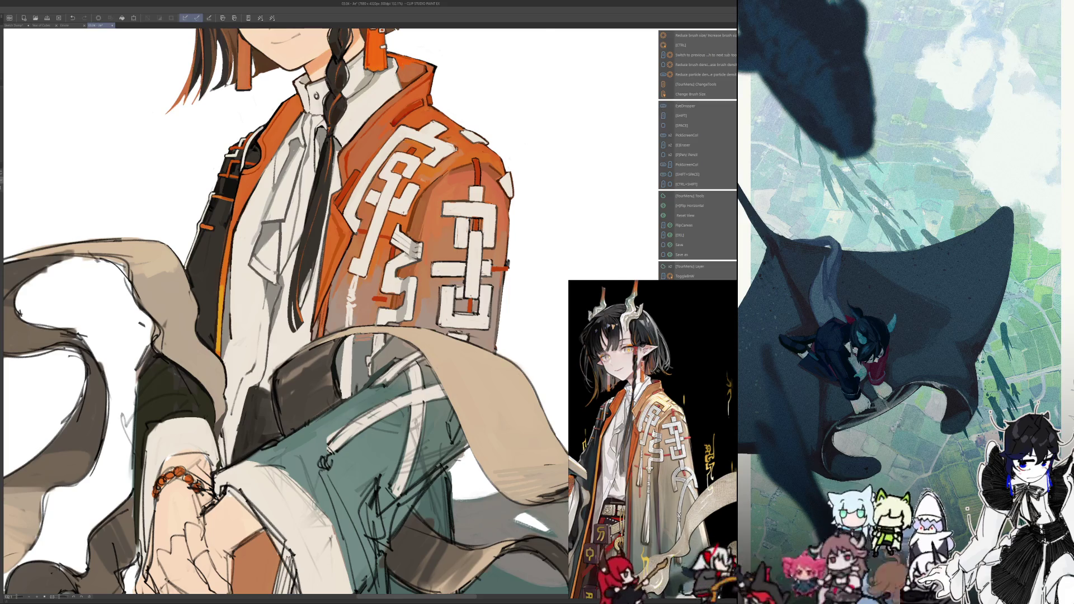
Check the sleeve mirrored, nudge the view, and paint red accent strokes with sampled colours
key("h")
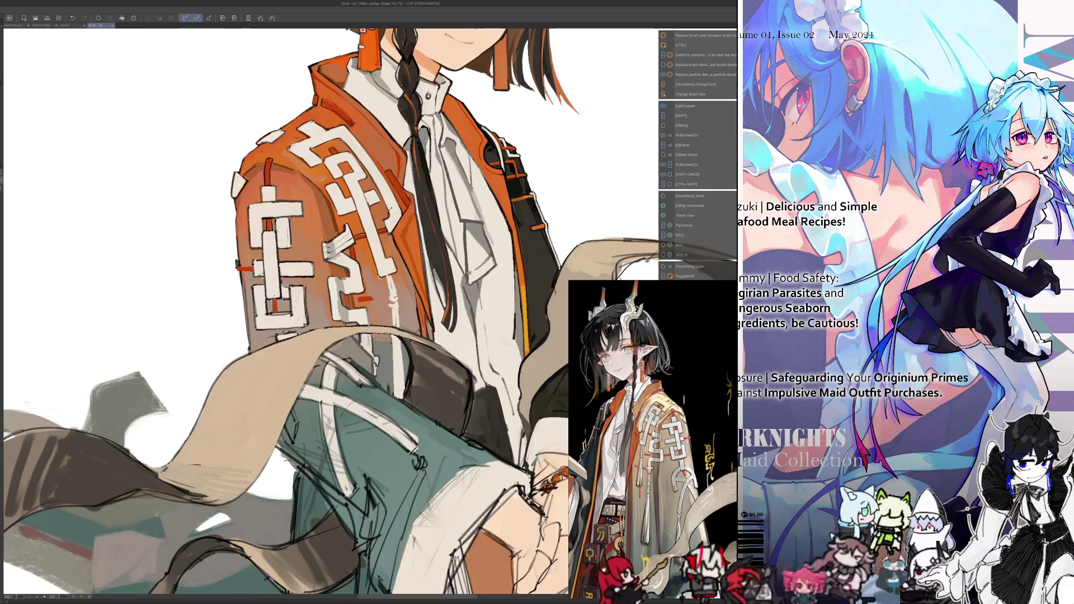
key("h")
key("space")
left_click_drag(313, 302, 311, 298)
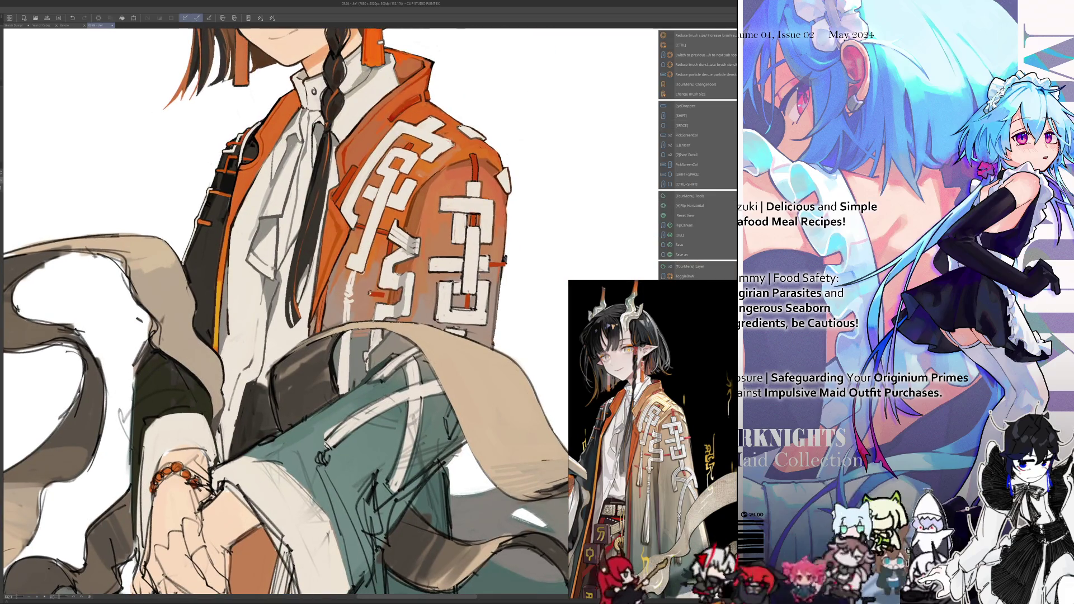
key("alt")
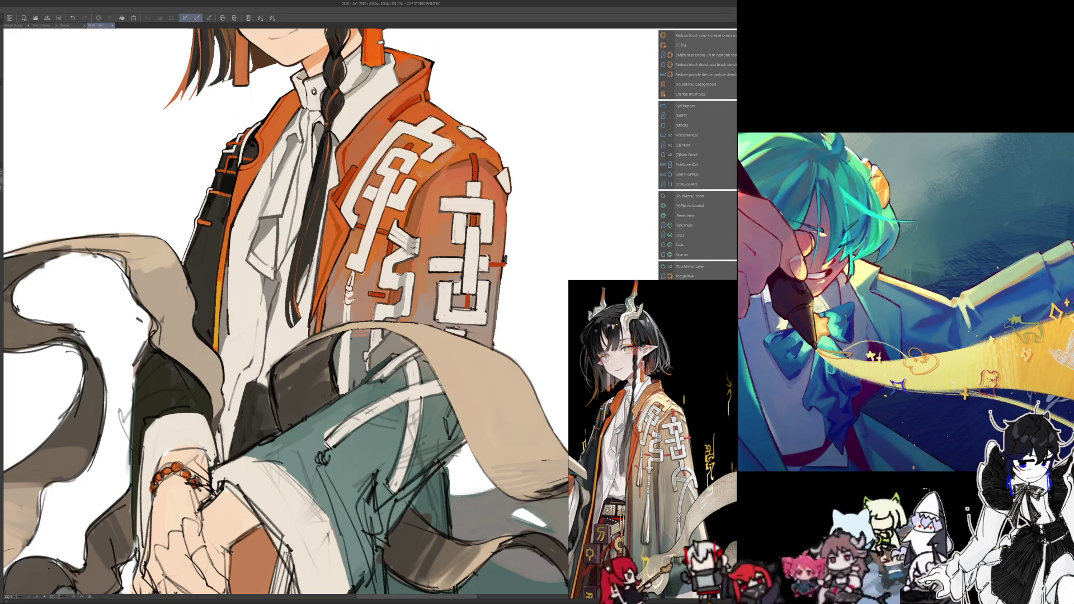
key("alt")
left_click_drag(280, 308, 289, 266)
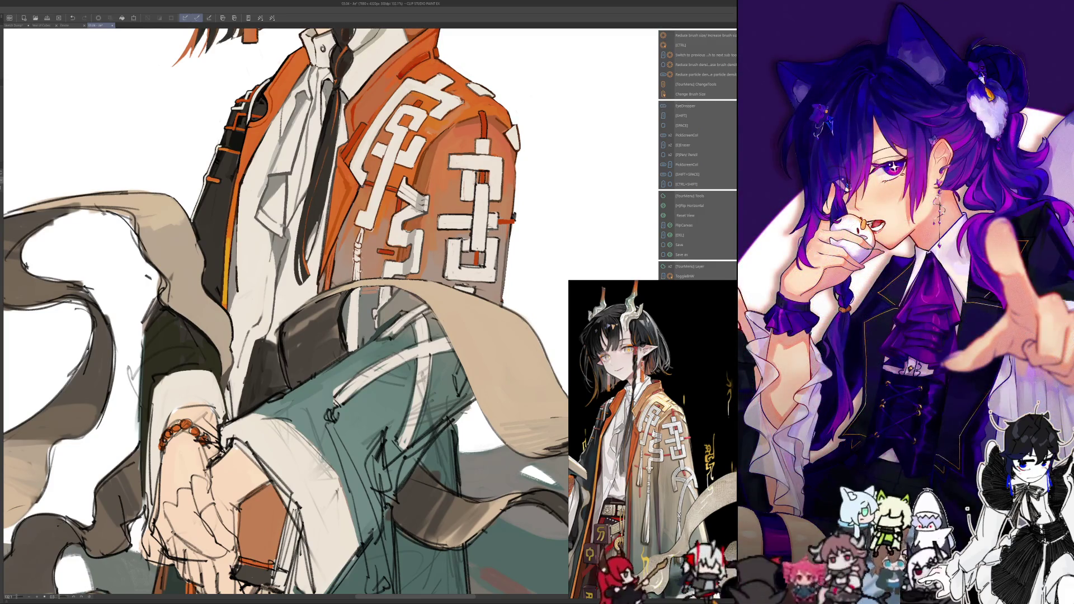
Resize the brush for final sleeve detail strokes, then zoom out to fit the canvas
key("alt")
key("alt")
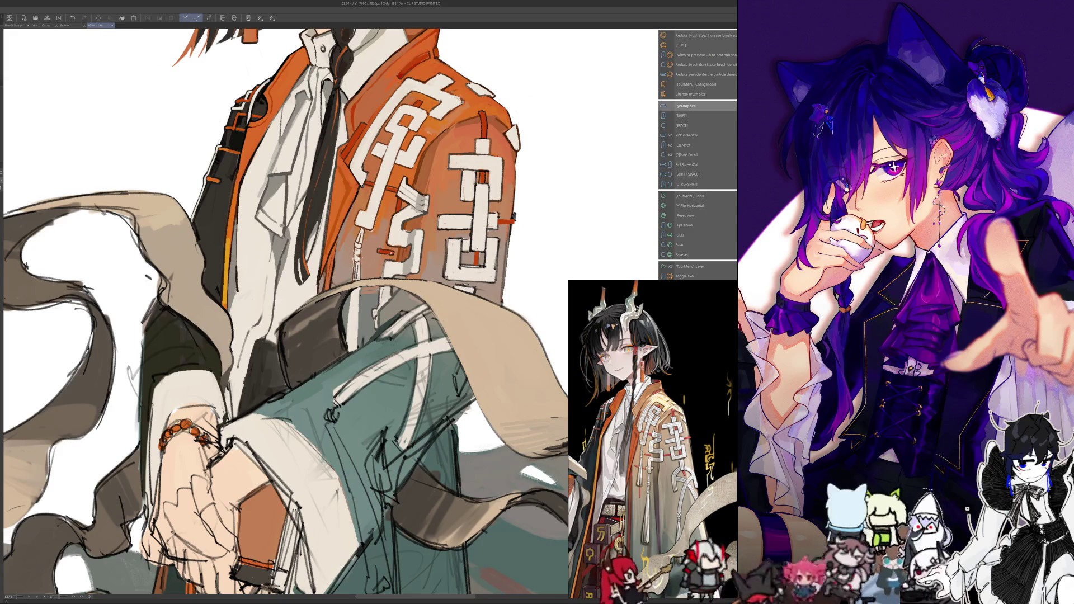
key("ctrl")
key("ctrl")
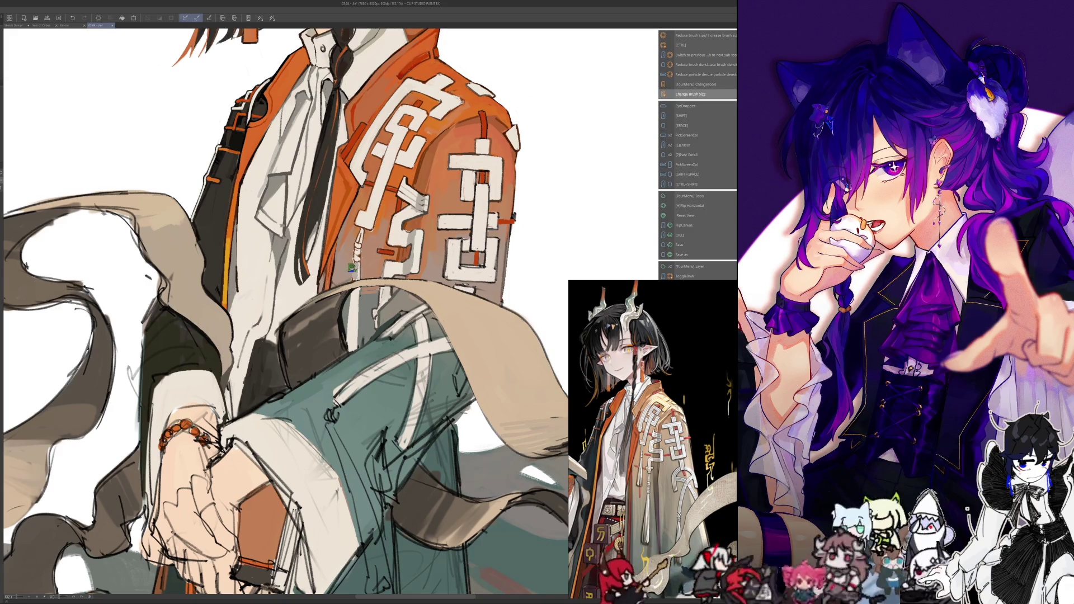
key("alt")
key("ctrl")
key("alt")
key("ctrl+0")
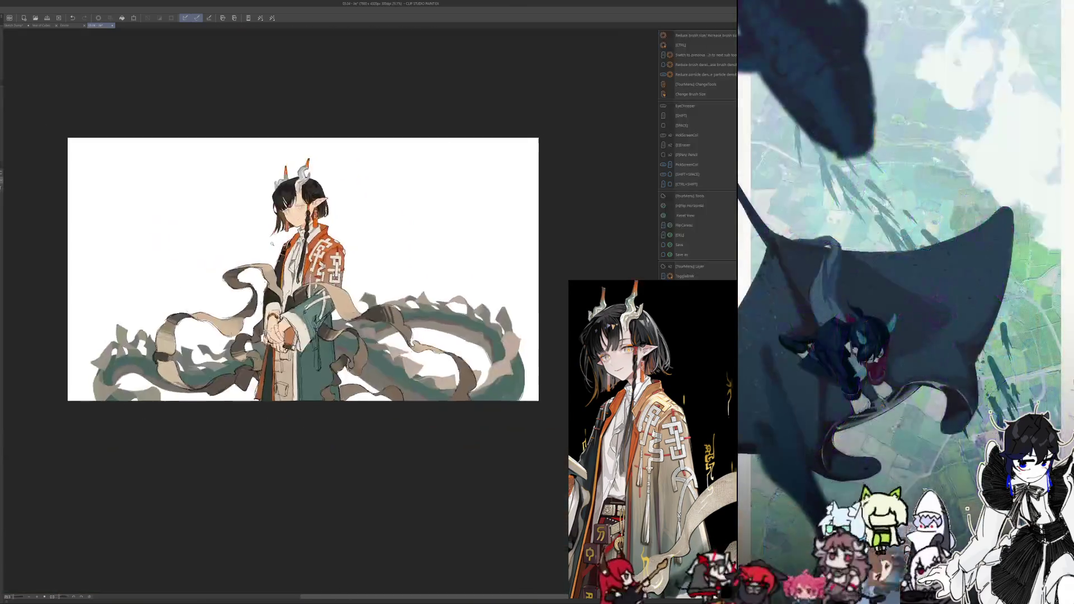
scroll(285, 310, "up", 3)
scroll(358, 240, "up", 5)
key("ctrl")
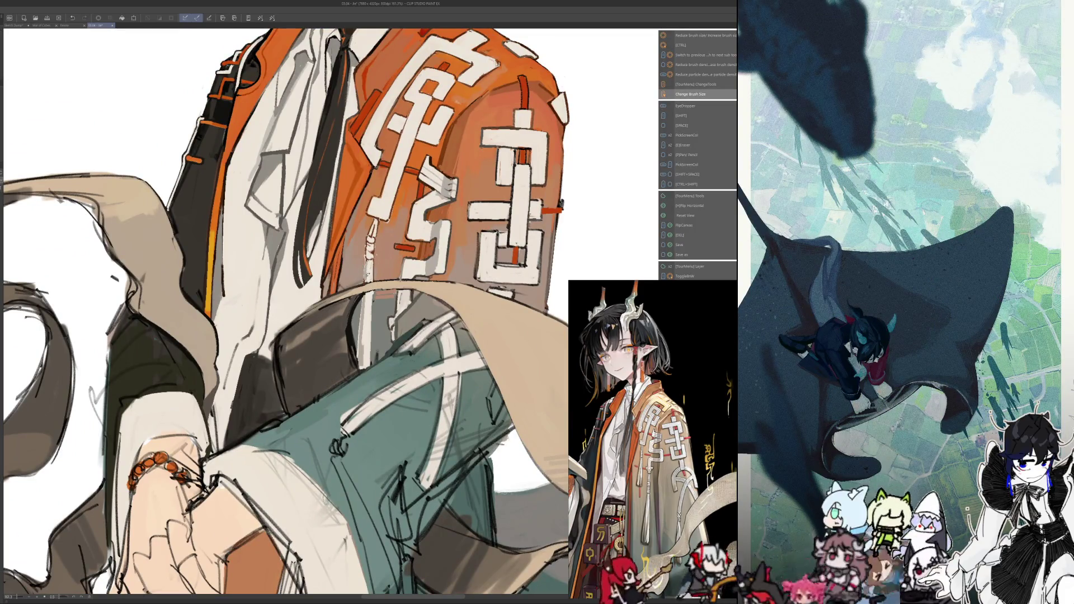
key("alt")
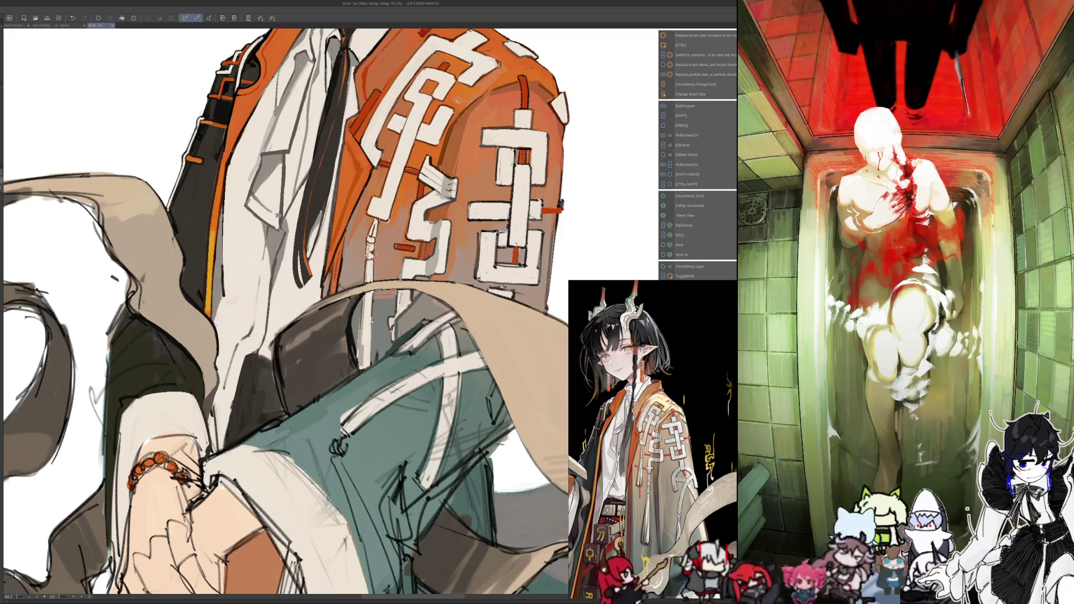
key("i")
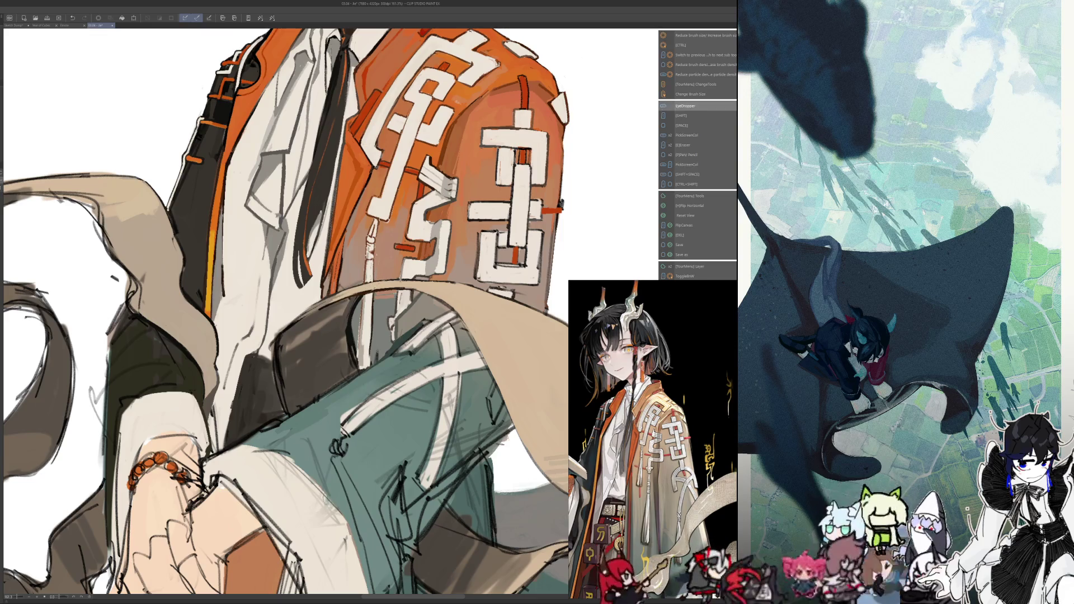
key("ctrl+0")
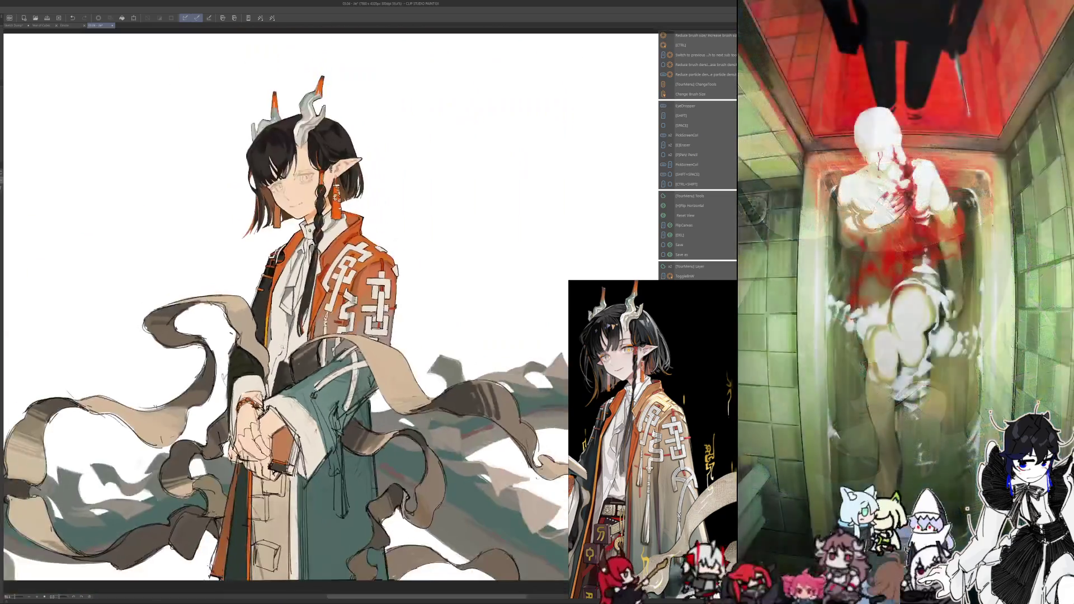
scroll(314, 313, "up", 6)
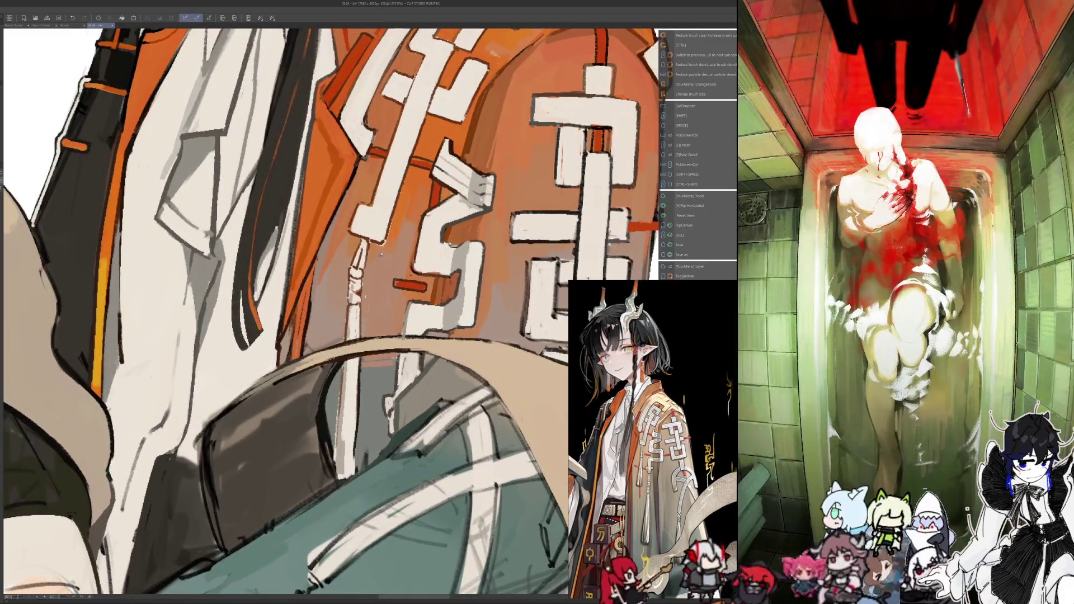
key("alt")
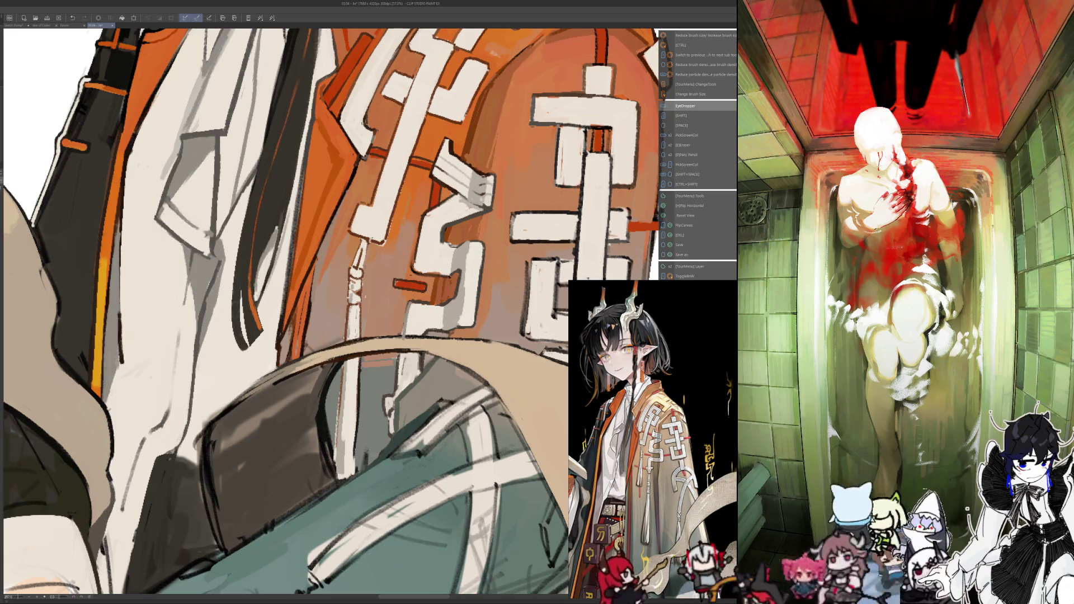
key("ctrl+0")
scroll(313, 224, "up", 1)
scroll(314, 224, "up", 1)
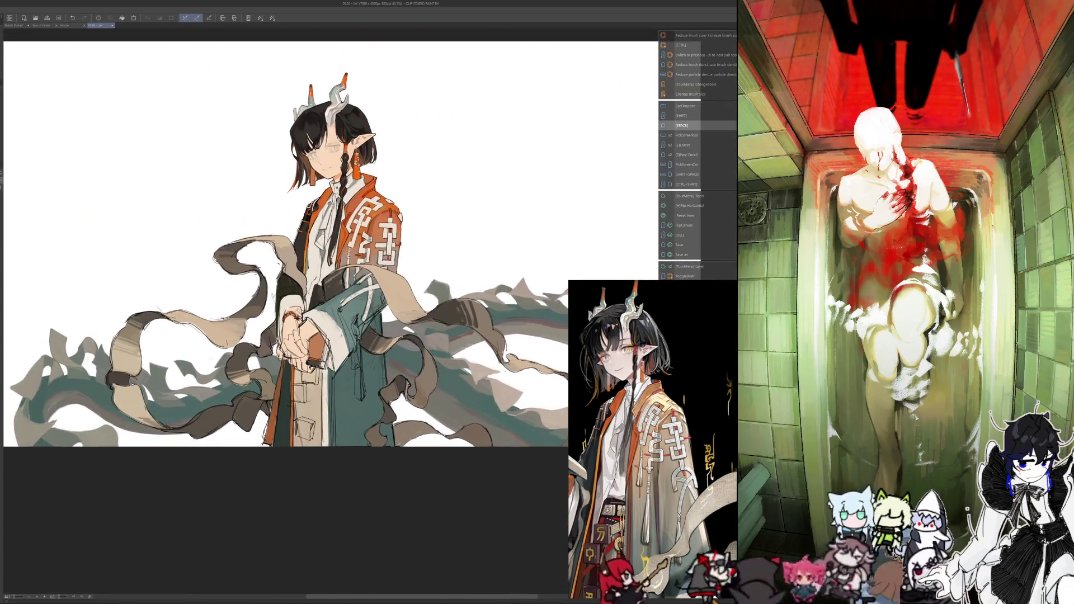
scroll(313, 224, "up", 2)
scroll(548, 223, "up", 1)
scroll(549, 224, "up", 1)
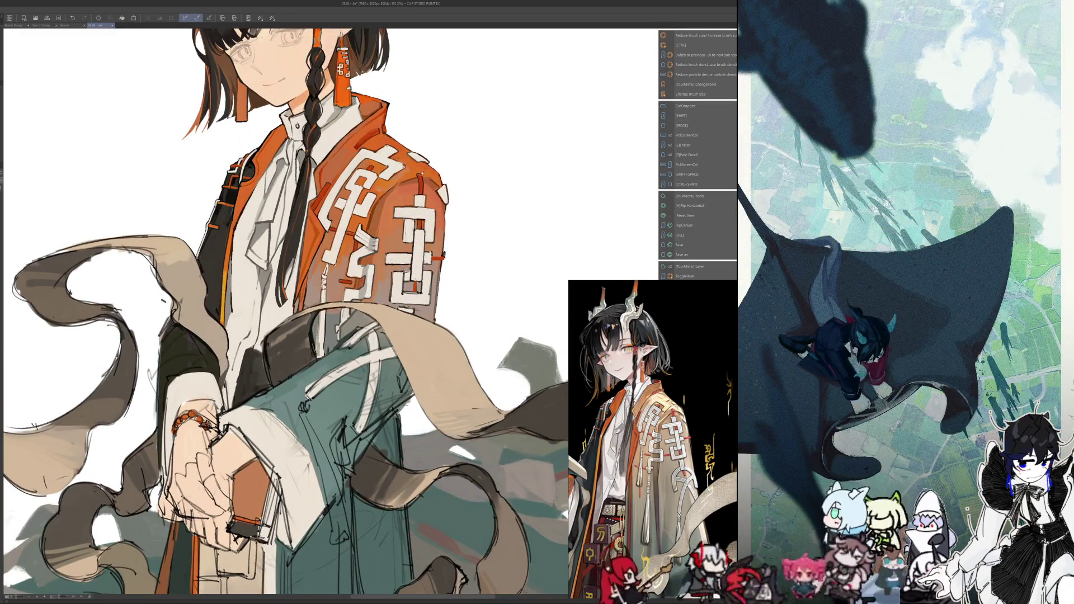
scroll(397, 218, "up", 1)
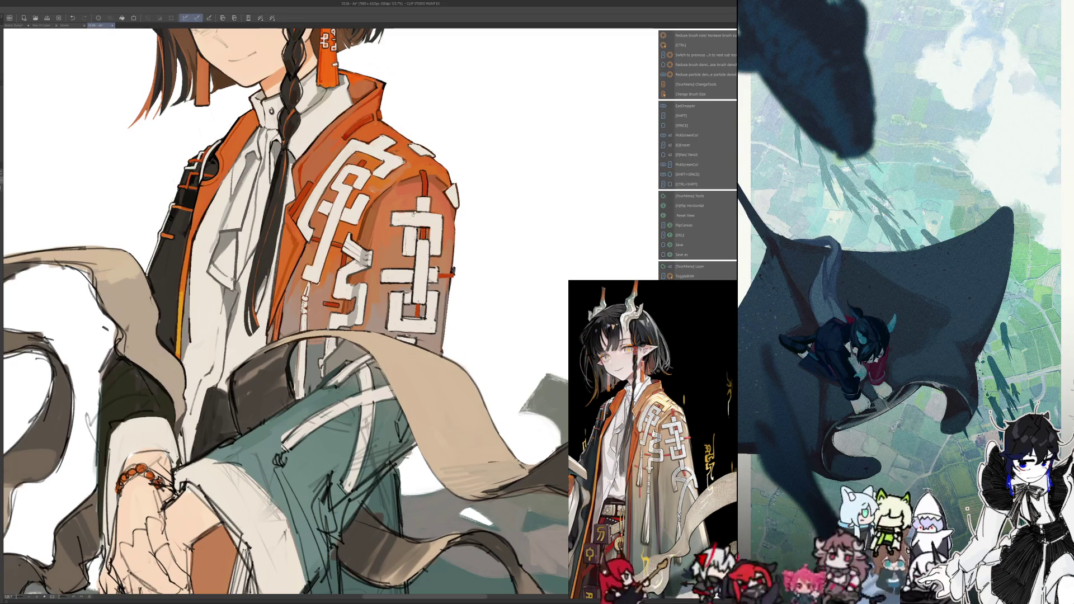
left_click_drag(400, 218, 408, 252)
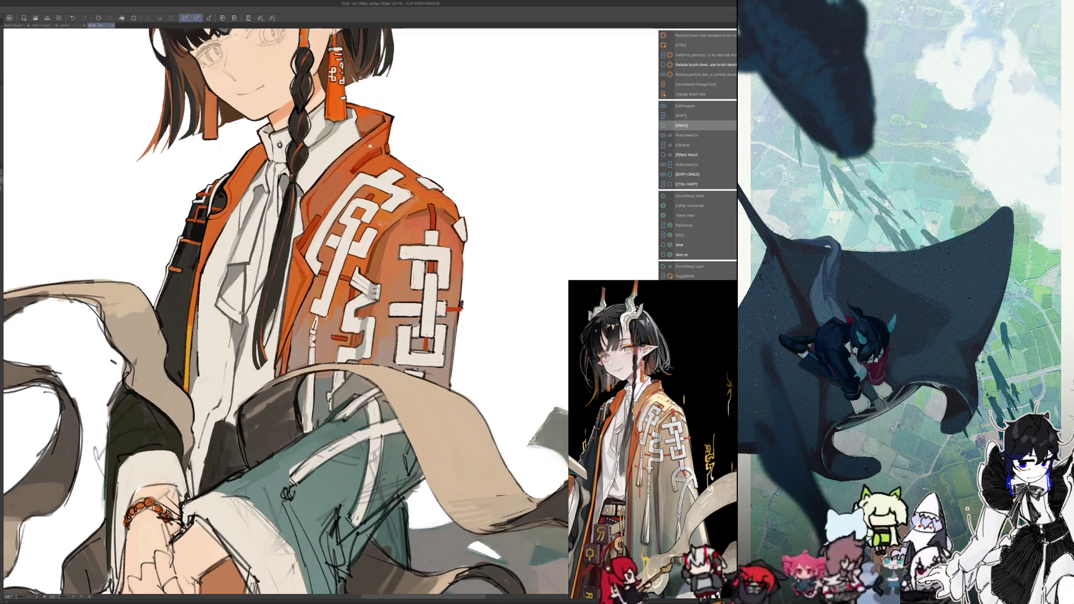
scroll(368, 145, "up", 2)
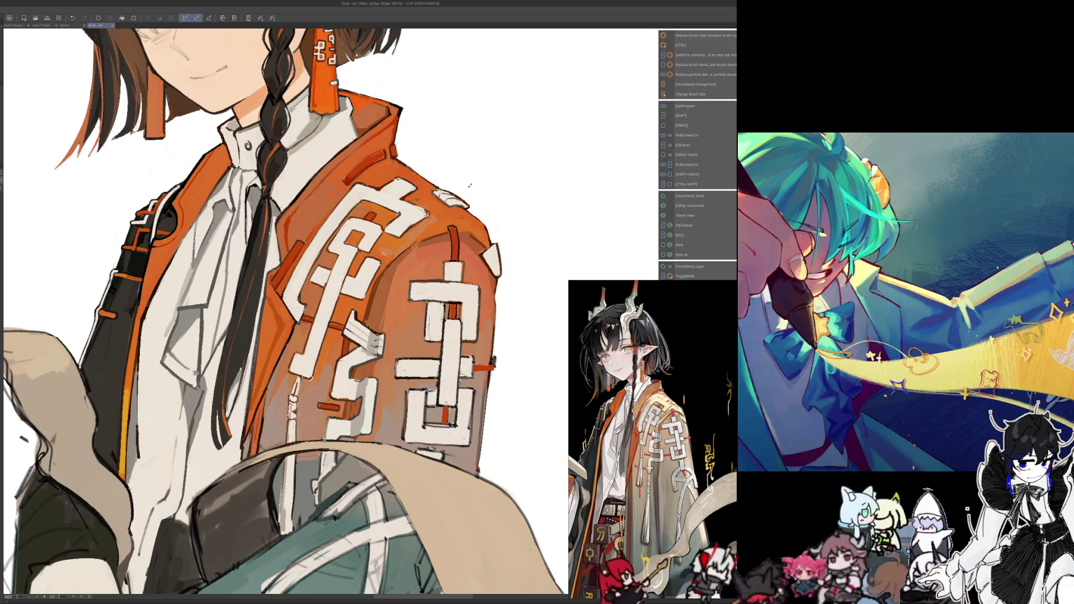
key("h")
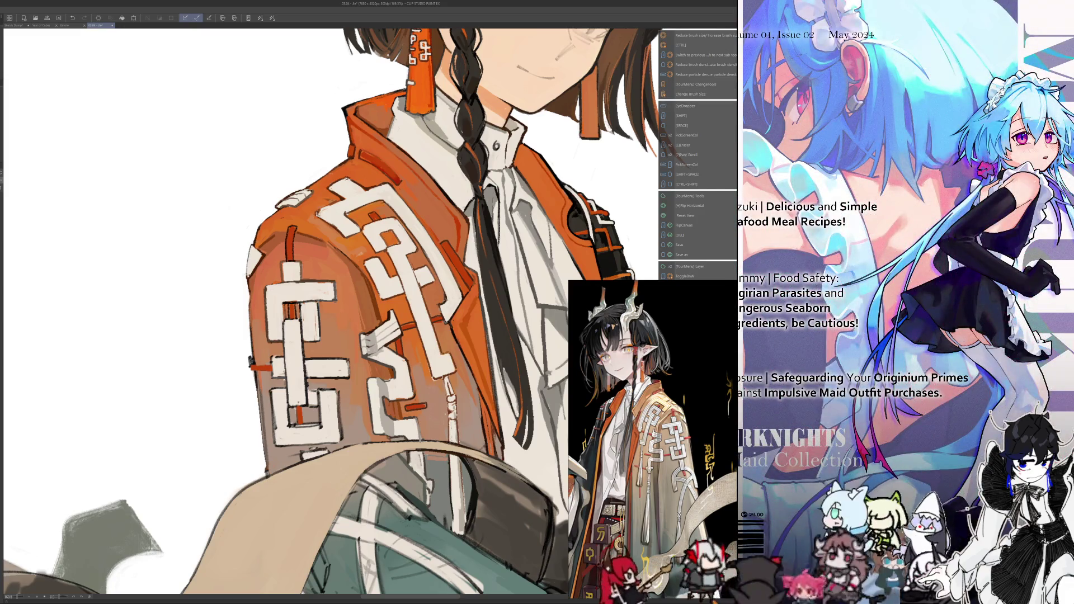
key("bracketright")
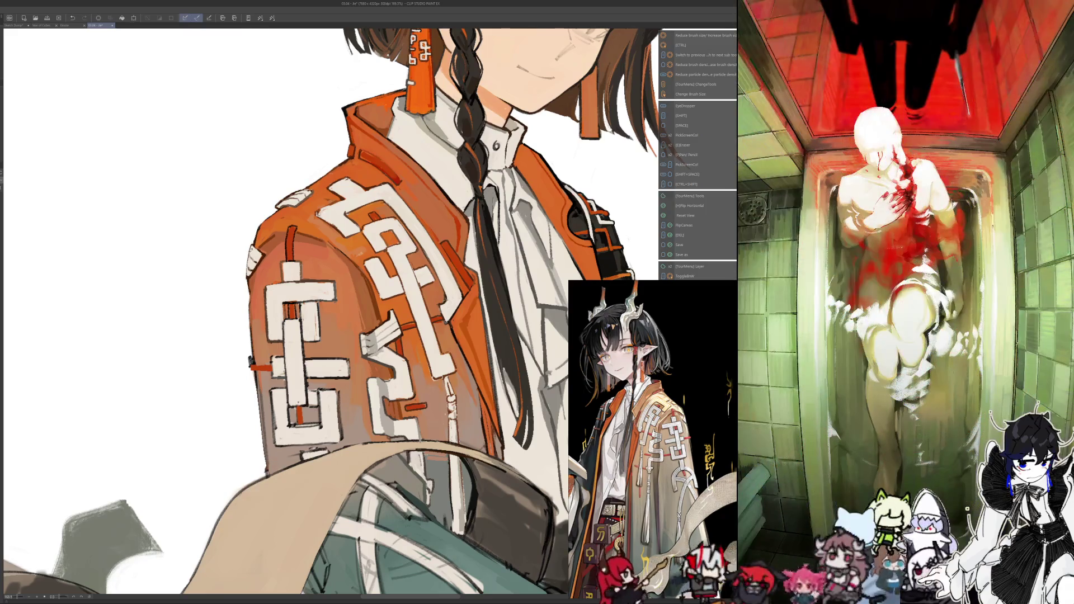
key("h")
left_click_drag(253, 236, 494, 253)
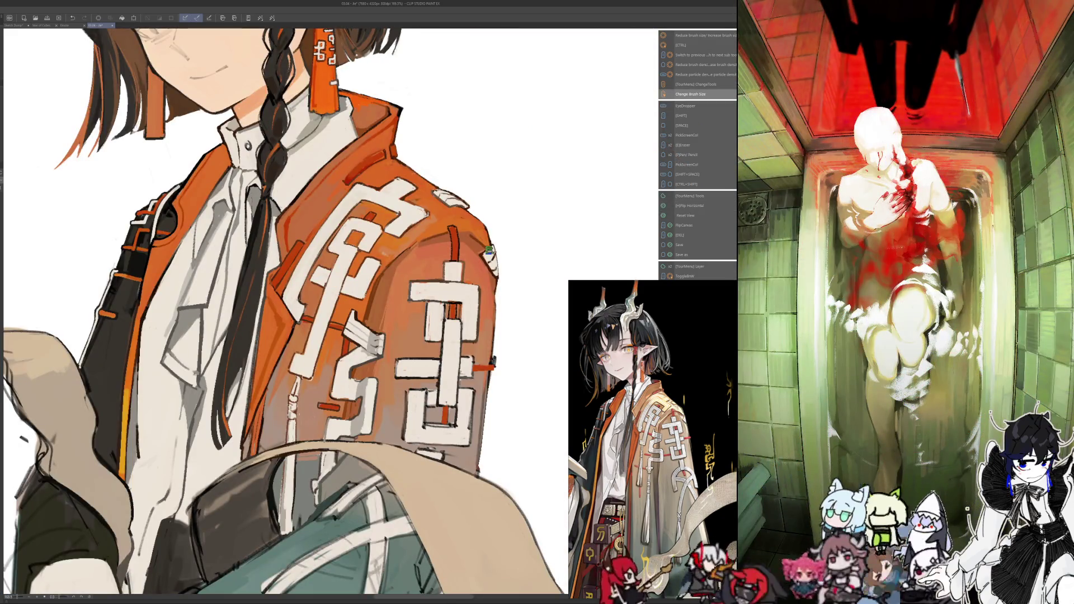
left_click(496, 250, "alt")
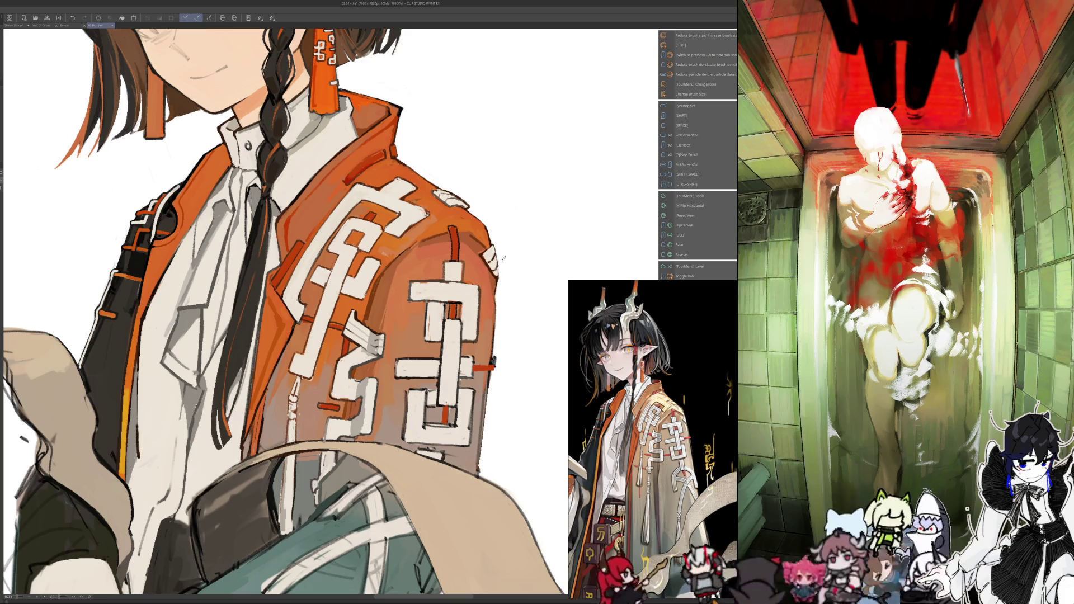
key("h")
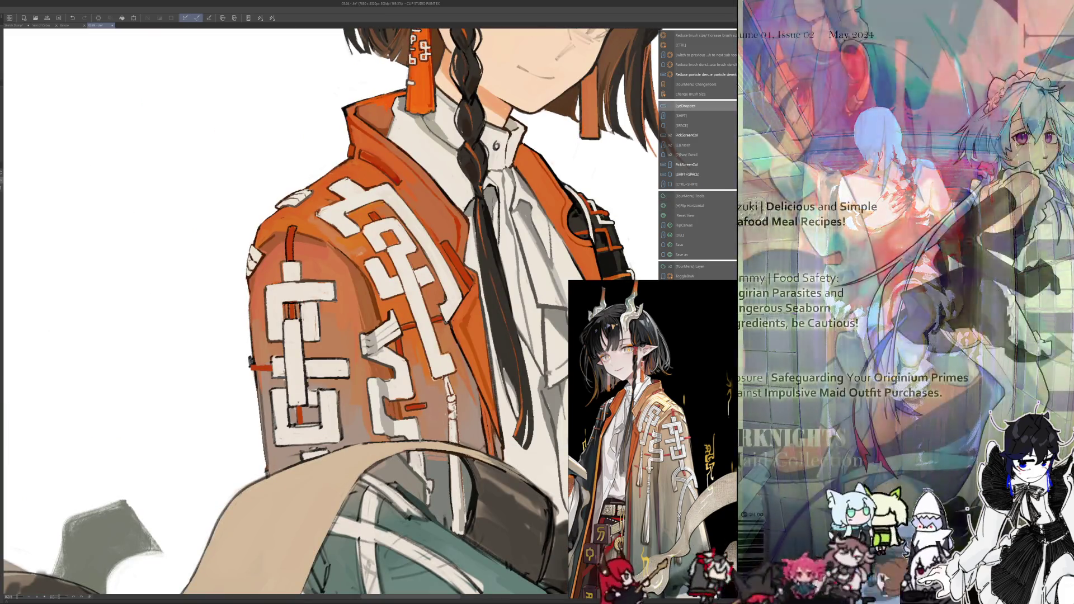
key("h")
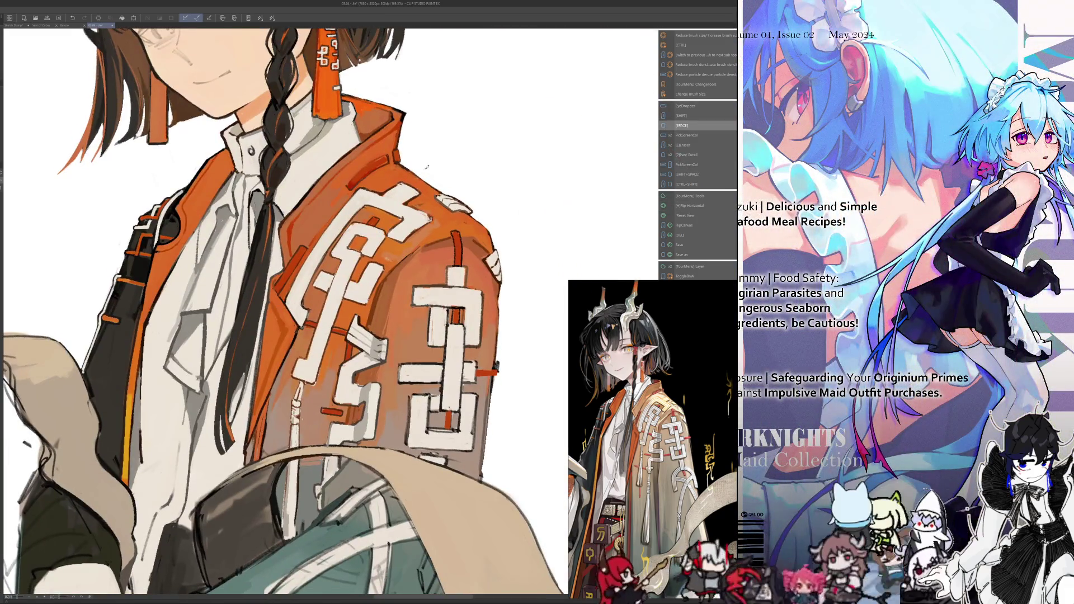
left_click_drag(280, 308, 307, 305)
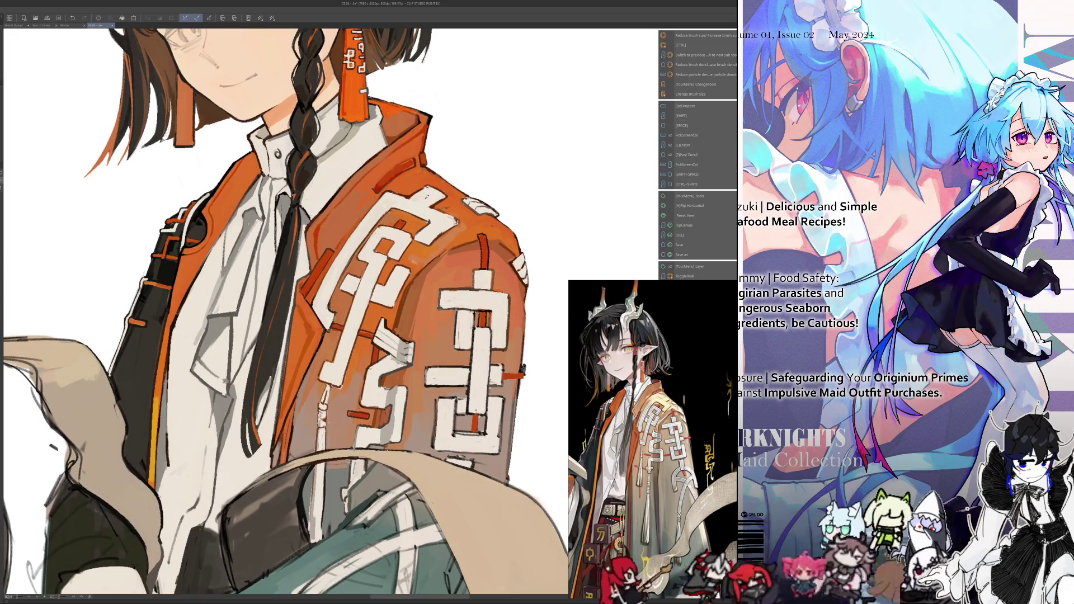
After a mirrored check, shade the jacket shoulder with colours sampled from the sleeve and jacket
key("h")
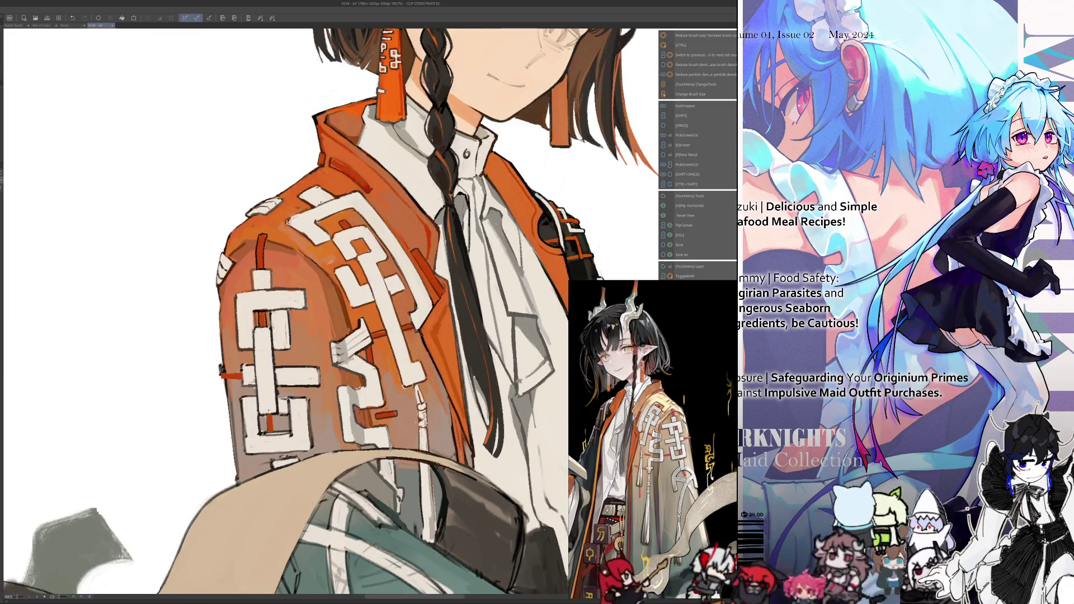
key("h")
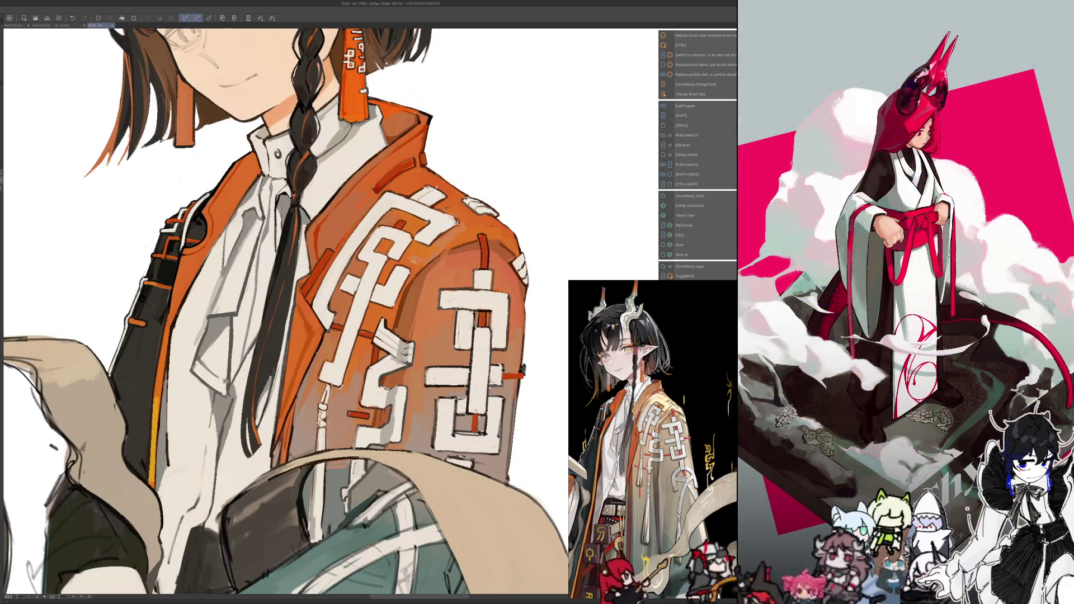
key("alt")
key("alt")
key("alt")
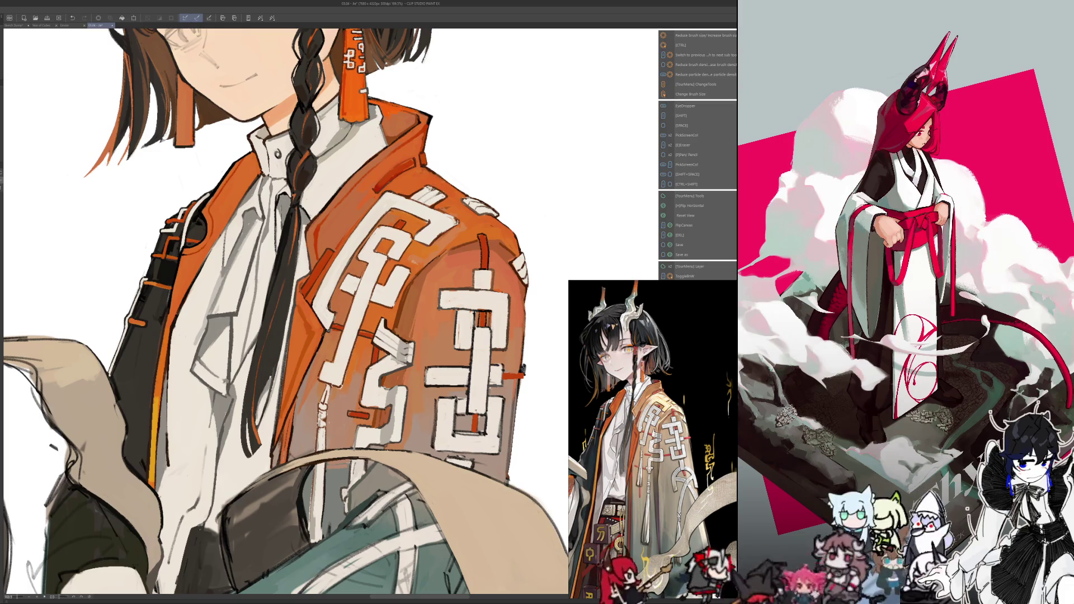
key("alt")
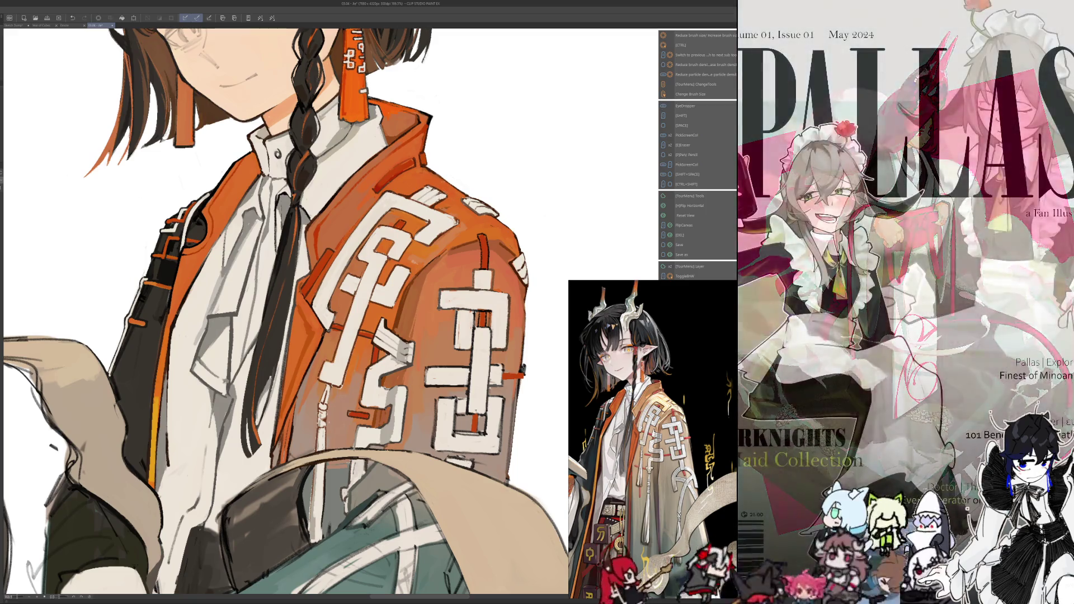
key("alt")
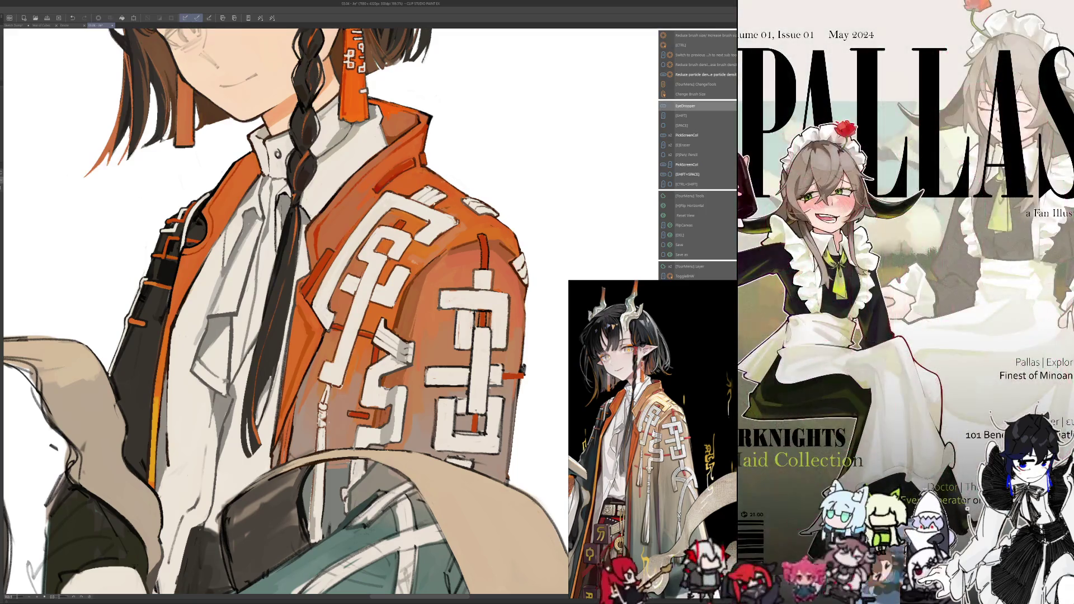
key("alt")
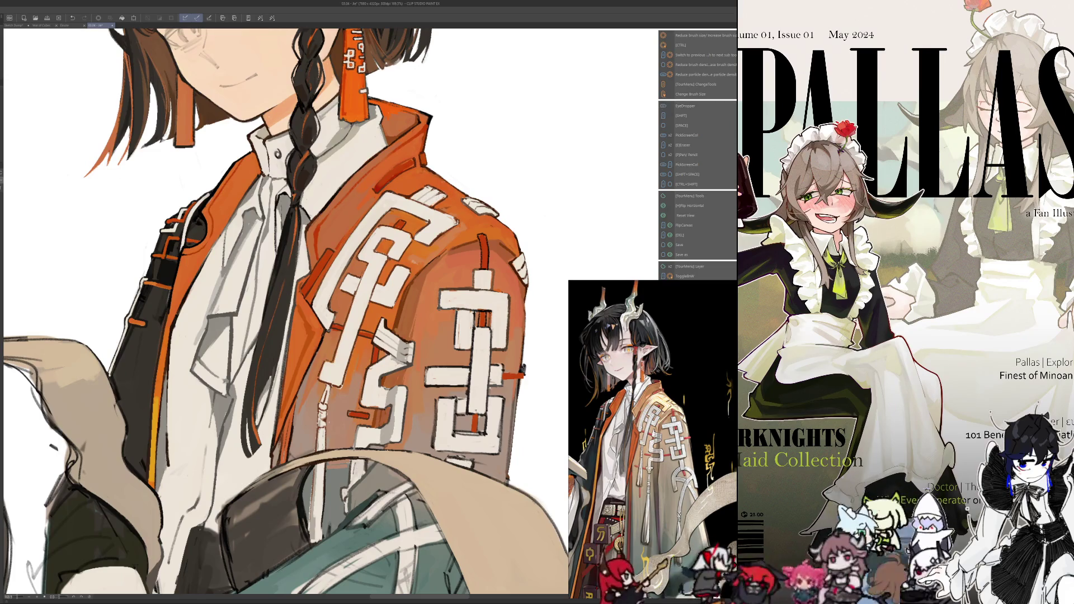
key("alt")
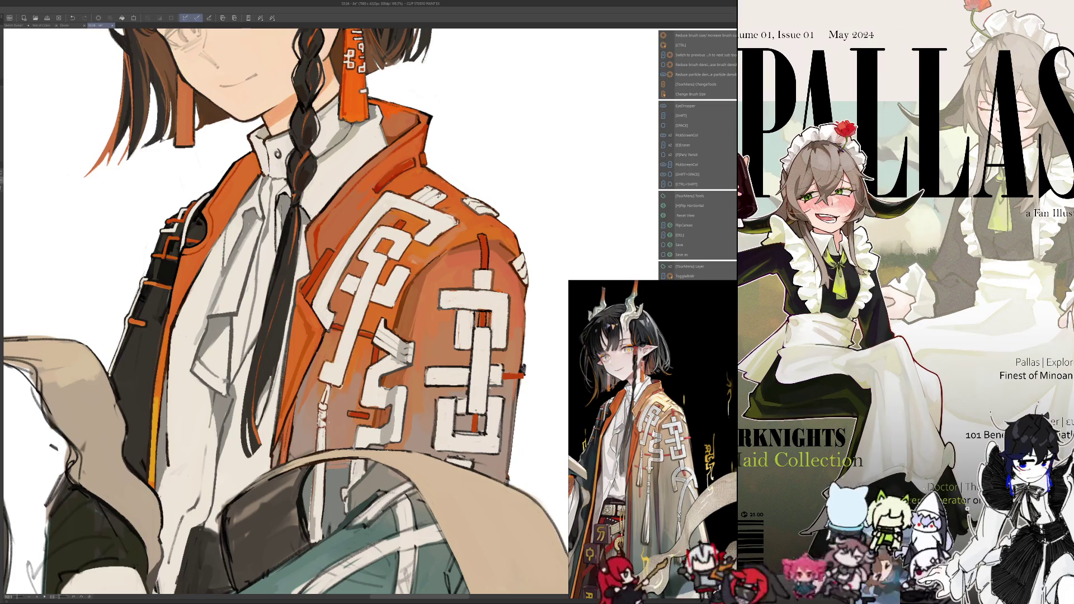
key("alt")
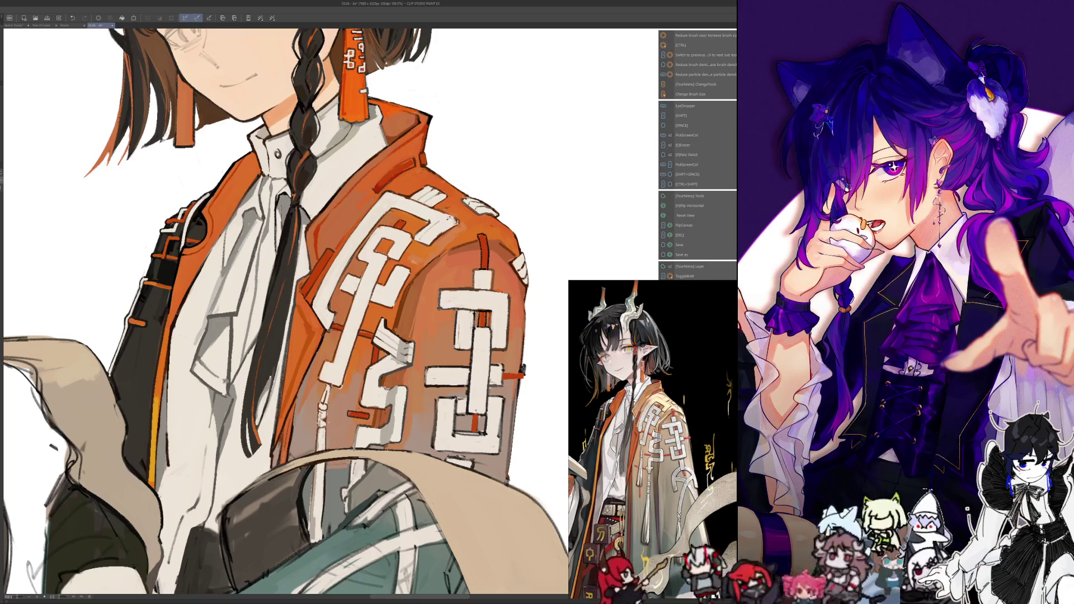
Flip the view twice to check, then pick more jacket colours for the shading
key("h")
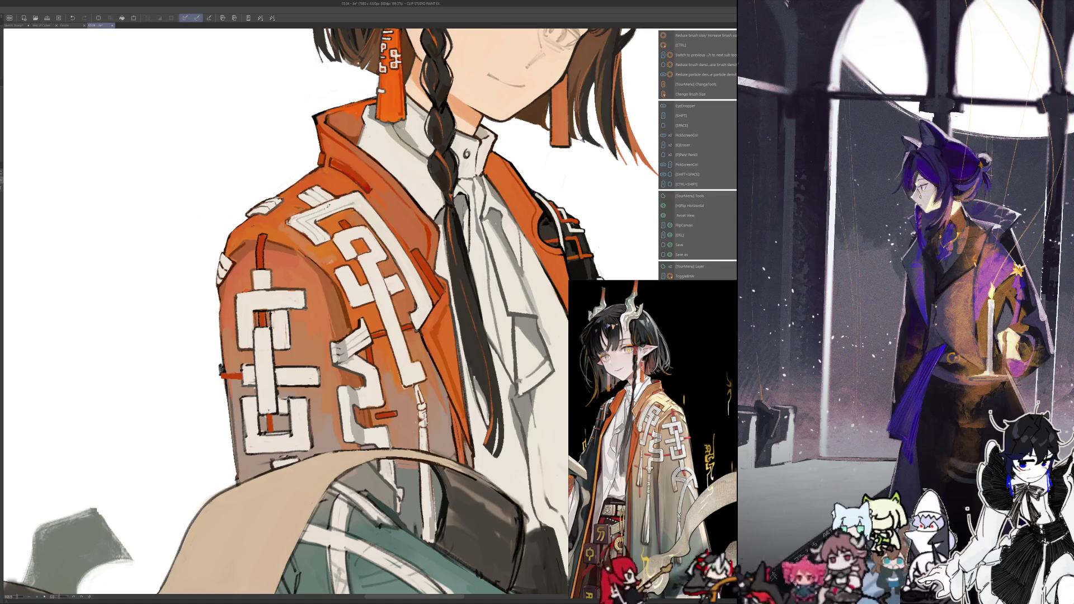
key("h")
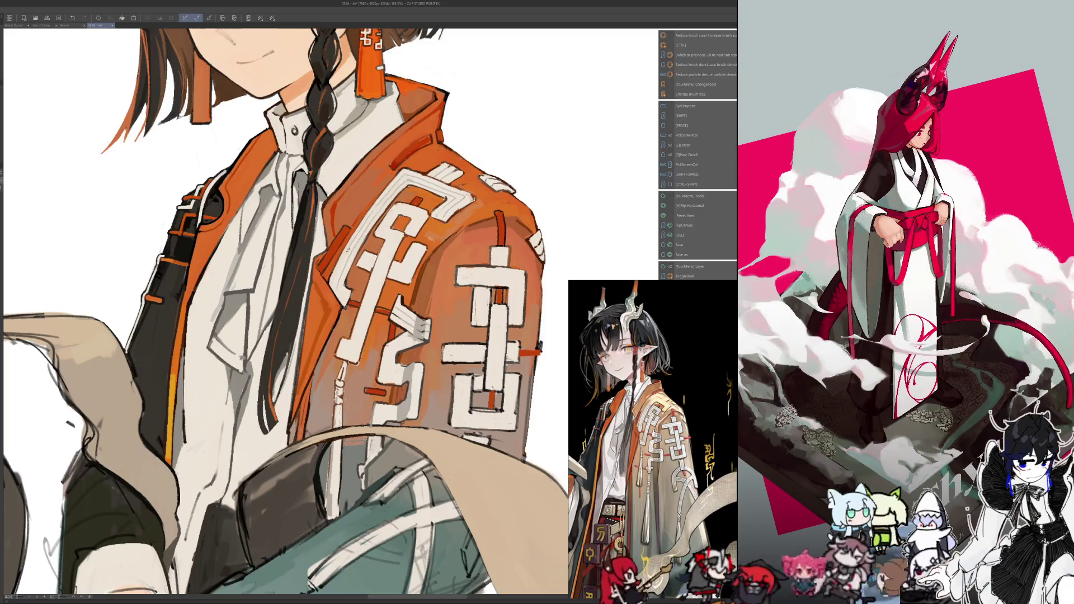
key("h")
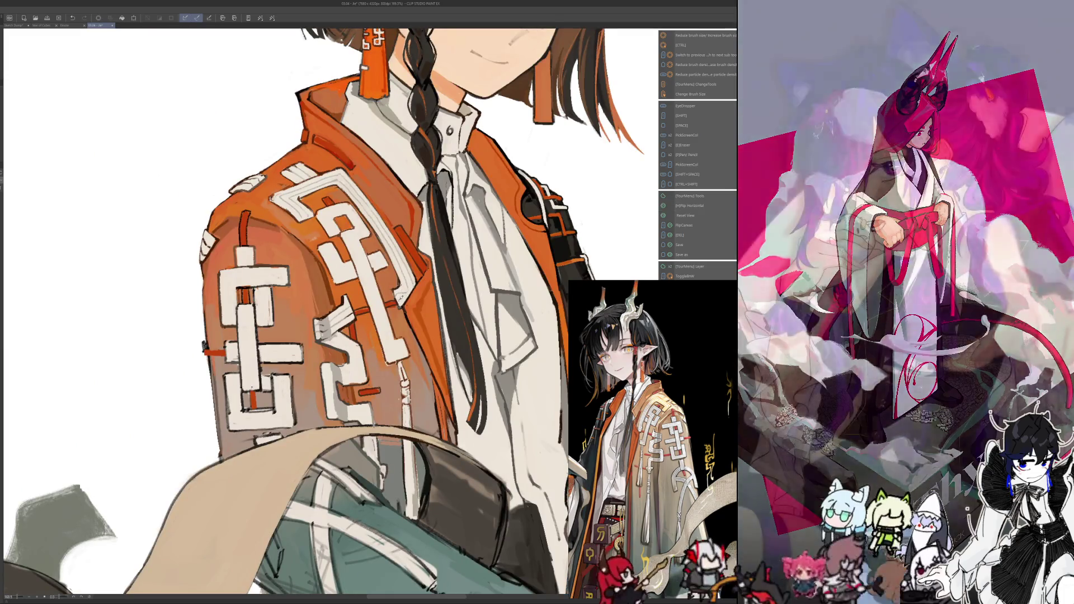
key("h")
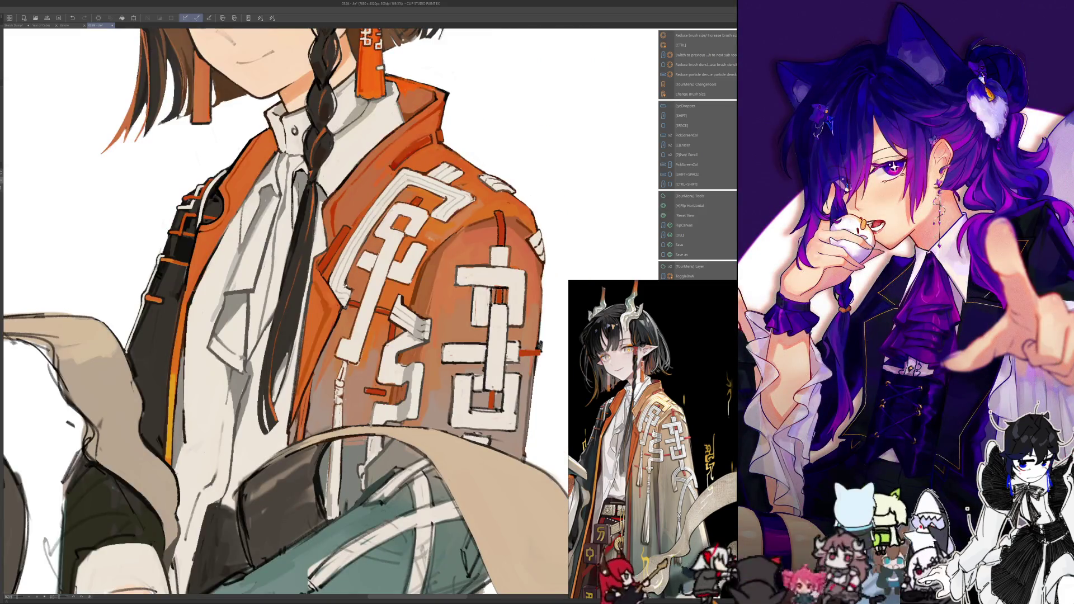
key("alt")
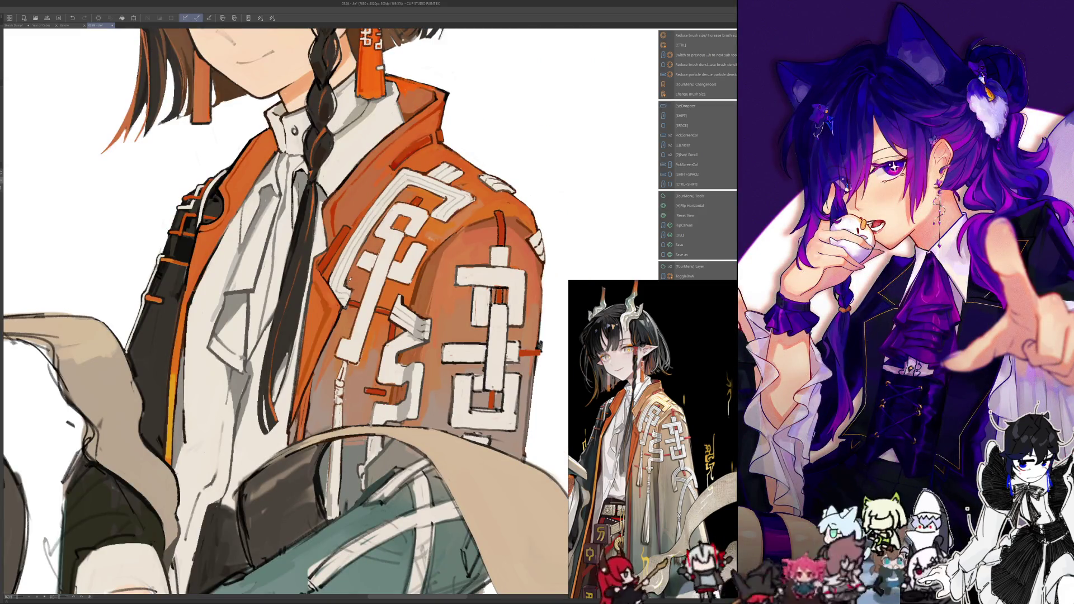
key("alt")
key("alt")
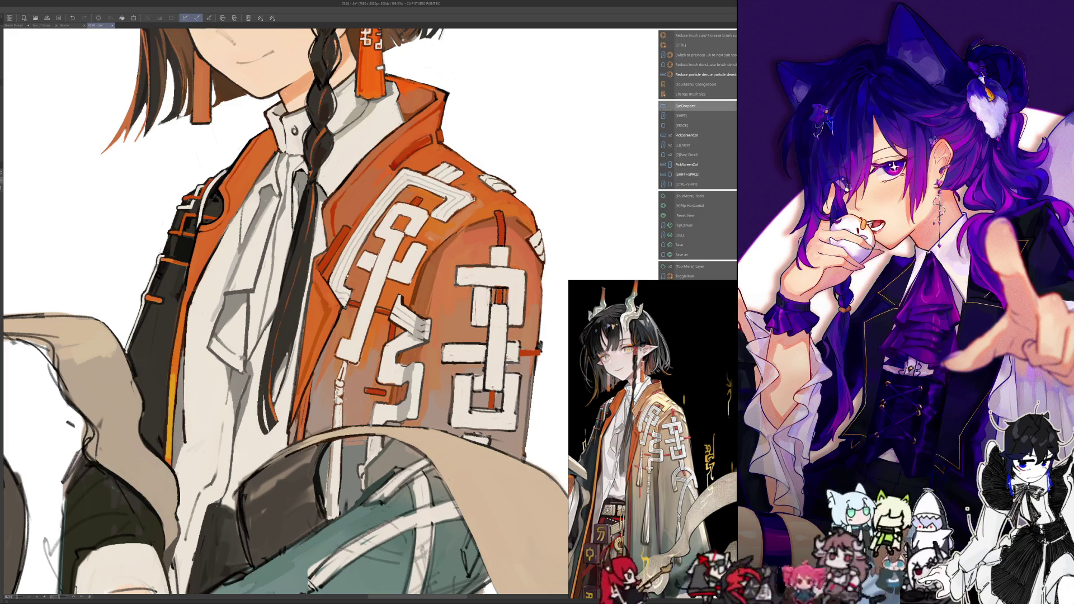
key("alt")
Resize the brush and deepen the shoulder shading with colours sampled from the sleeve
key("shift")
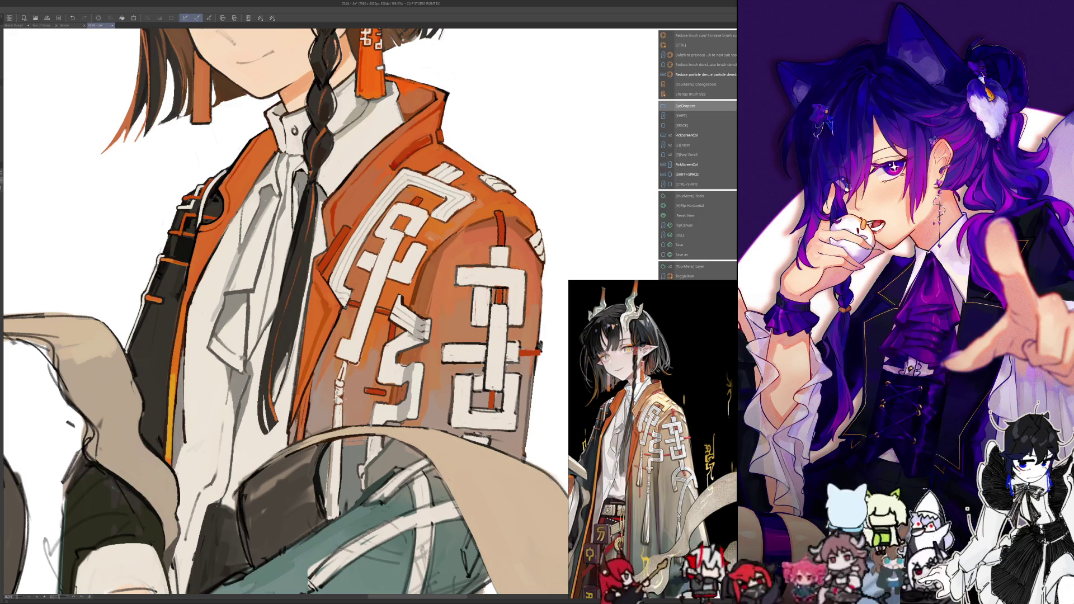
key("ctrl+alt")
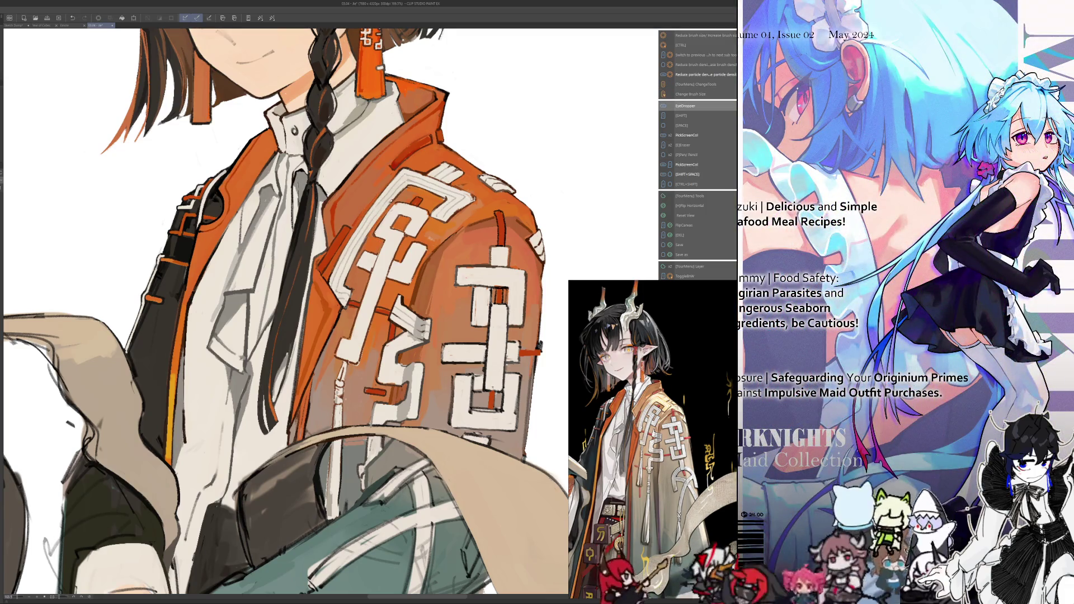
key("alt")
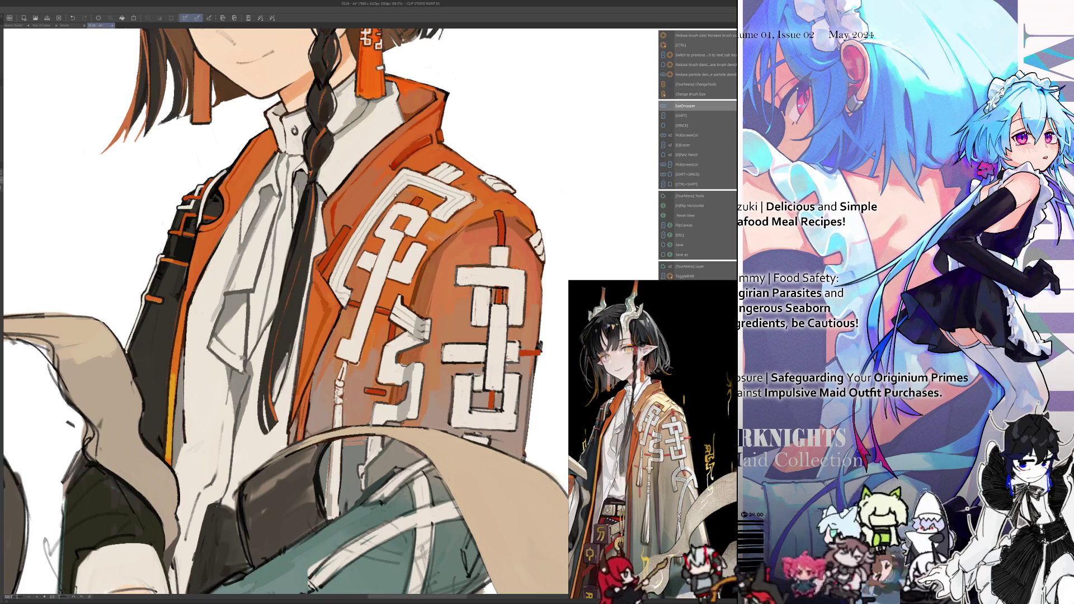
key("alt")
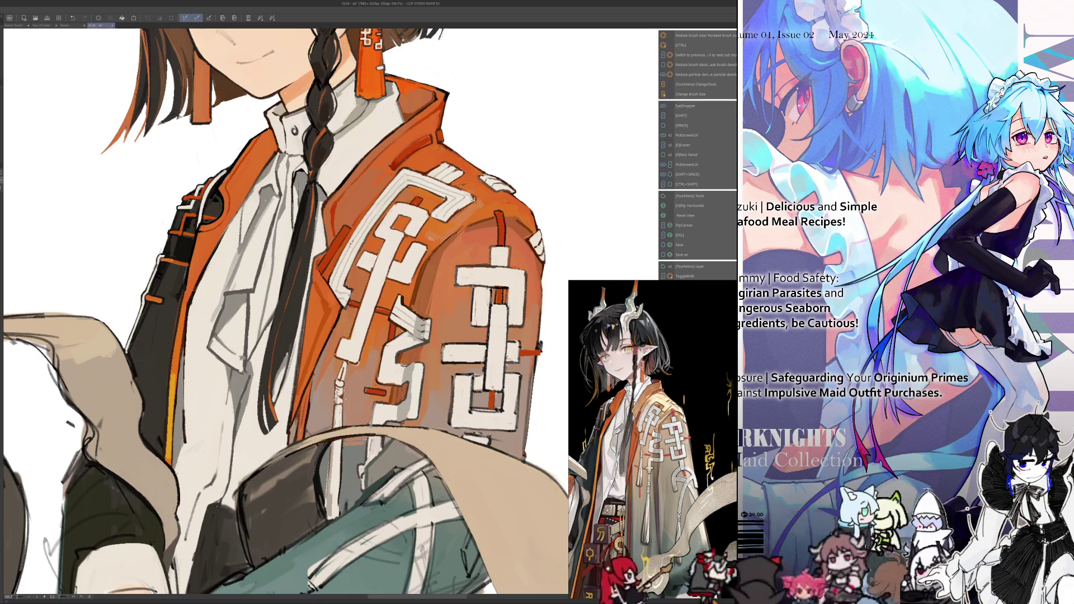
key("alt")
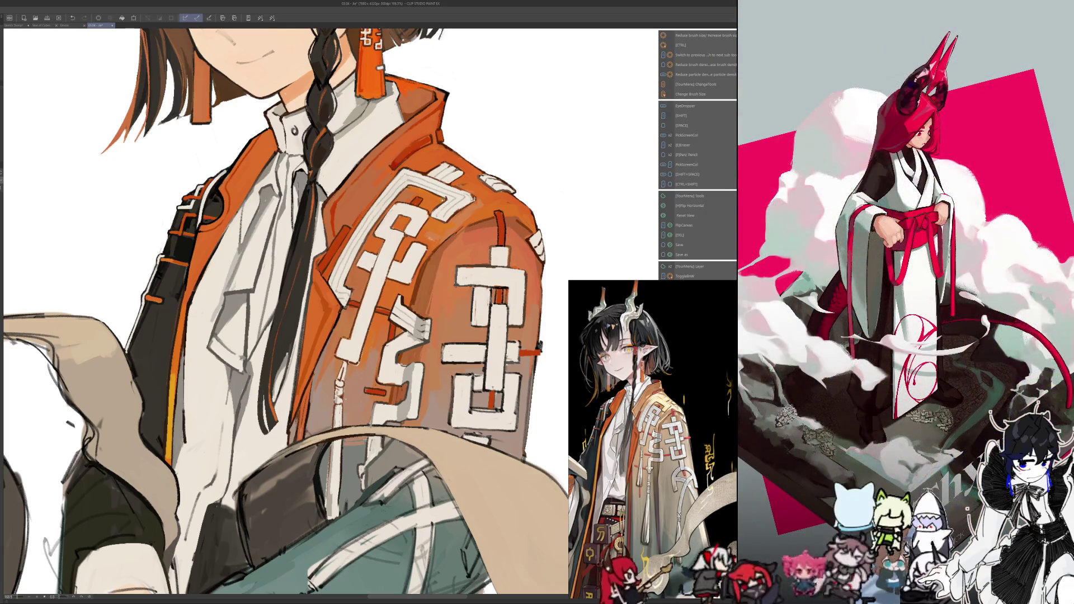
scroll(454, 183, "up", 3)
Sample shoulder and sleeve colours and paint them while viewing the canvas mirrored
scroll(442, 202, "down", 2)
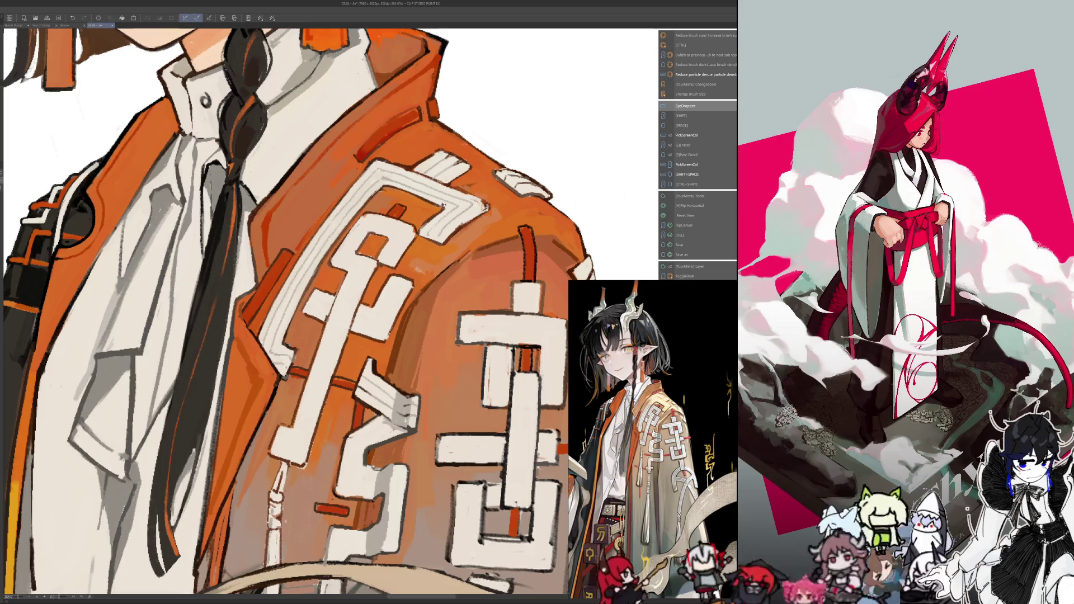
scroll(335, 190, "down", 2)
scroll(302, 183, "up", 5)
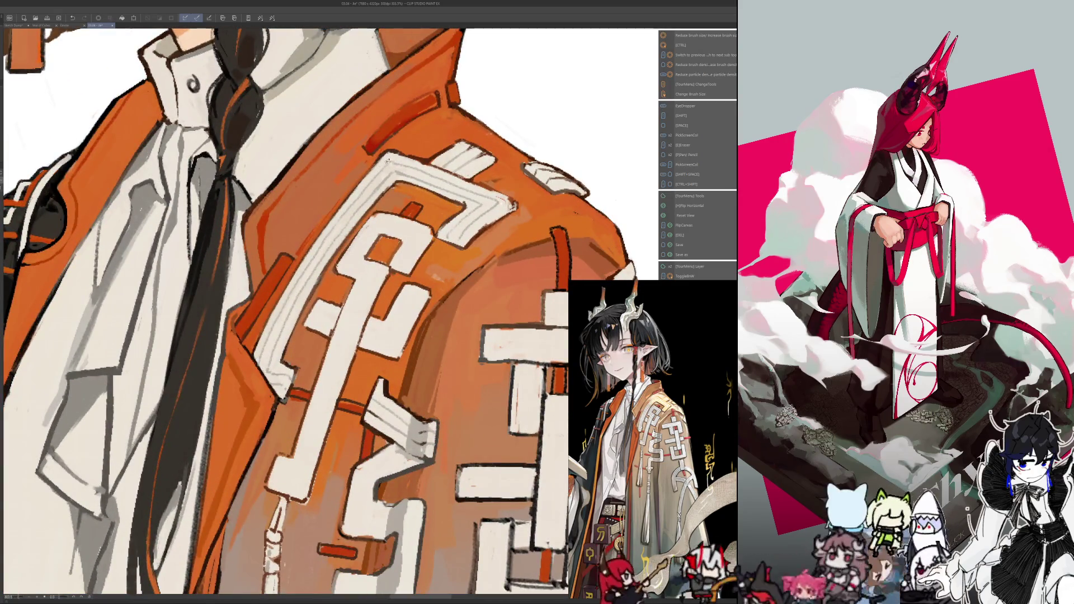
key("alt")
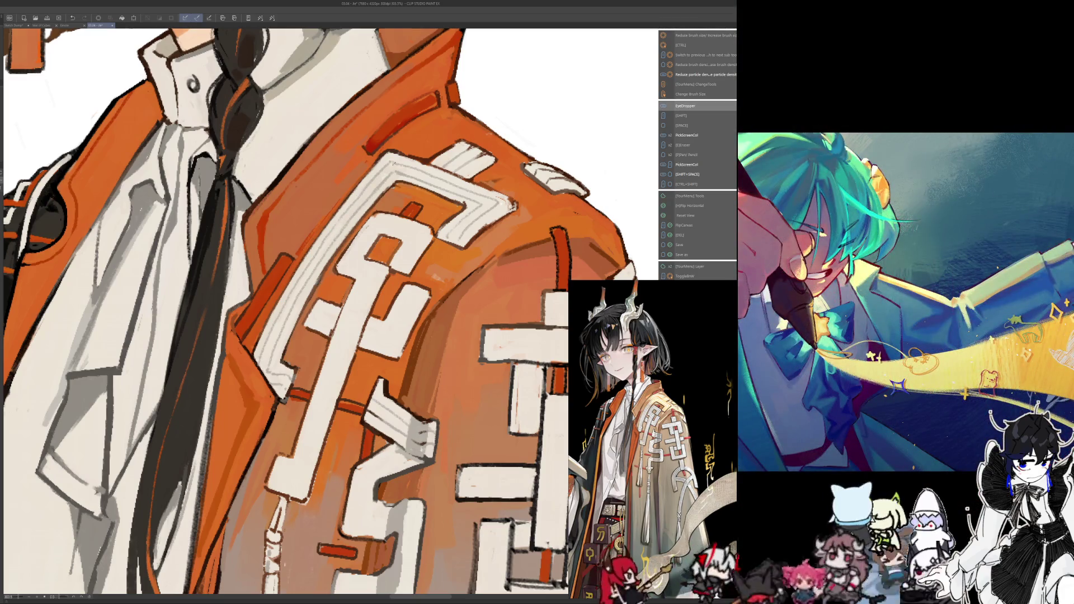
key("h")
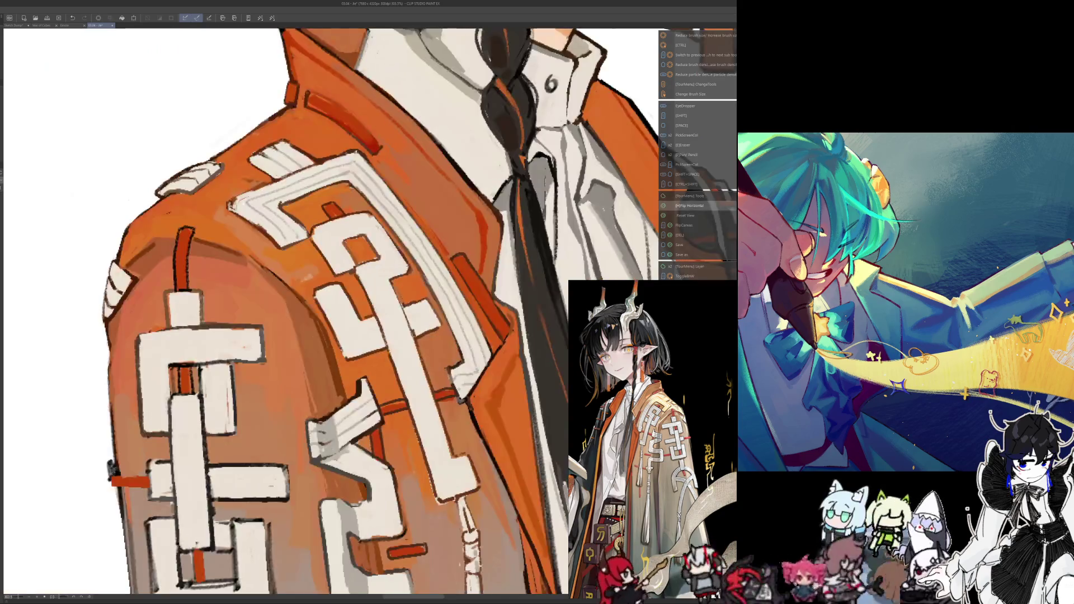
left_click(341, 164, "alt")
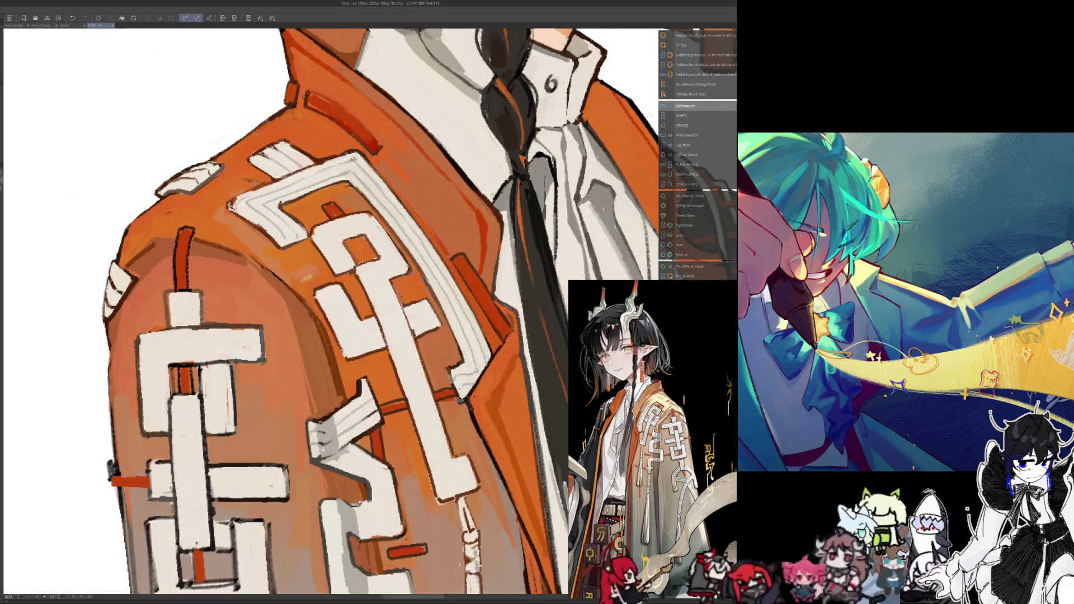
left_click(305, 179, "alt")
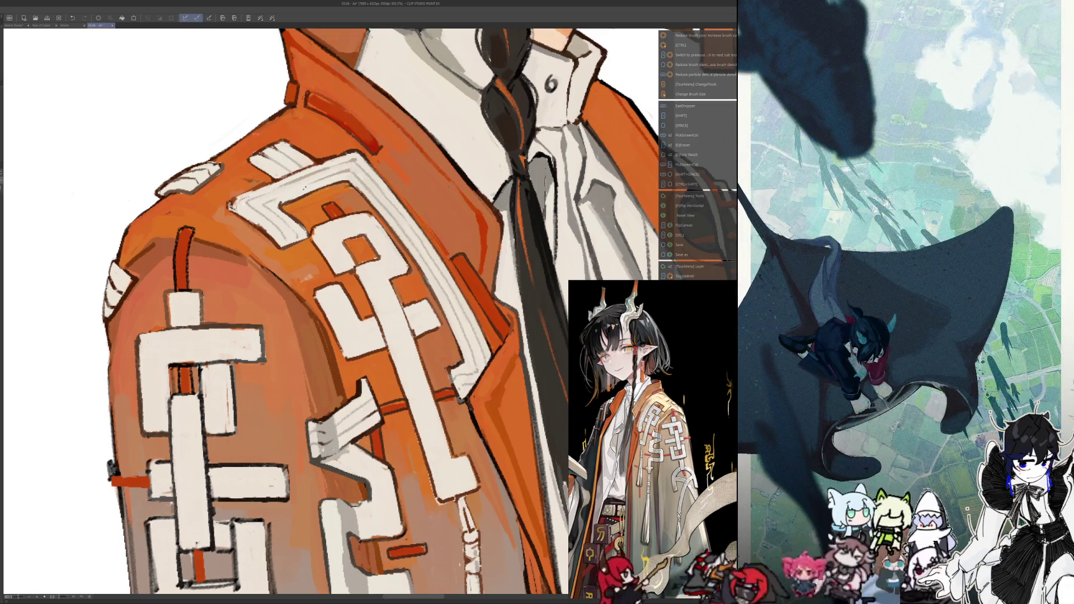
left_click(277, 191, "alt")
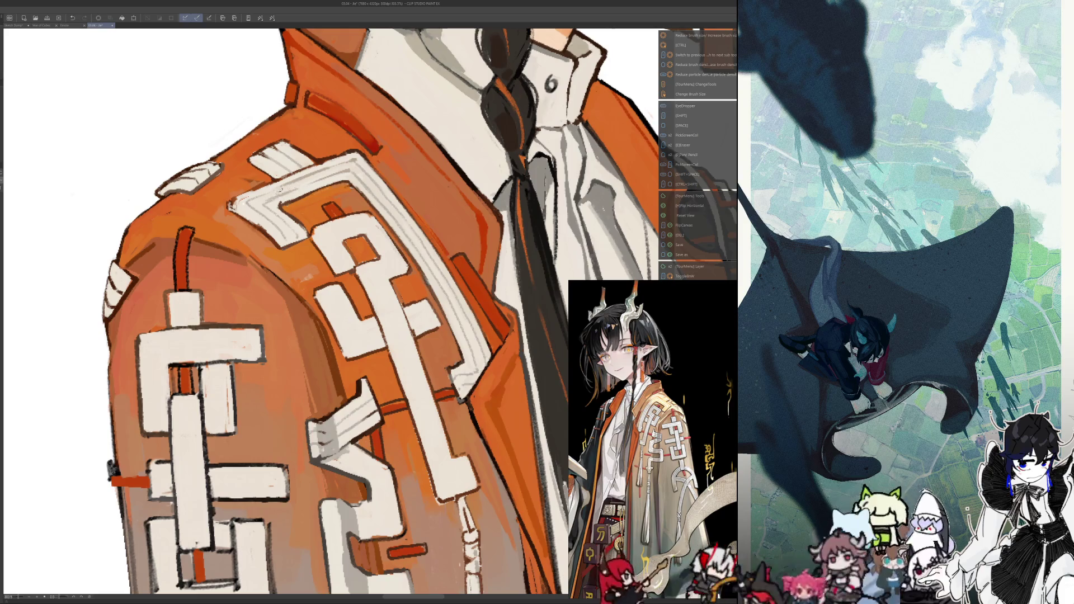
key("h")
Pick further sleeve colours and repaint around the white emblem
scroll(277, 191, "down", 5)
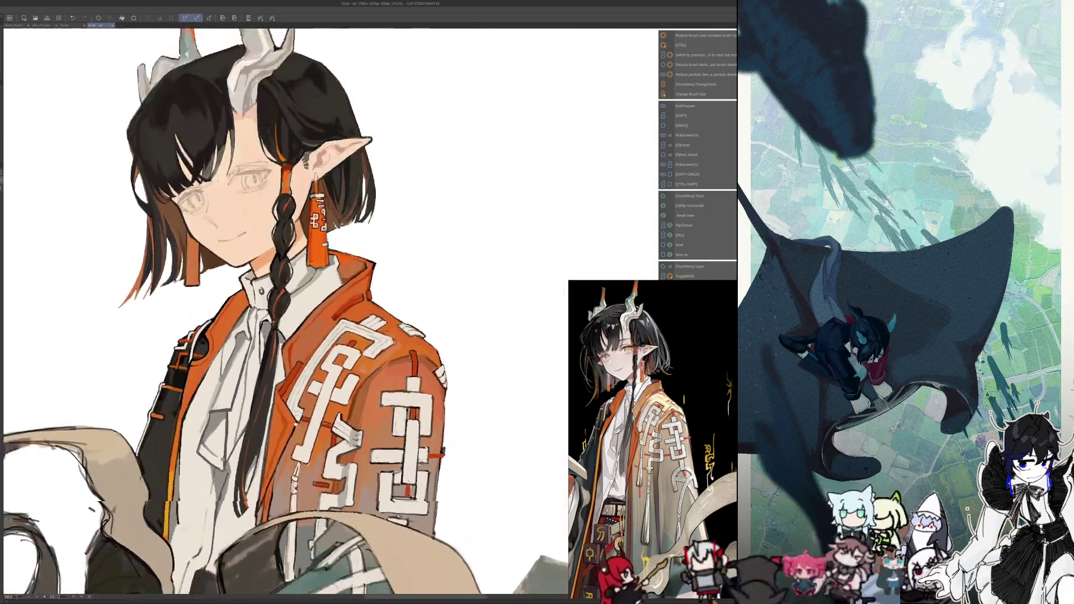
scroll(277, 190, "up", 4)
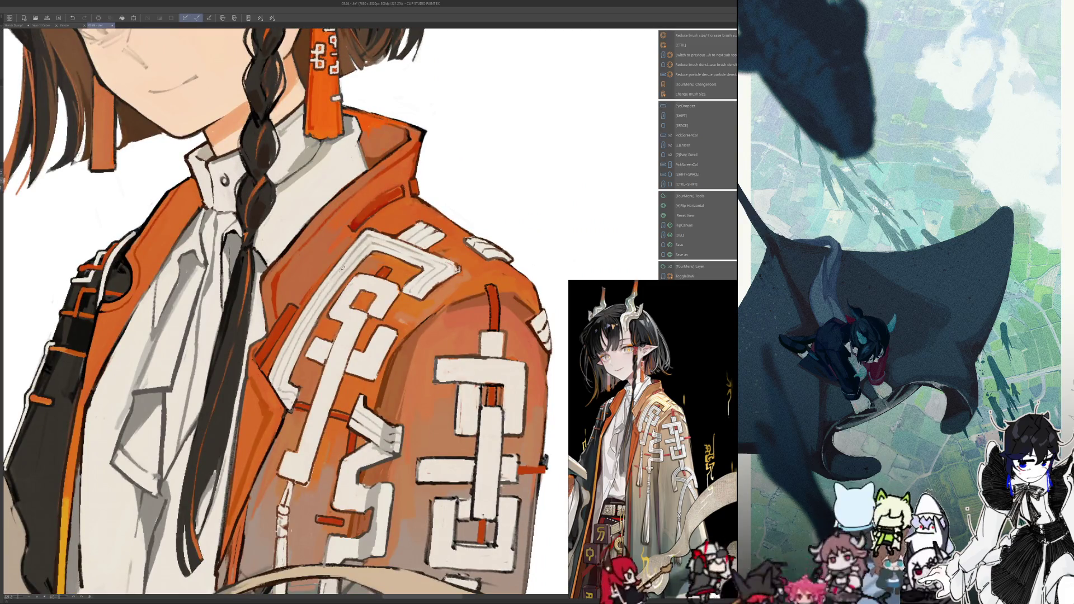
left_click(351, 255, "alt")
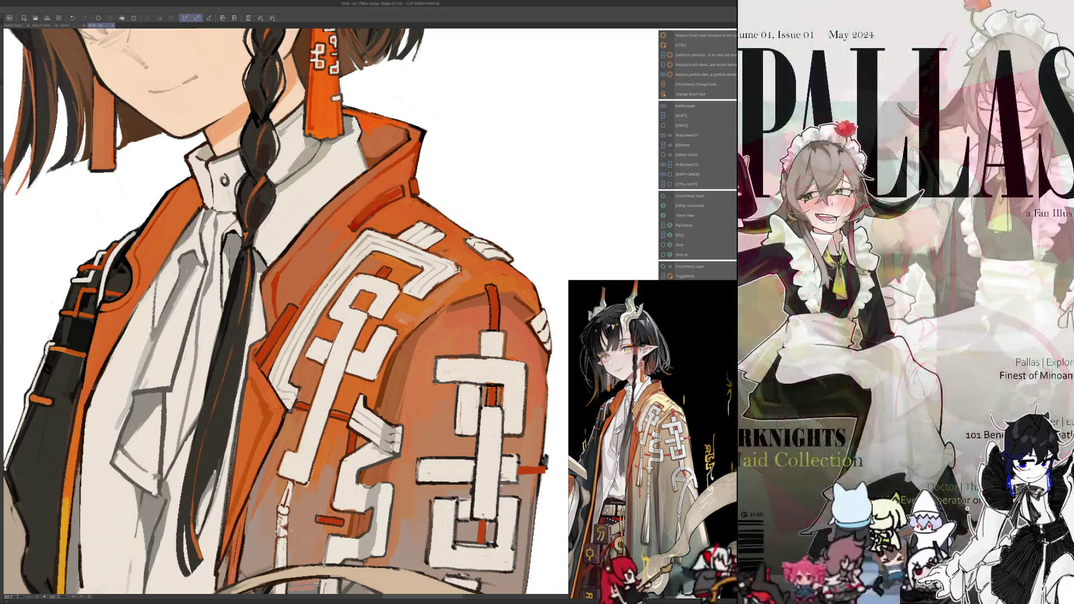
key("alt")
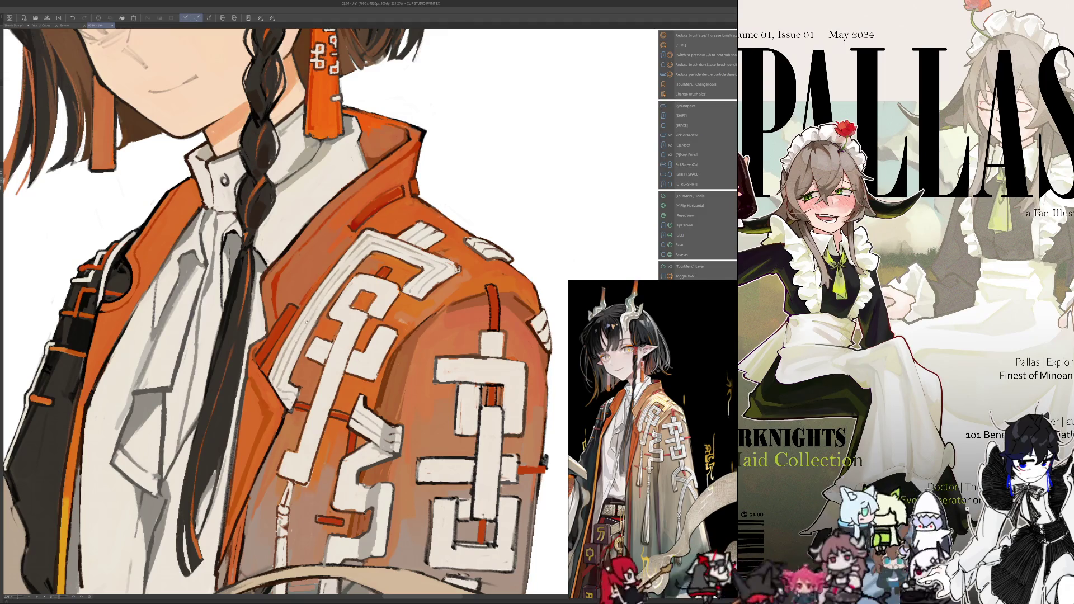
scroll(286, 313, "down", 5)
scroll(285, 313, "up", 5)
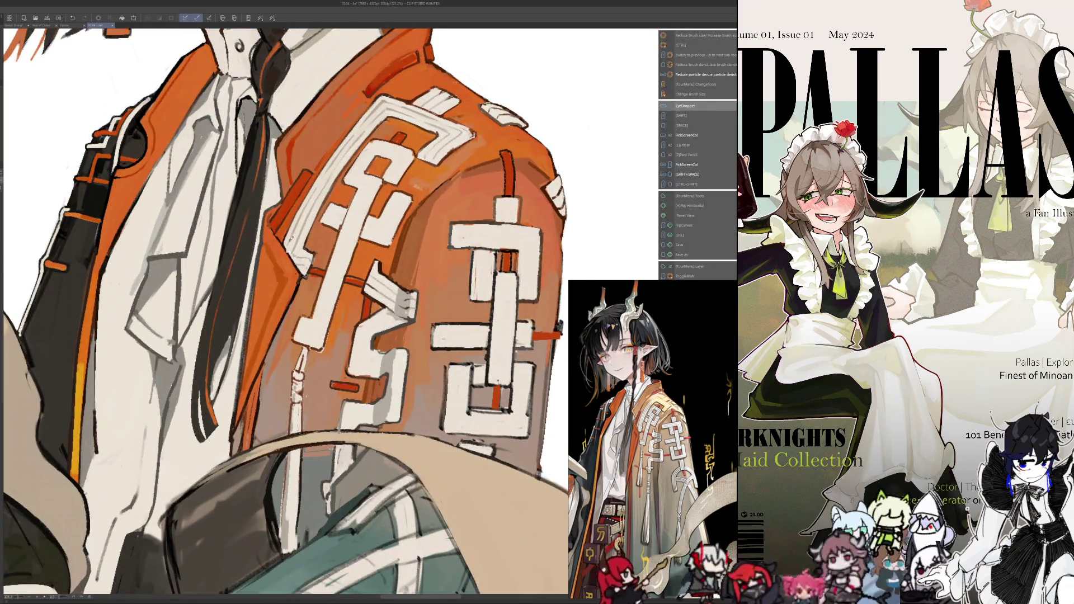
Check the emblem mirrored, then zoom out to view the figure
key("h")
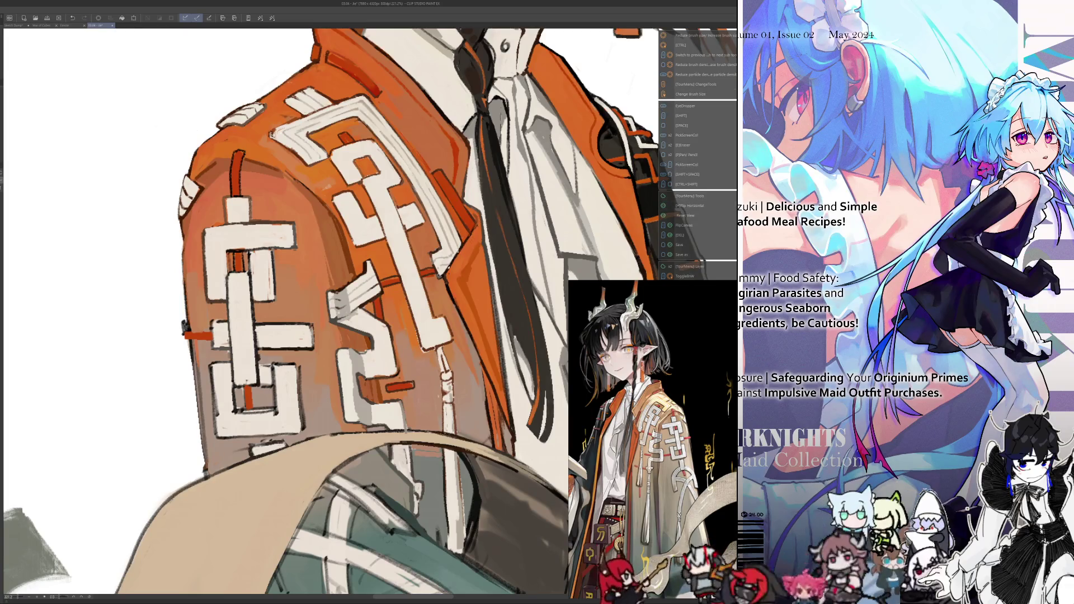
scroll(285, 313, "down", 2)
key("h")
scroll(286, 313, "down", 2)
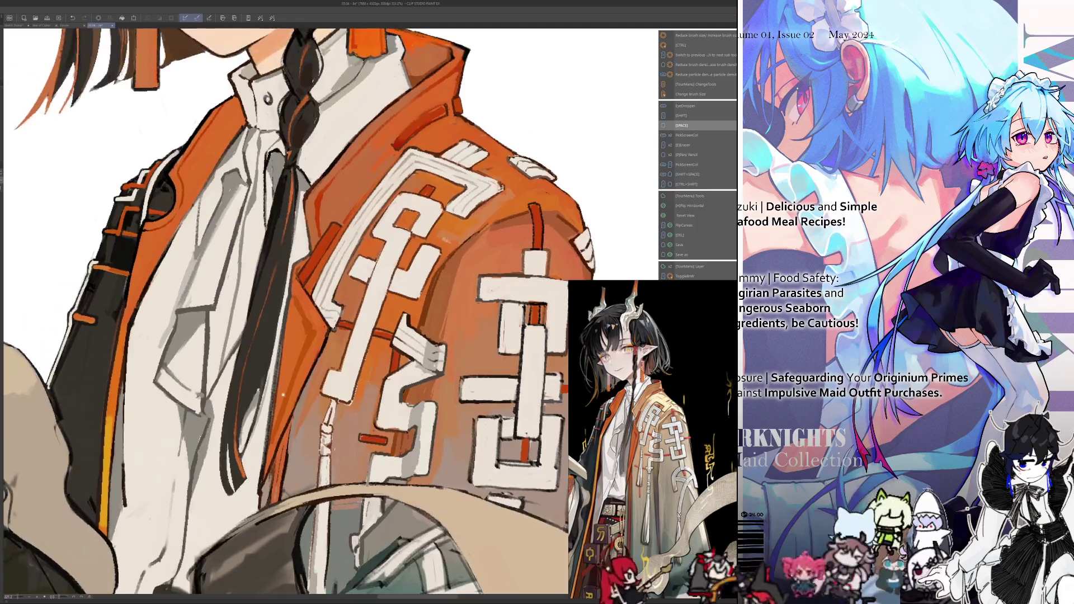
scroll(285, 313, "down", 3)
scroll(302, 398, "up", 2)
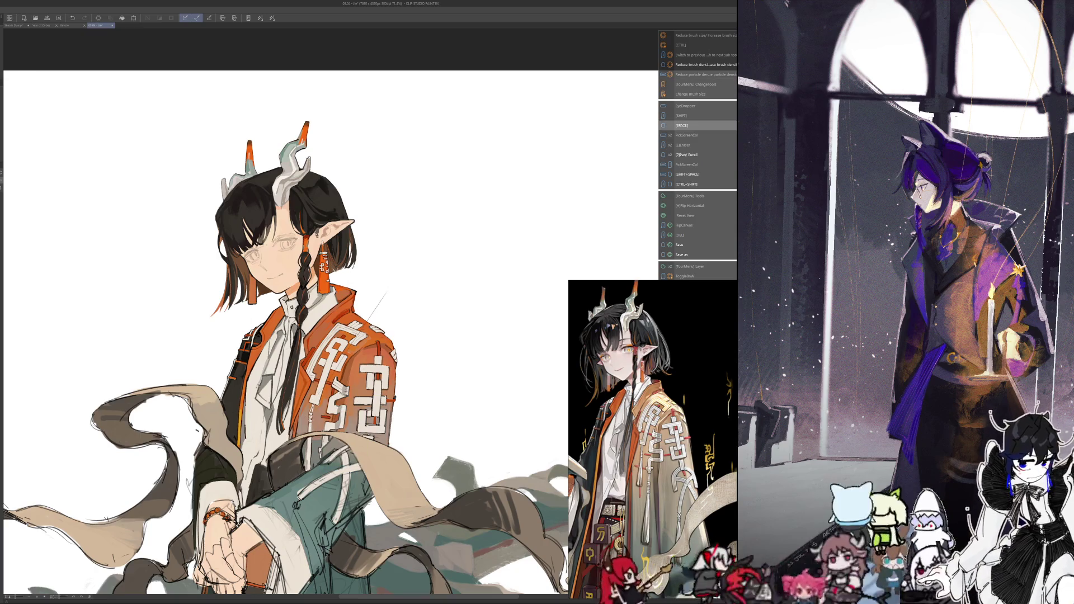
Check the jacket mirrored and sample a jacket colour with the I eyedropper
scroll(336, 336, "up", 2)
scroll(343, 283, "up", 4)
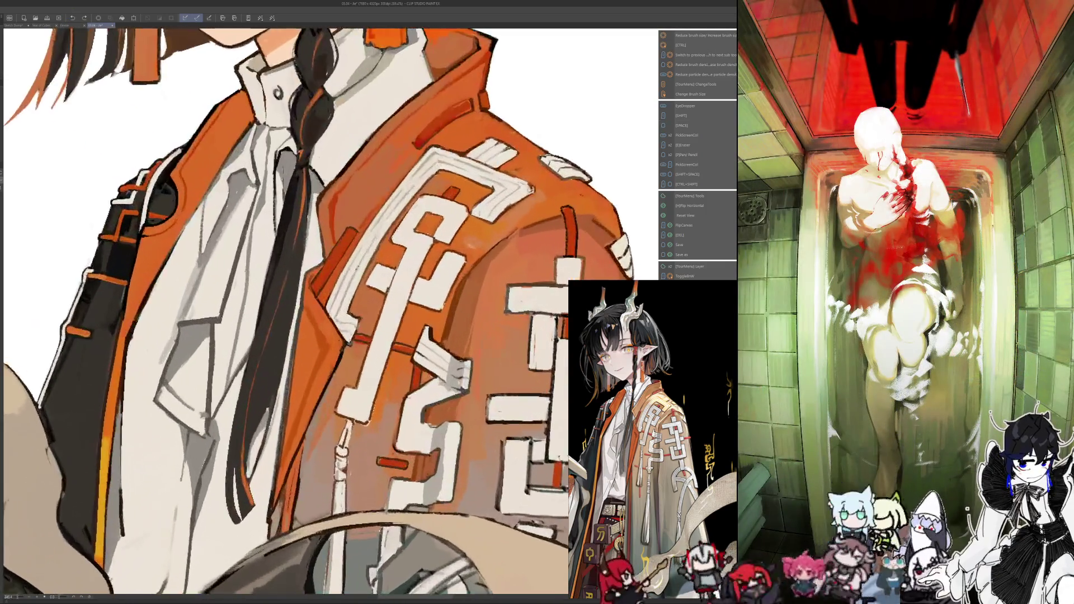
key("h")
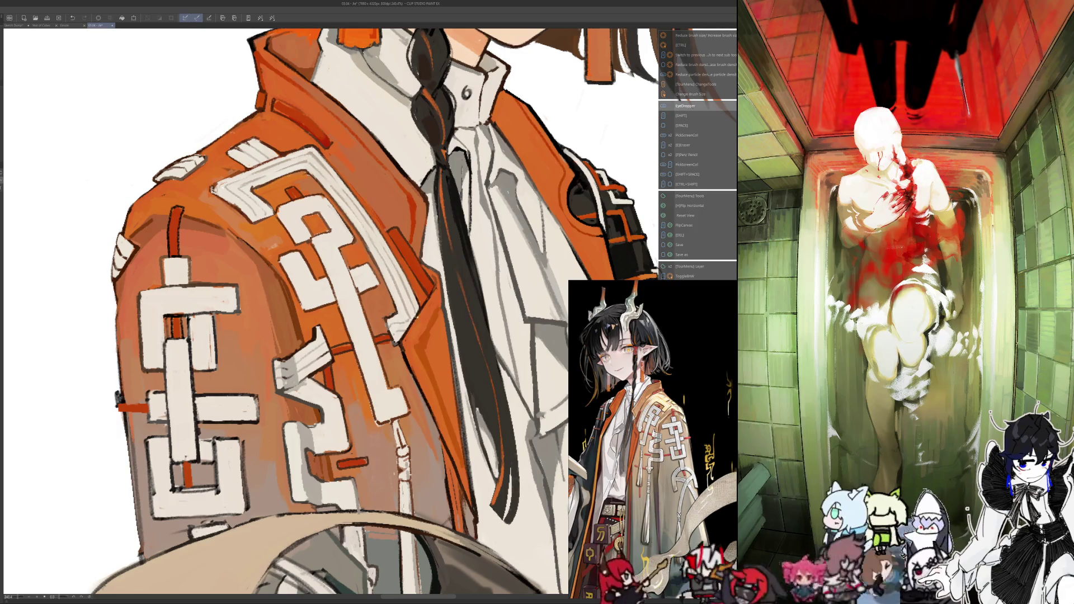
key("i")
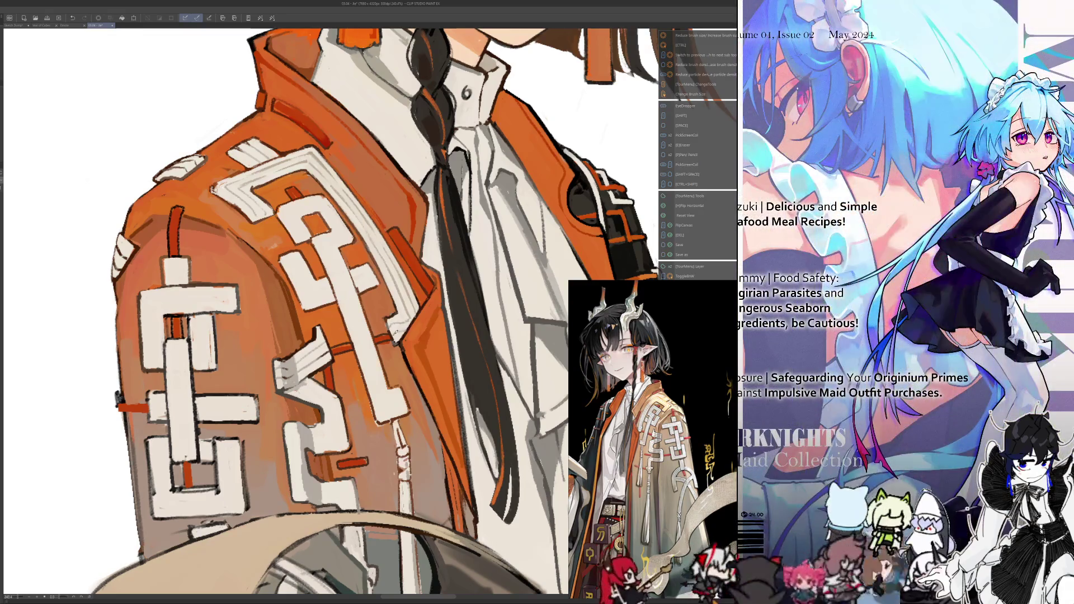
key("h")
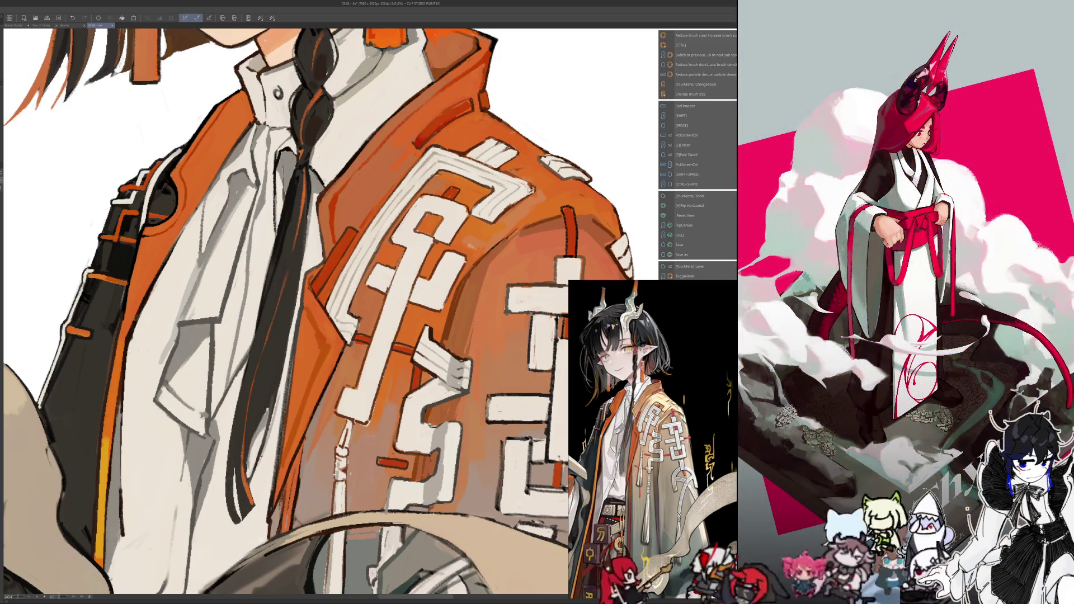
scroll(285, 313, "down", 5)
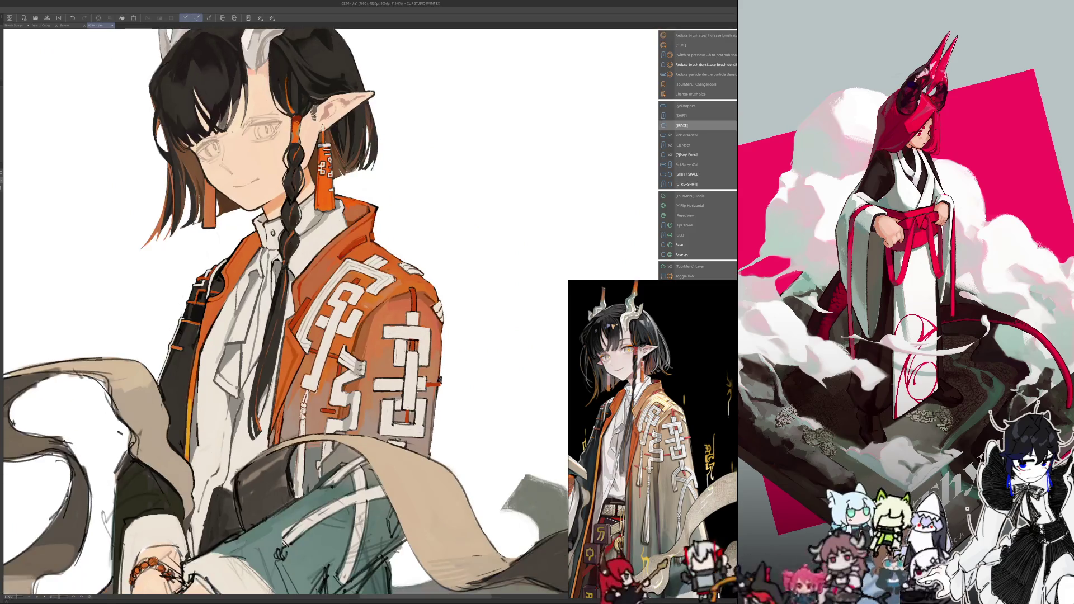
scroll(261, 437, "up", 3)
scroll(261, 437, "up", 1)
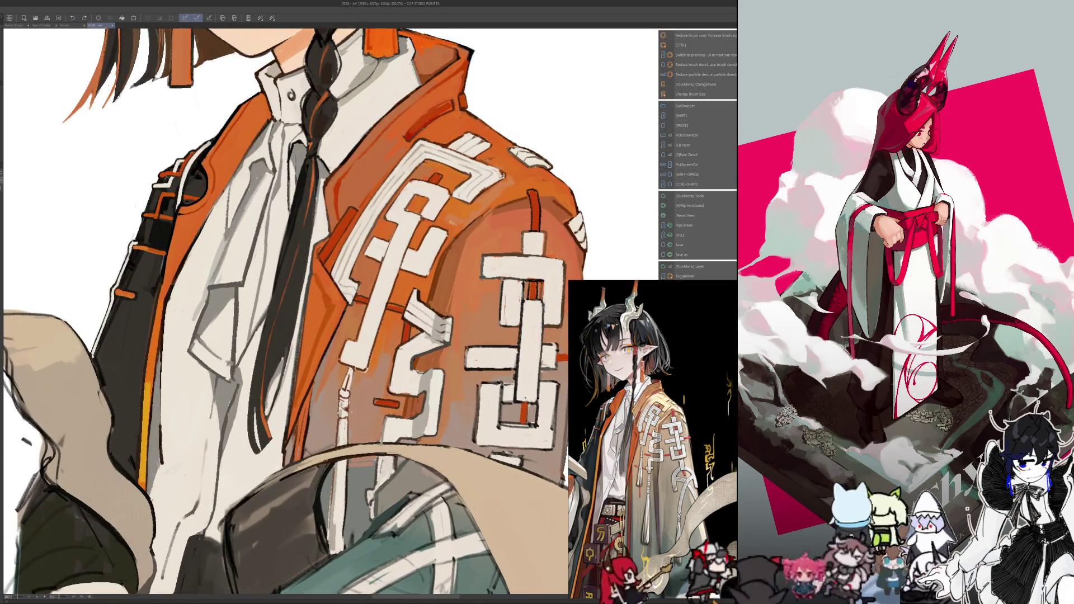
Zoom from about 248% out to about 47% to see the whole figure, checking it mirrored
left_click_drag(291, 280, 255, 368)
scroll(289, 424, "down", 5)
scroll(289, 425, "up", 3)
scroll(289, 425, "up", 2)
scroll(289, 424, "up", 1)
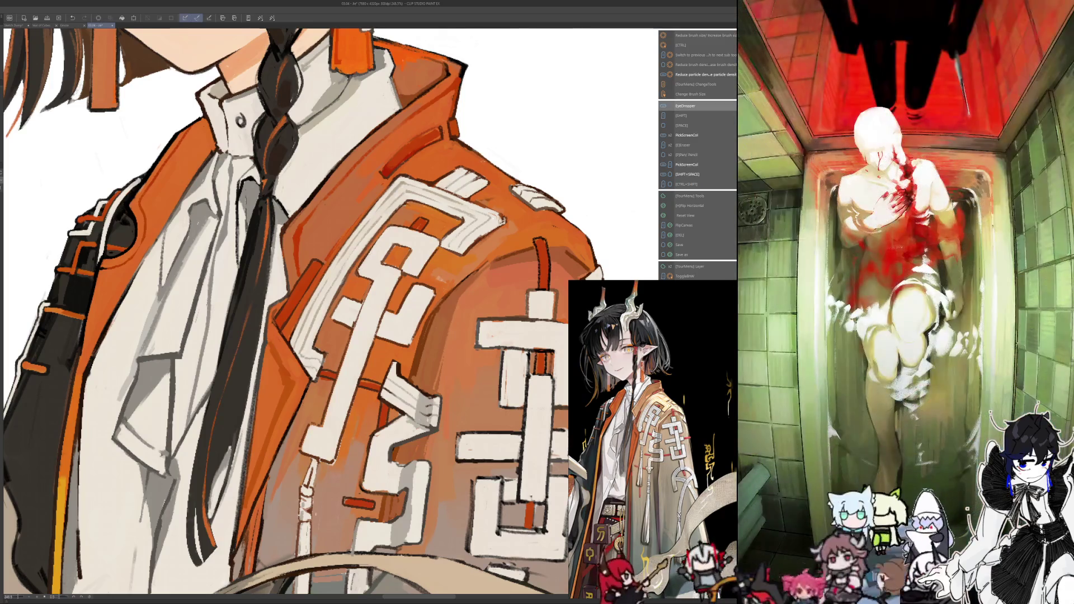
key("h")
key("shift+space")
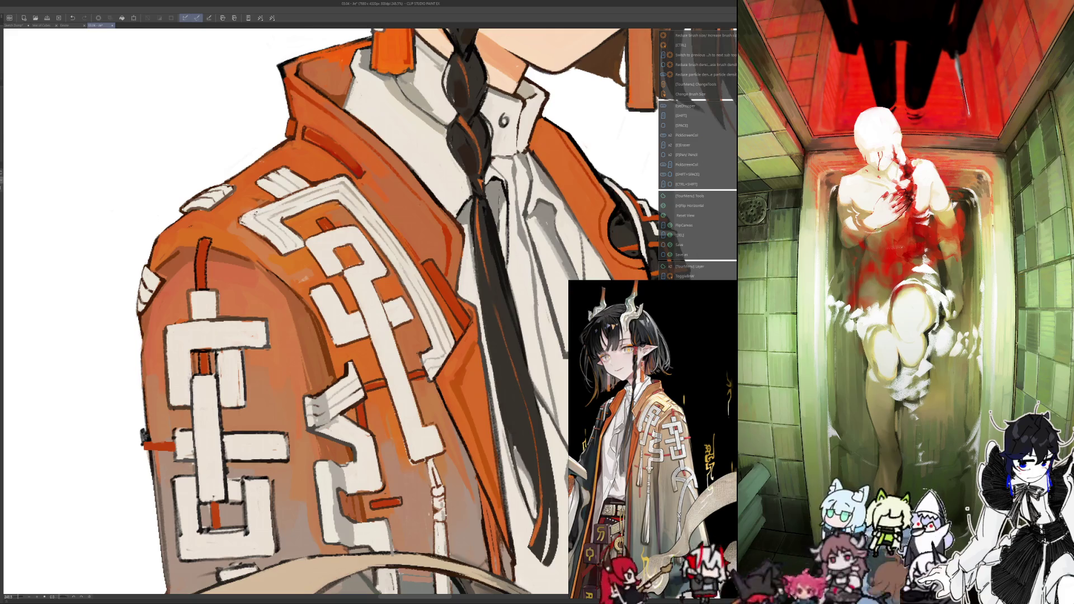
key("h")
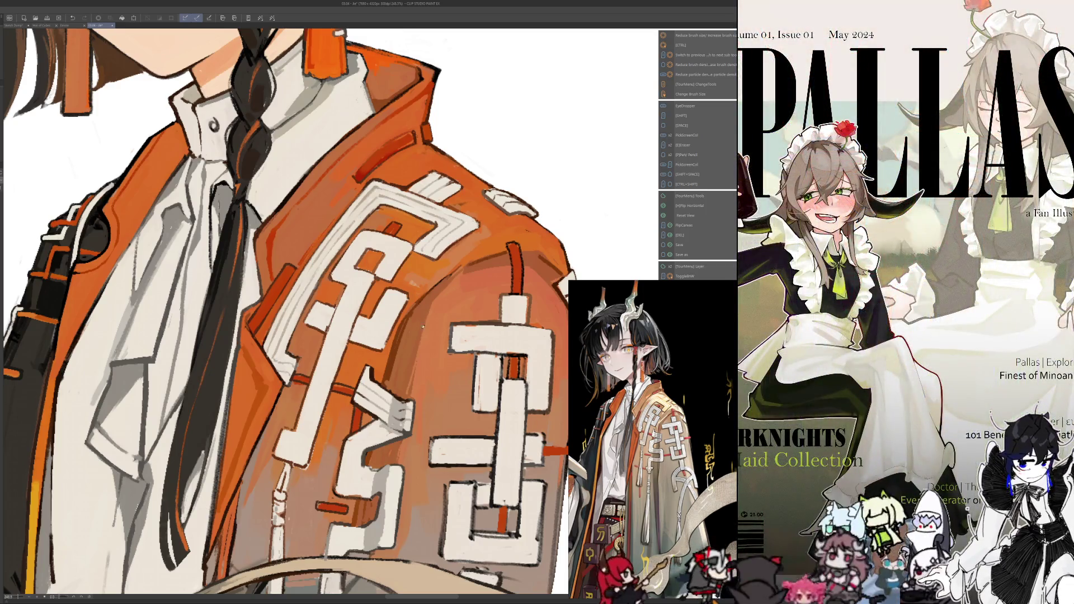
scroll(285, 313, "down", 8)
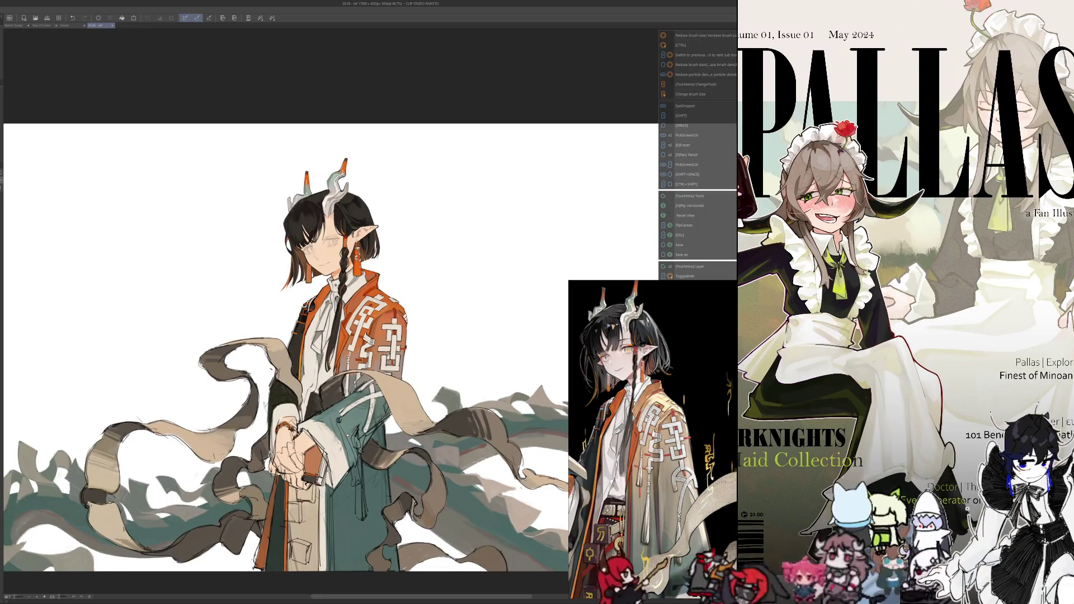
Zoom into the jacket's upper body and check it in mirrored view
key("space")
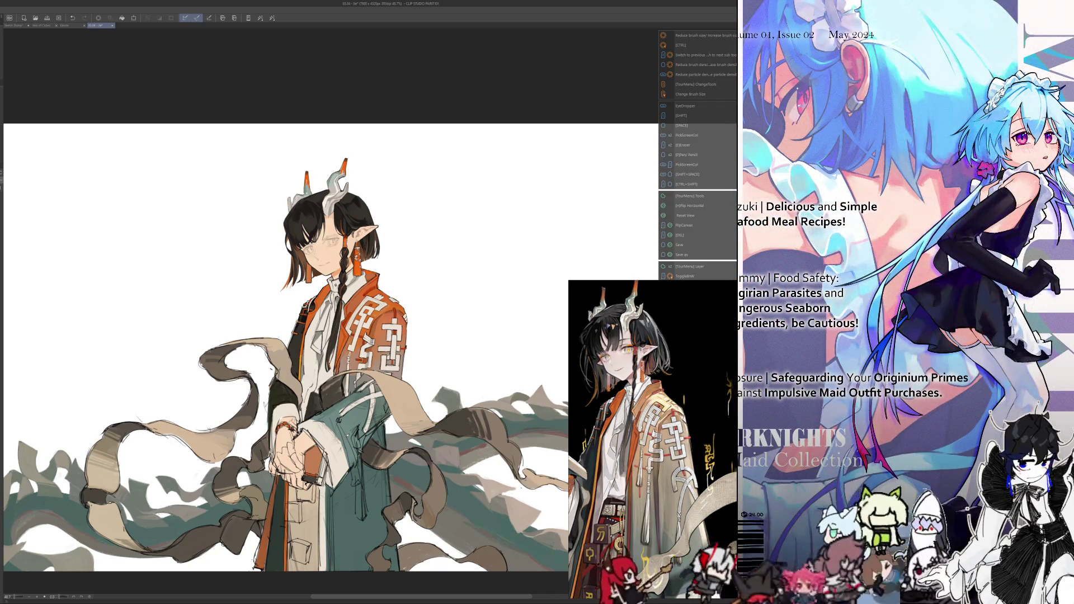
left_click_drag(305, 602, 262, 566)
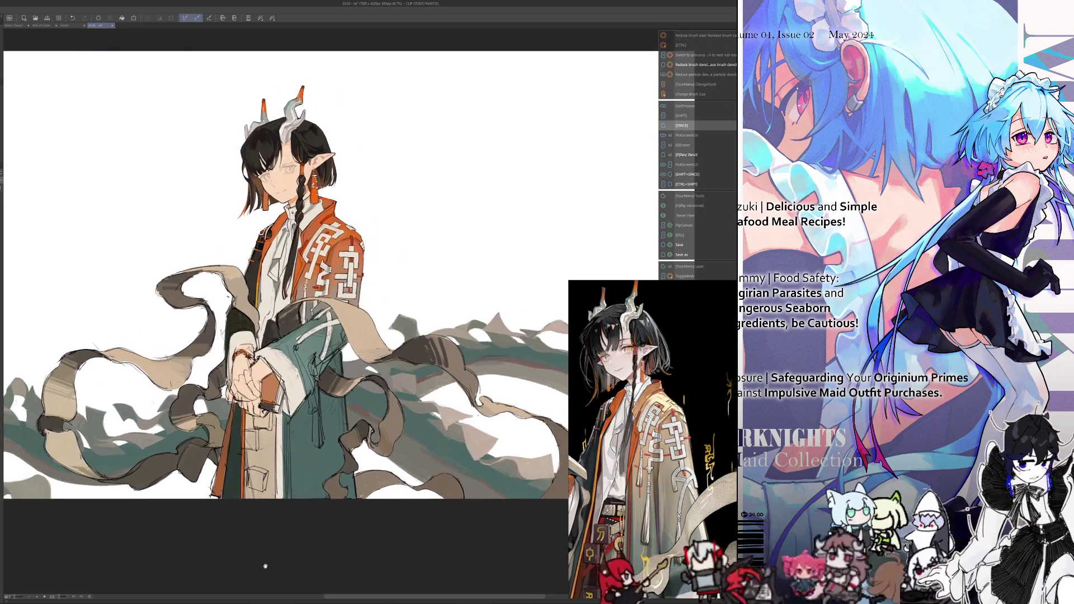
scroll(263, 567, "up", 3)
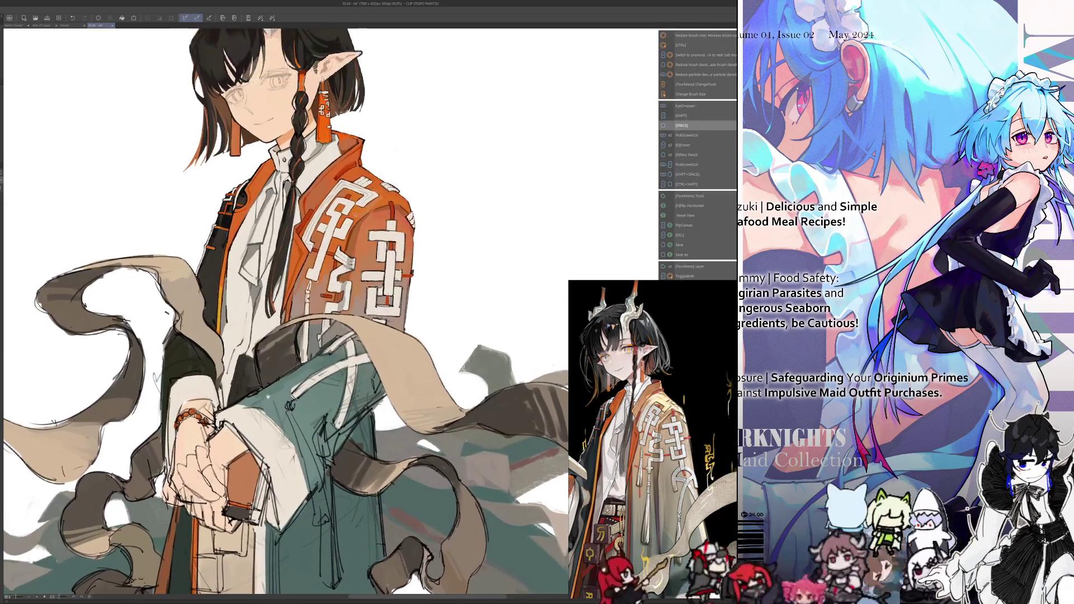
mouse_move(335, 391)
left_mouse_down()
mouse_move(351, 185)
mouse_move(380, 448)
left_mouse_up()
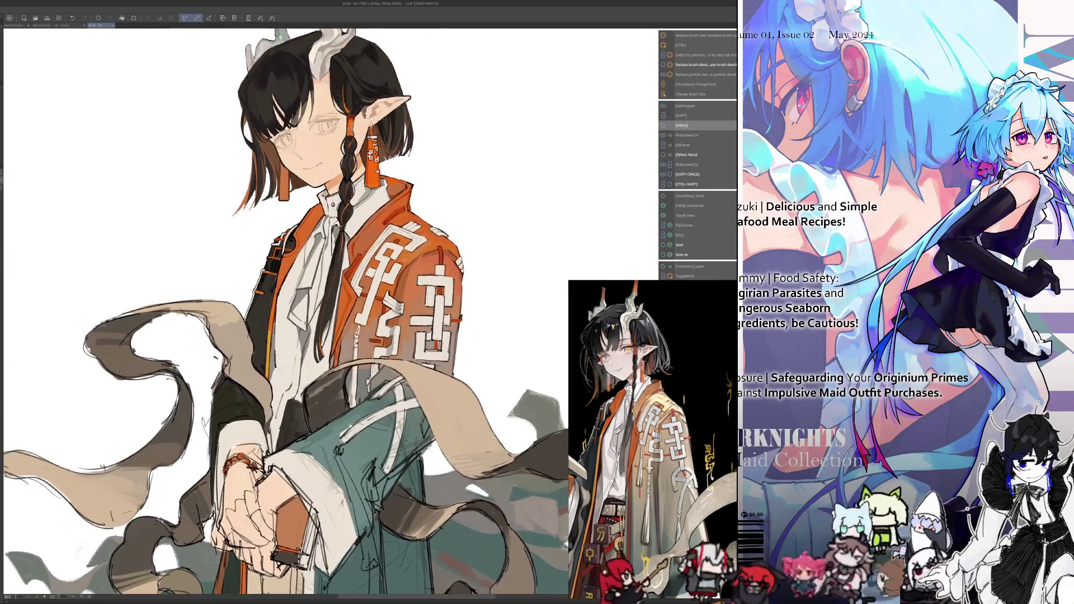
scroll(383, 260, "up", 3)
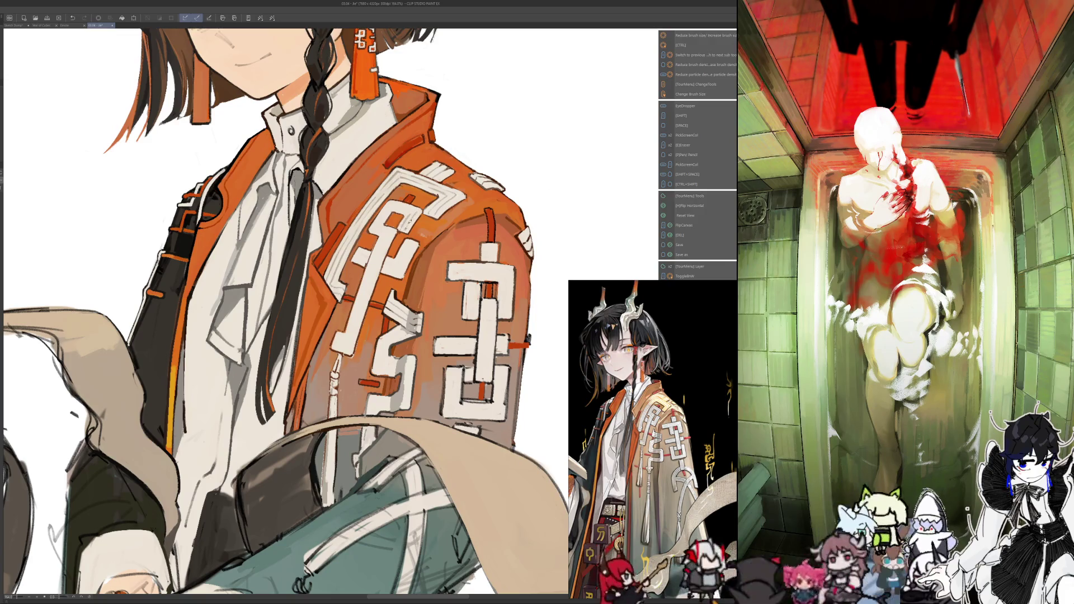
key("h")
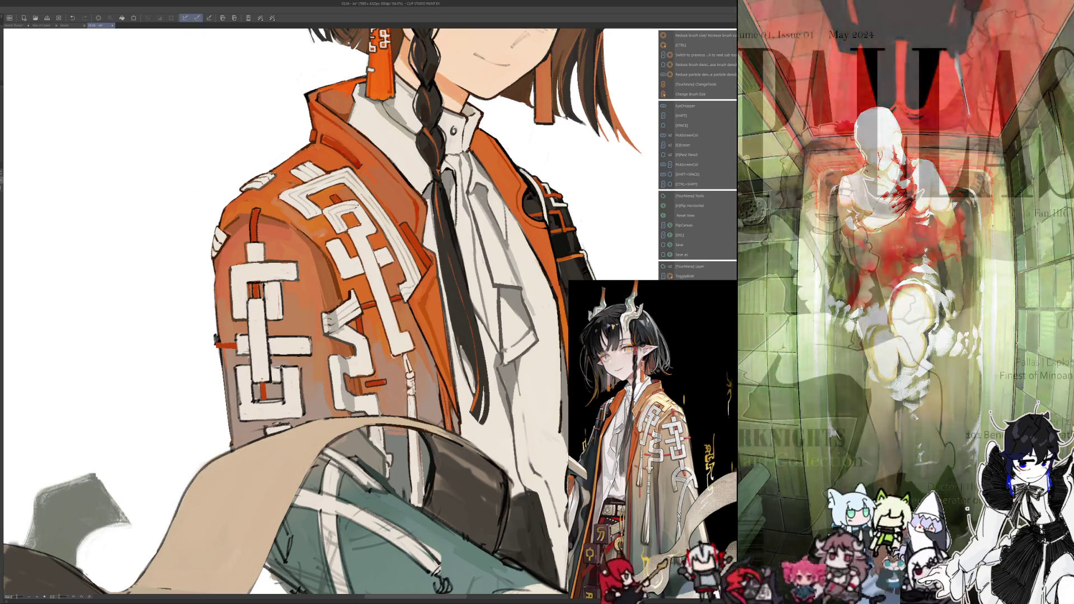
key("h")
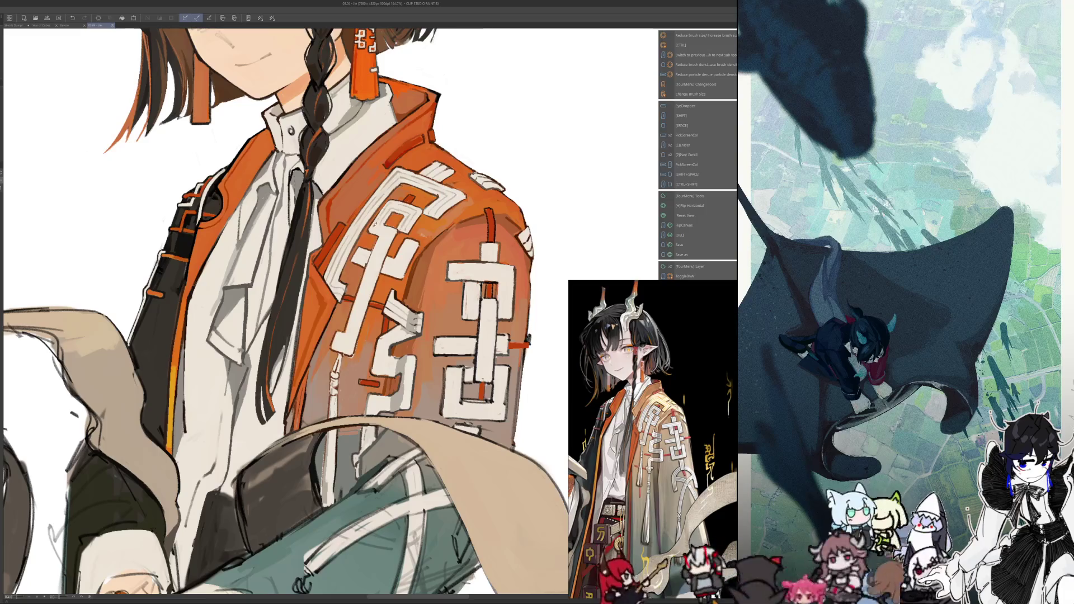
Repaint the sleeve with sampled jacket colours, comparing normal and mirrored views
key("h")
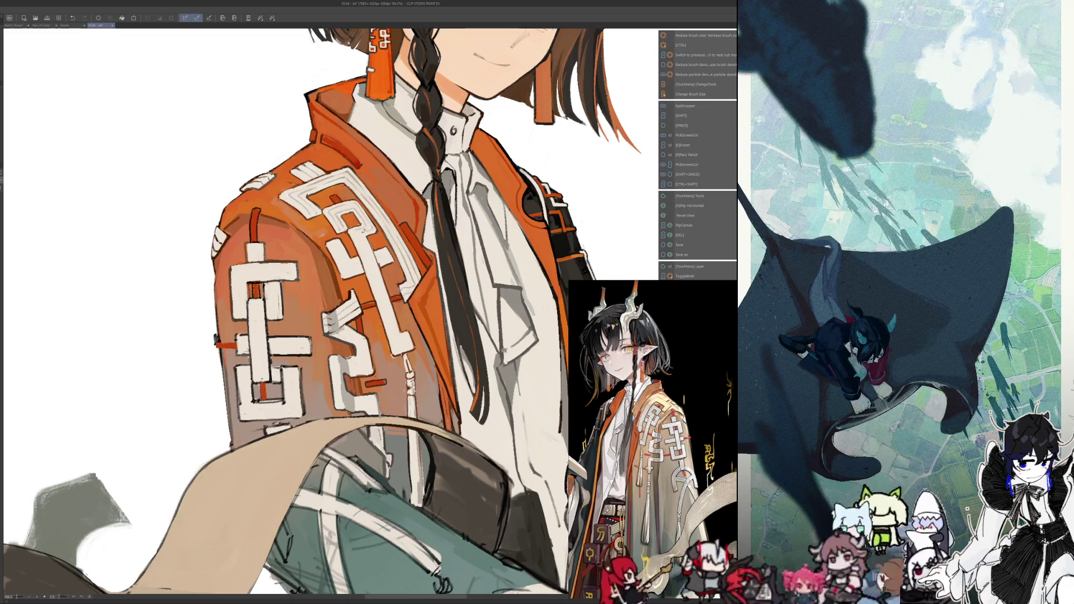
key("alt")
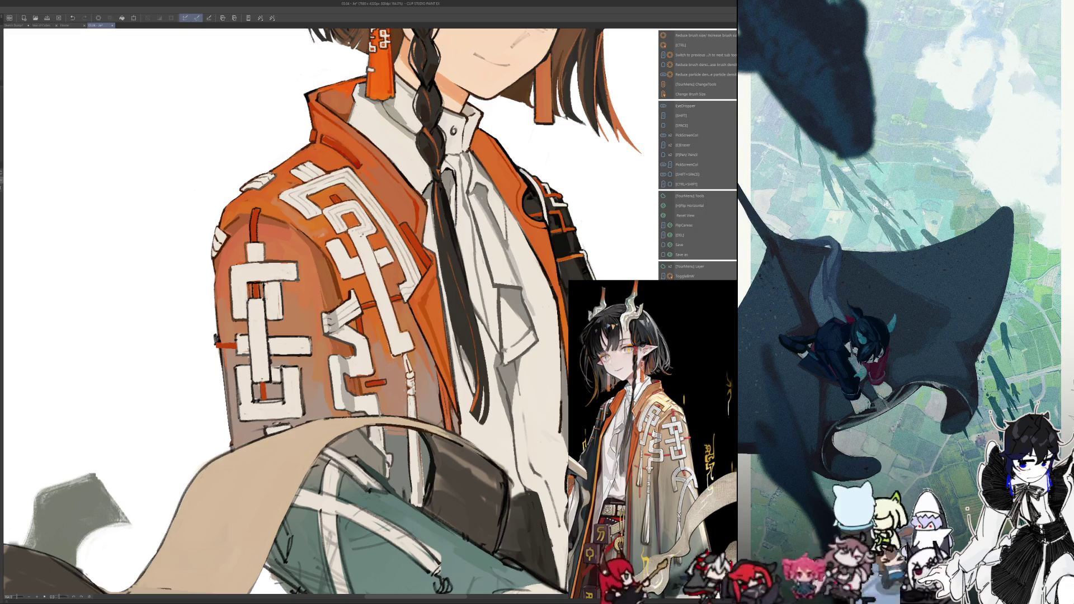
key("h")
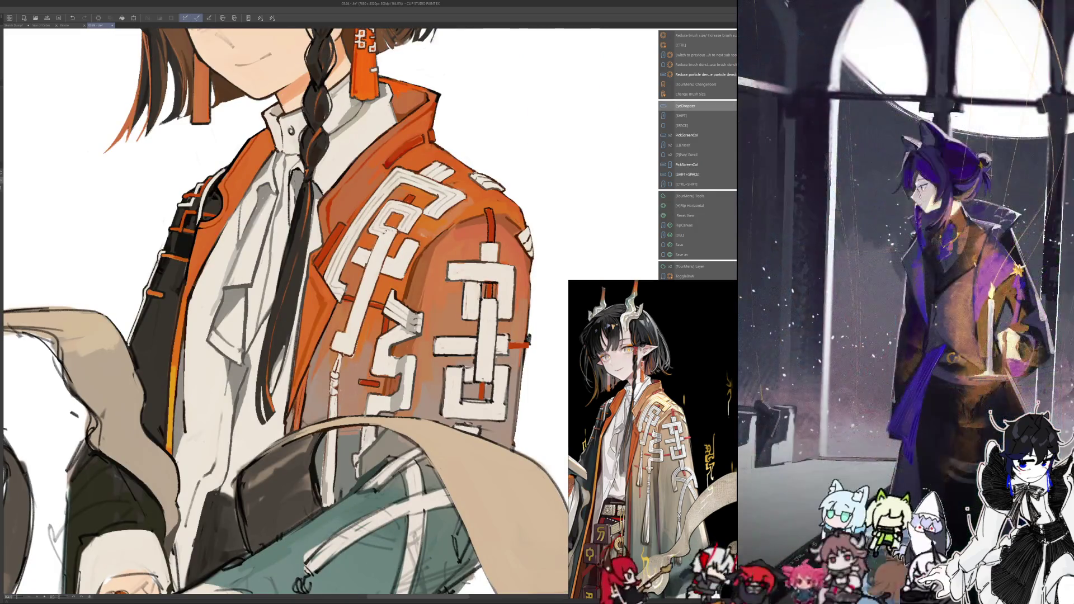
key("alt")
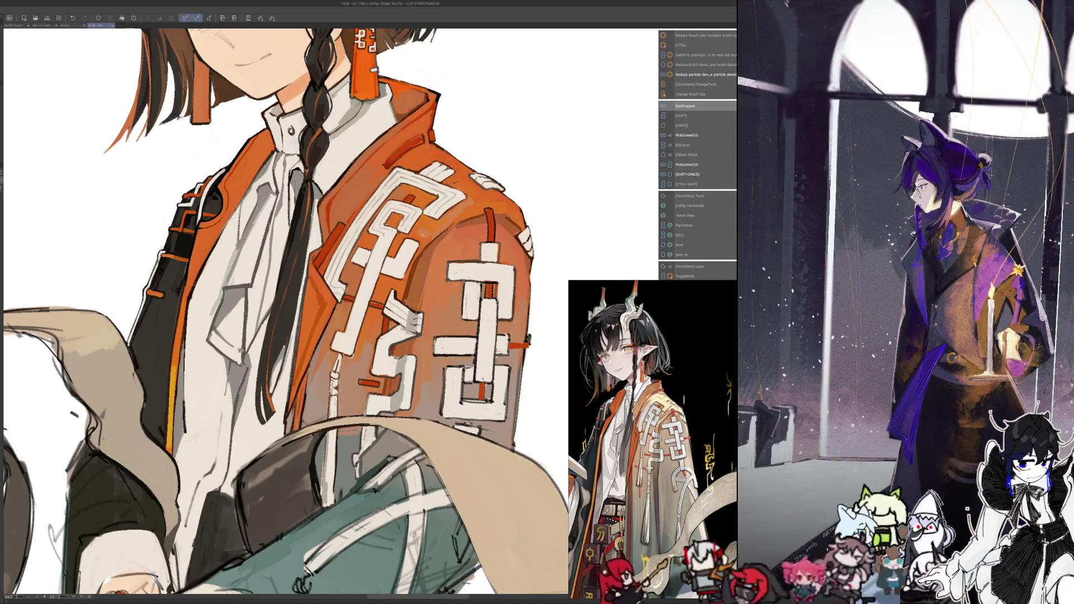
key("h")
key("alt")
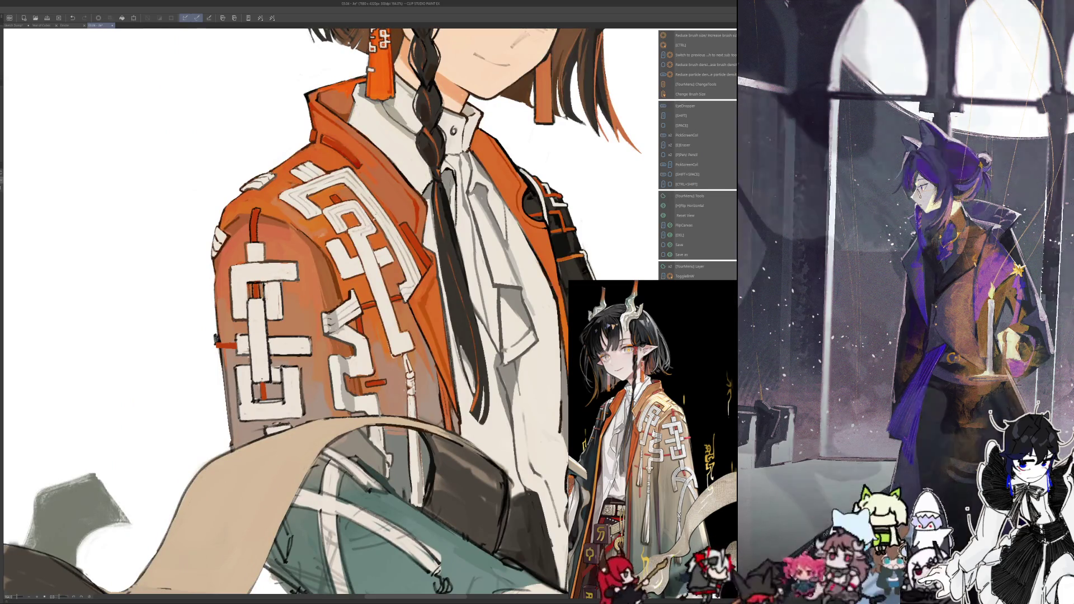
key("h")
key("alt")
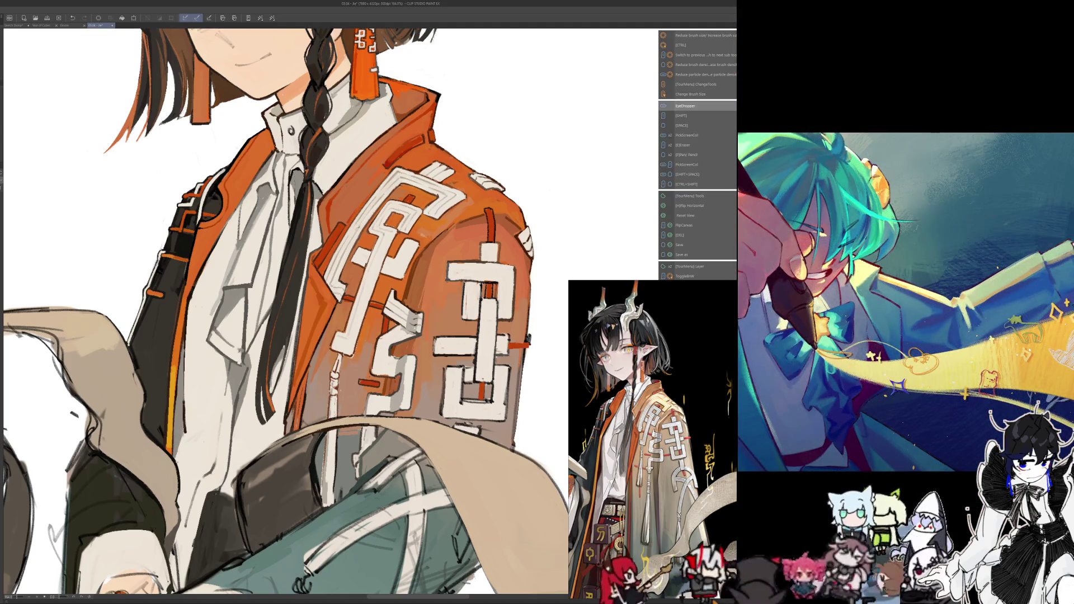
key("shift+space")
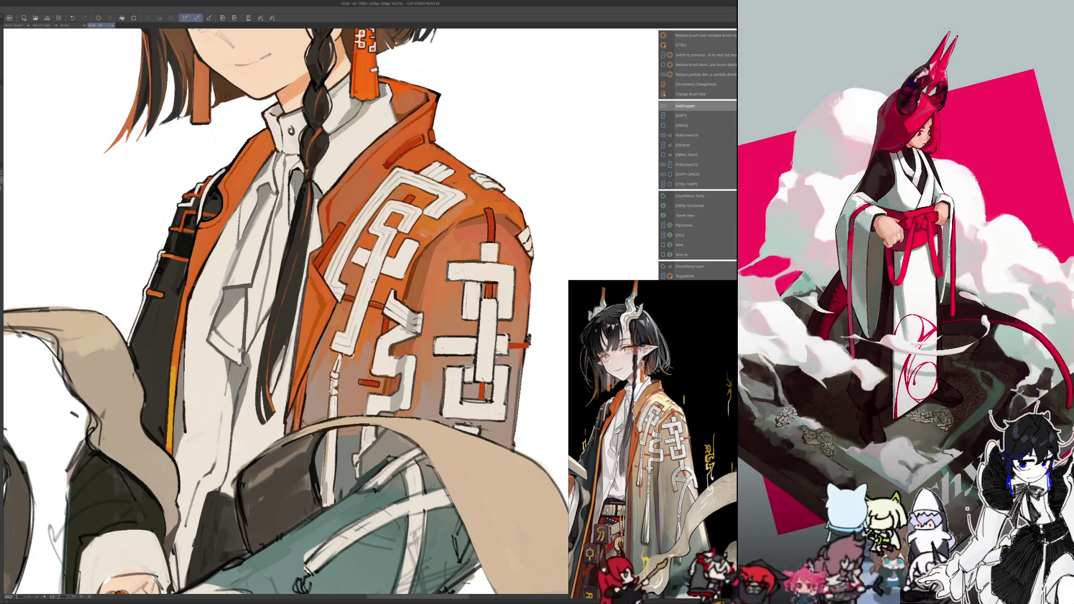
Resize the brush and refine the shoulder shading around the white knot pattern, checking mirrored
scroll(285, 310, "down", 3)
key("h")
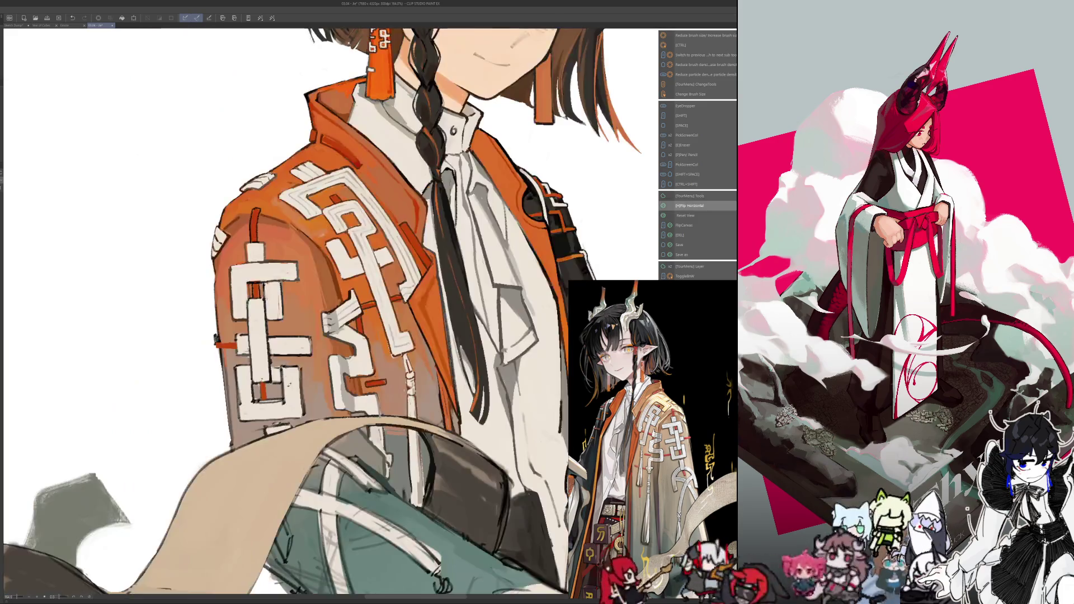
scroll(285, 311, "down", 2)
scroll(312, 273, "up", 7)
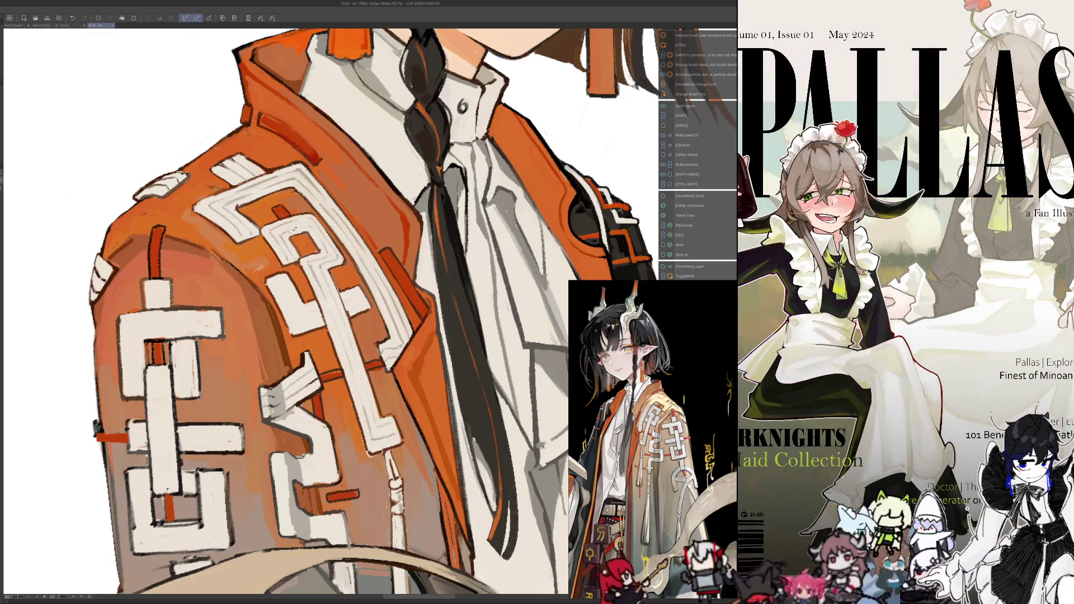
key("h")
key("ctrl+alt")
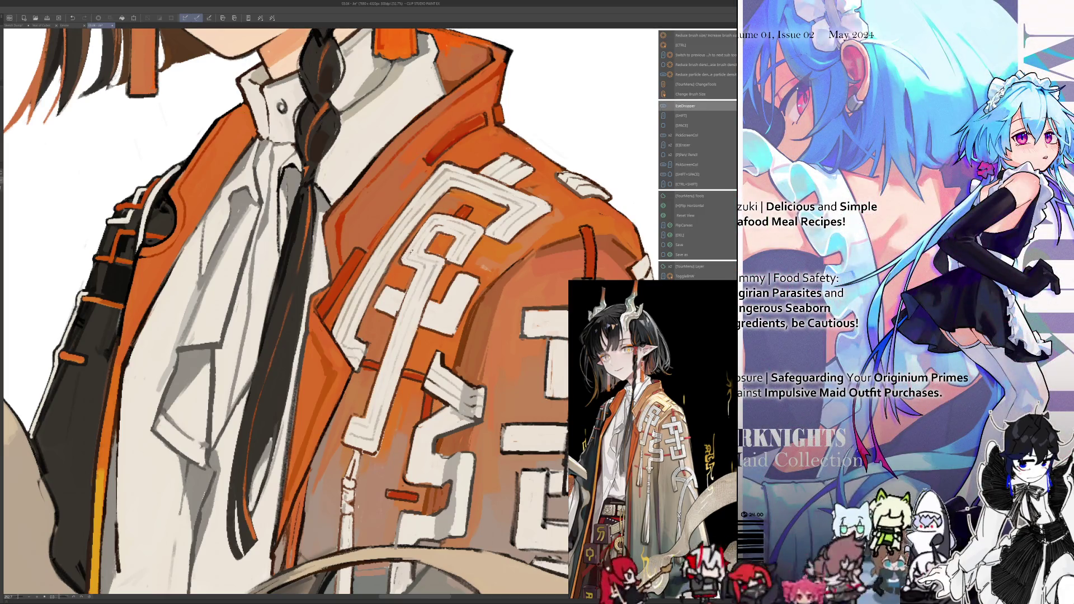
key("h")
scroll(335, 313, "down", 2)
scroll(364, 403, "up", 1)
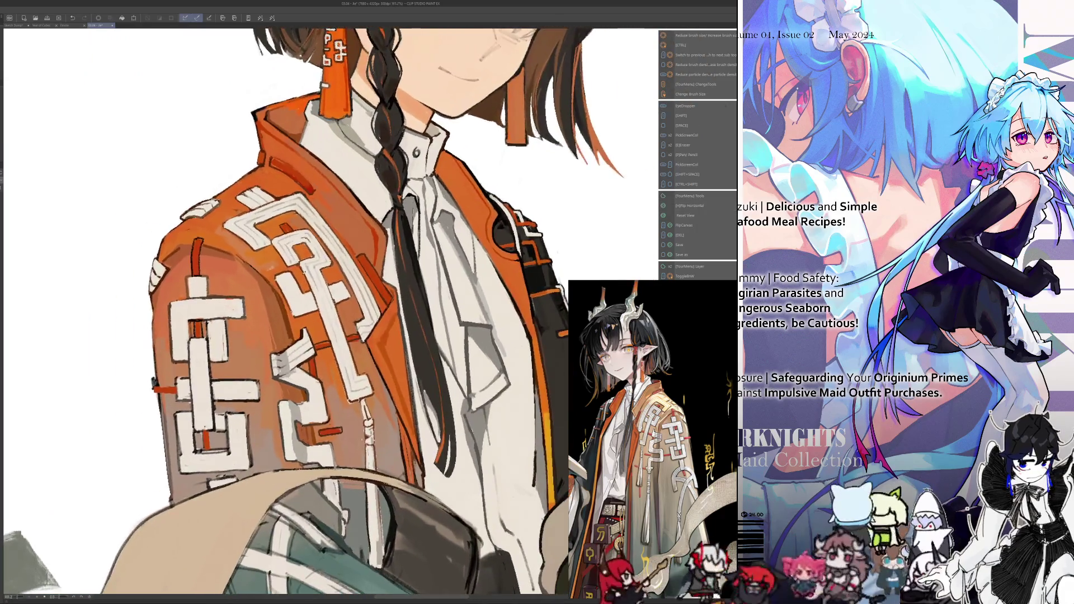
scroll(363, 403, "up", 2)
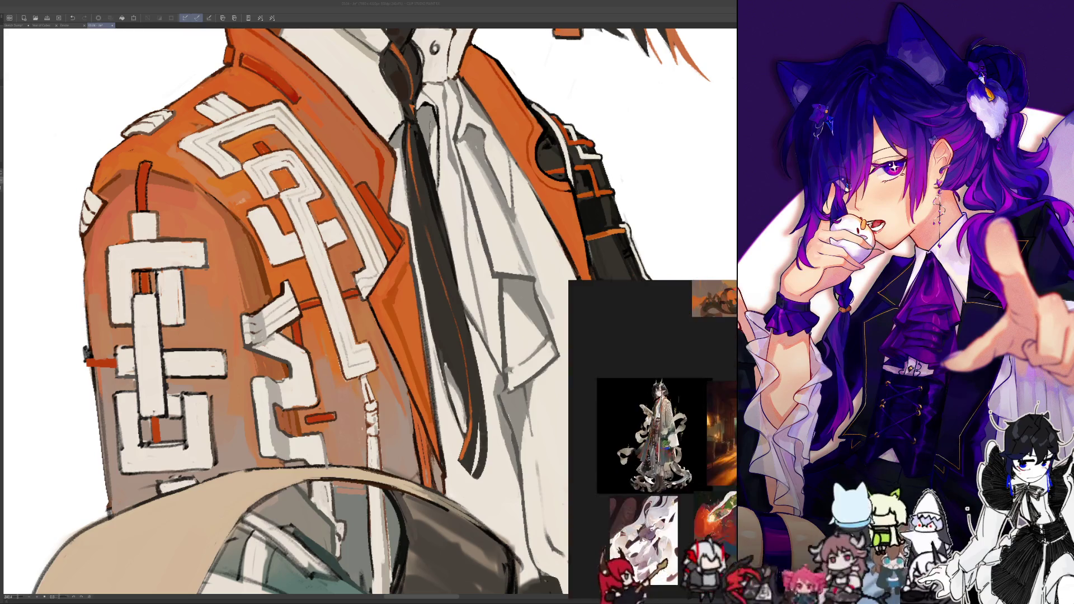
Mirror the canvas and sample several orange colours from the painted sleeve
scroll(488, 415, "down", 3)
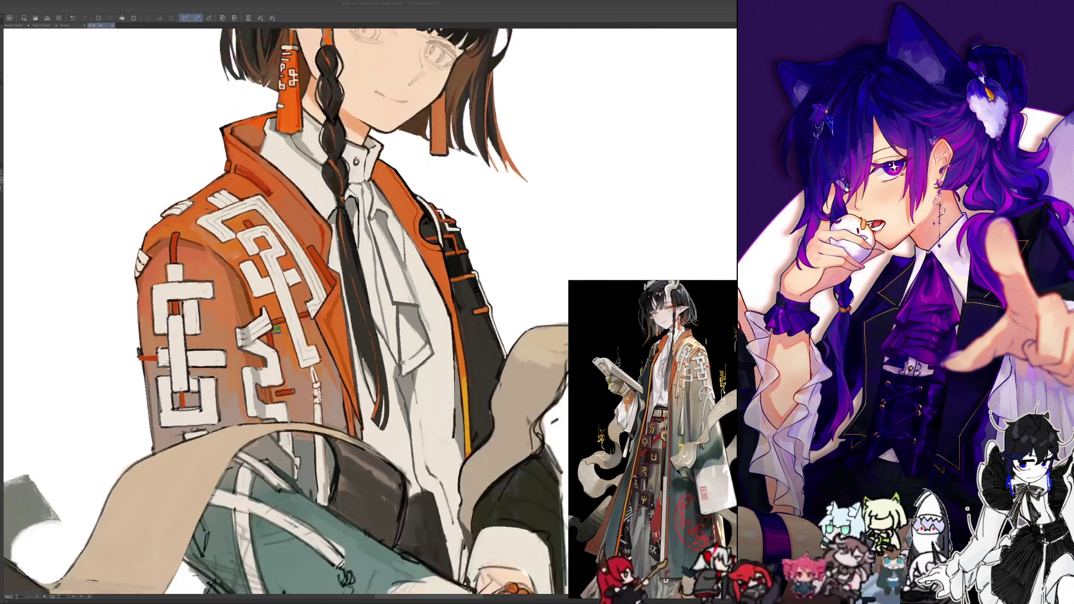
scroll(288, 335, "up", 3)
scroll(294, 348, "down", 1)
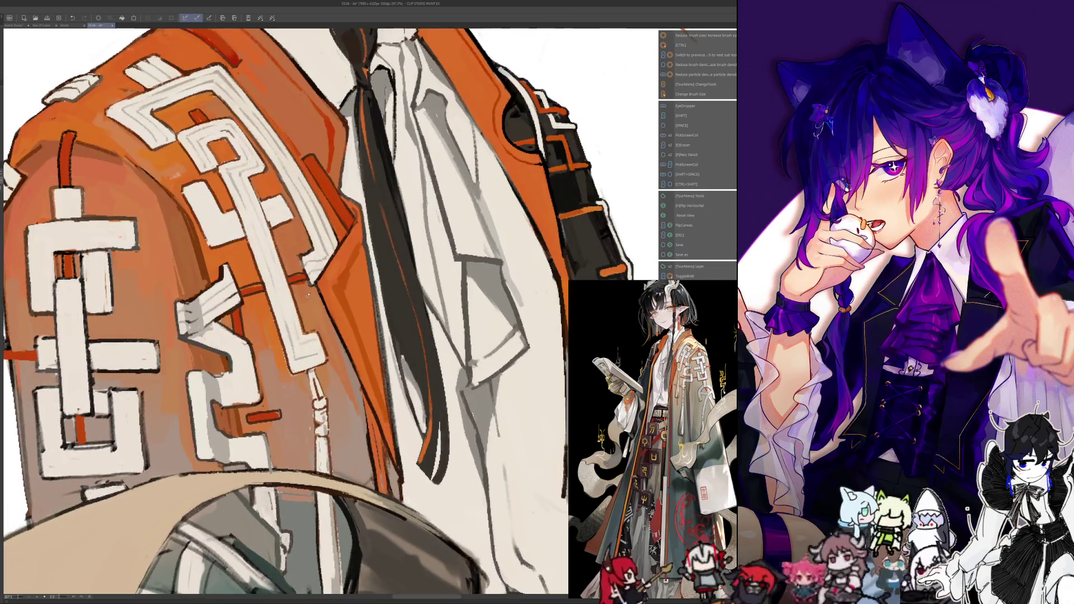
key("h")
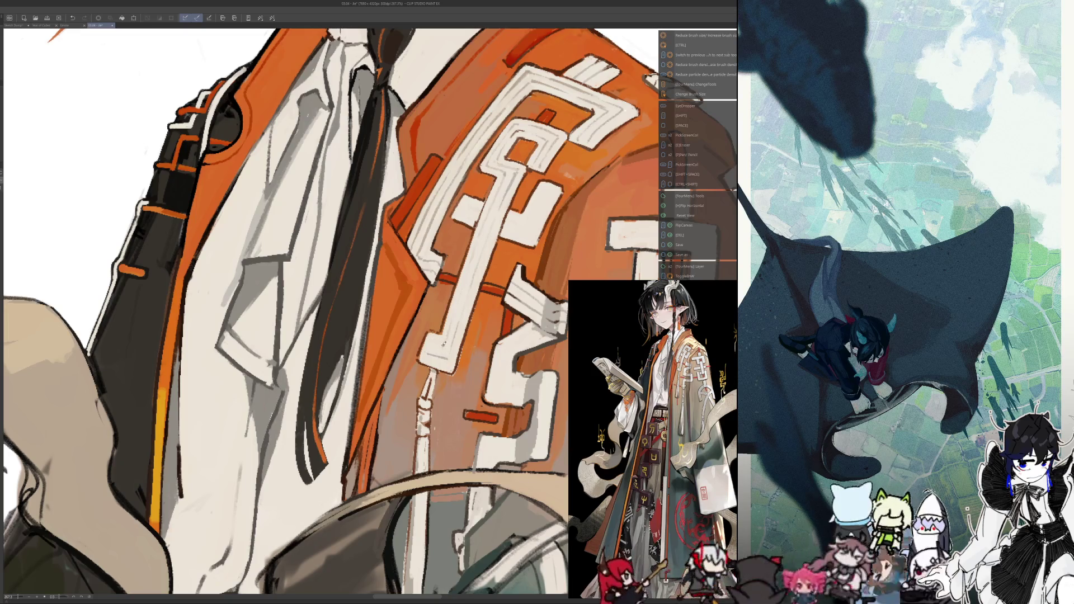
key("i")
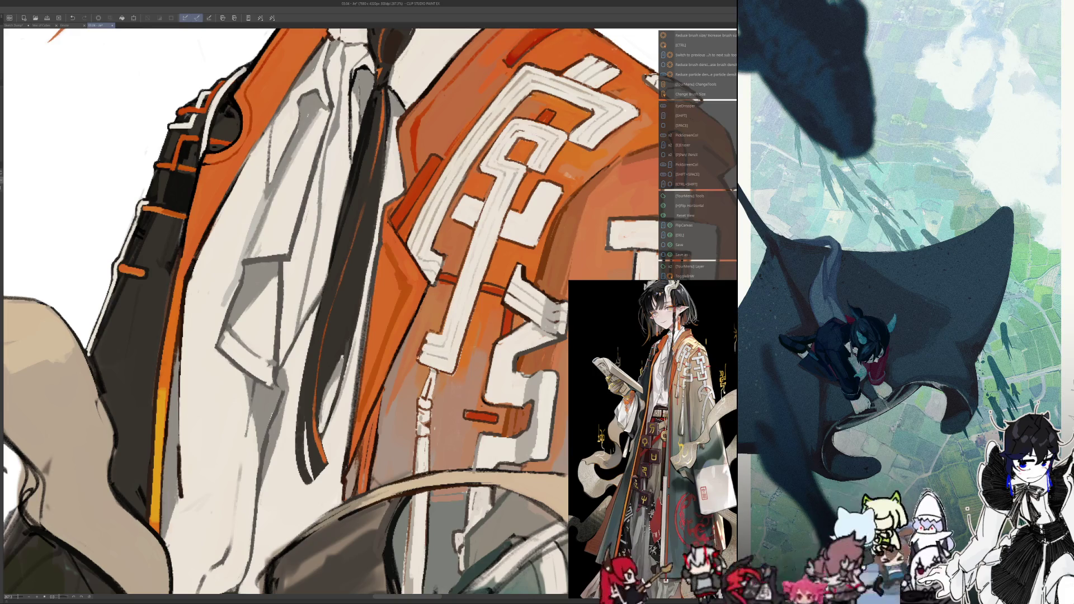
key("i")
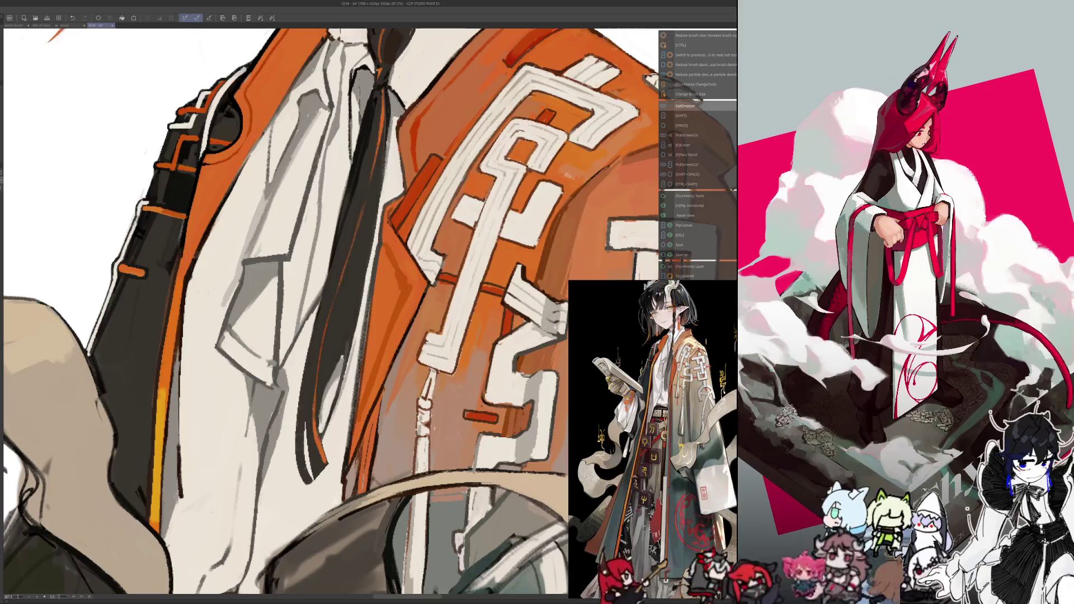
key("i")
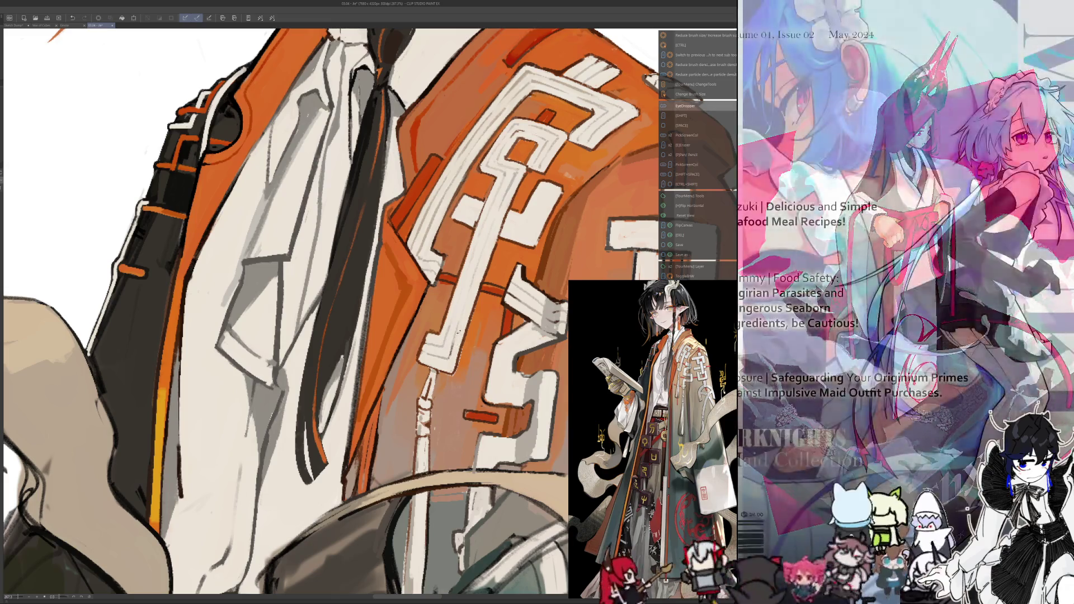
Restore the view, move to the sleeve pattern, and pick more jacket colours while mirrored
key("h")
left_click_drag(460, 321, 508, 340)
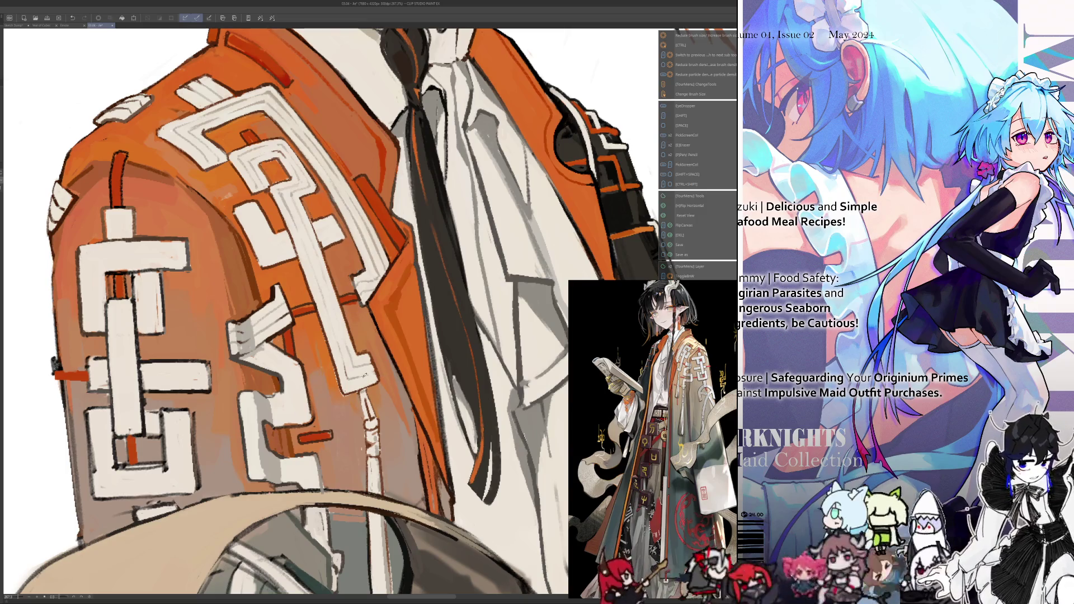
key("i")
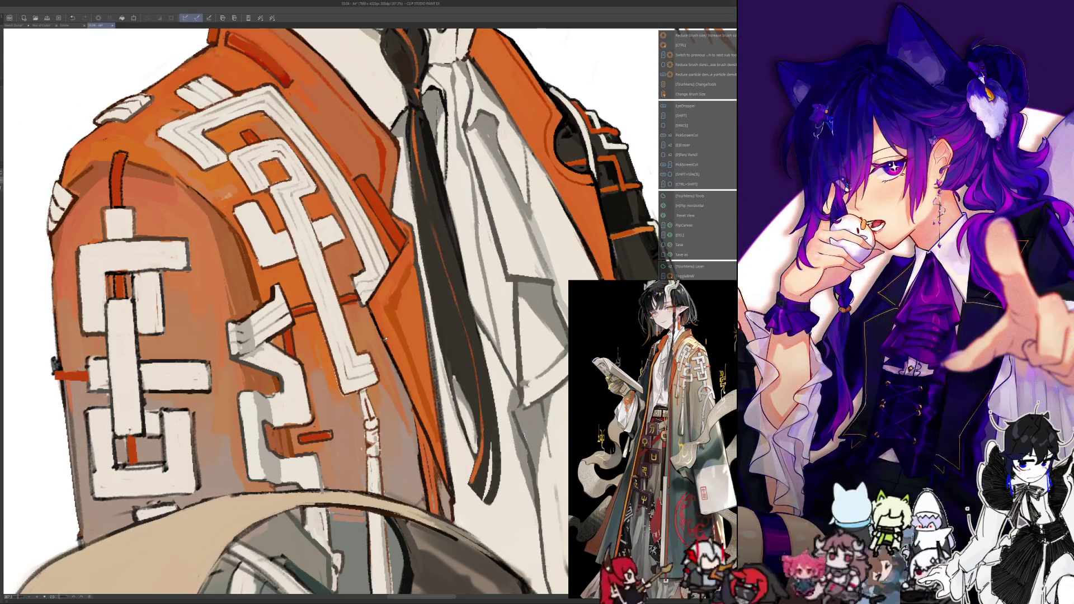
key("h")
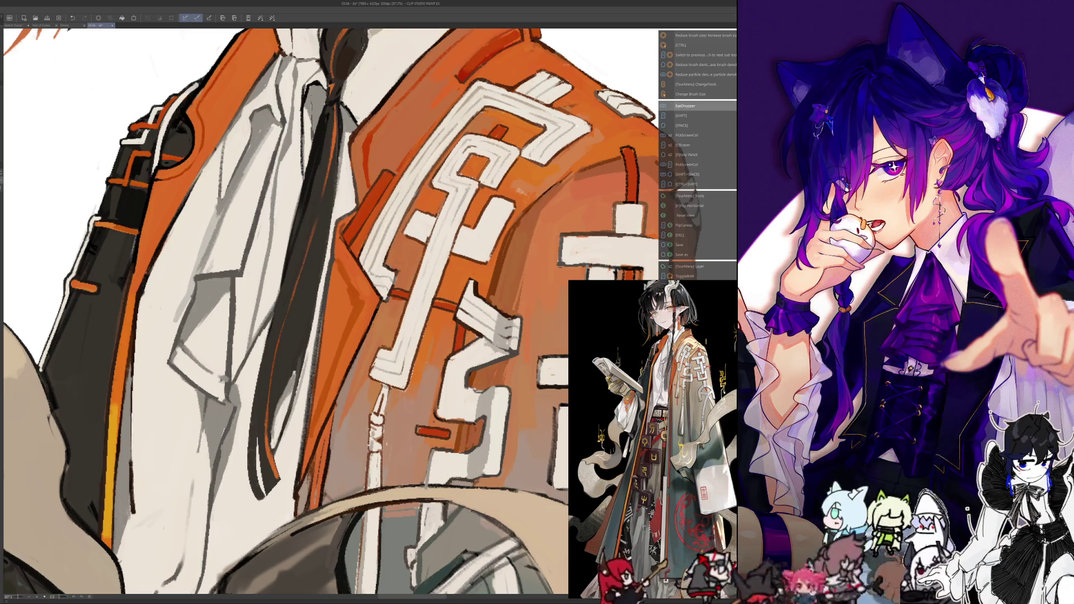
scroll(382, 341, "up", 1)
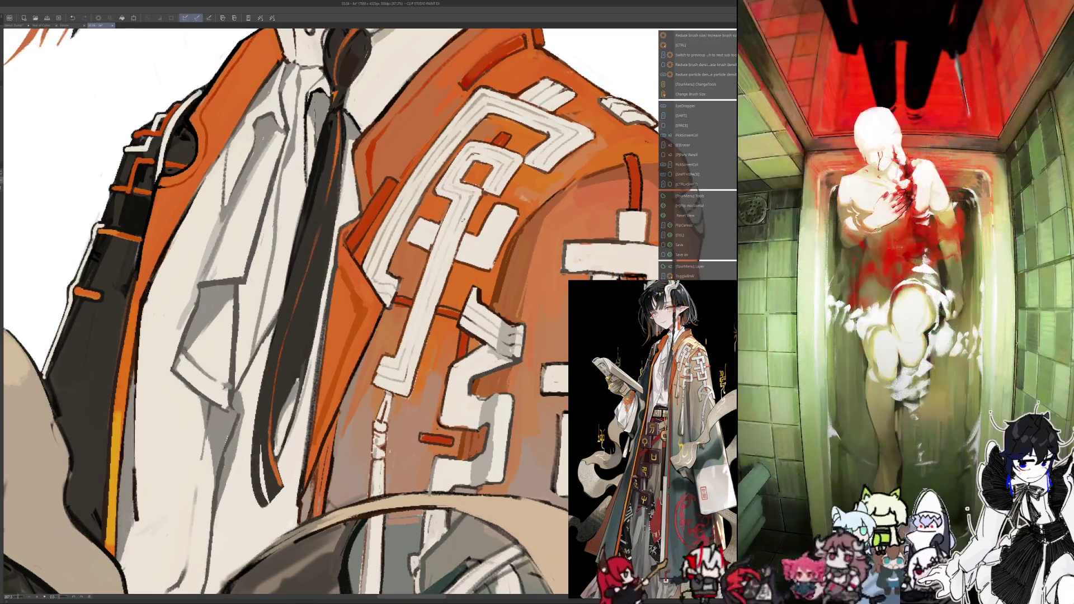
key("alt")
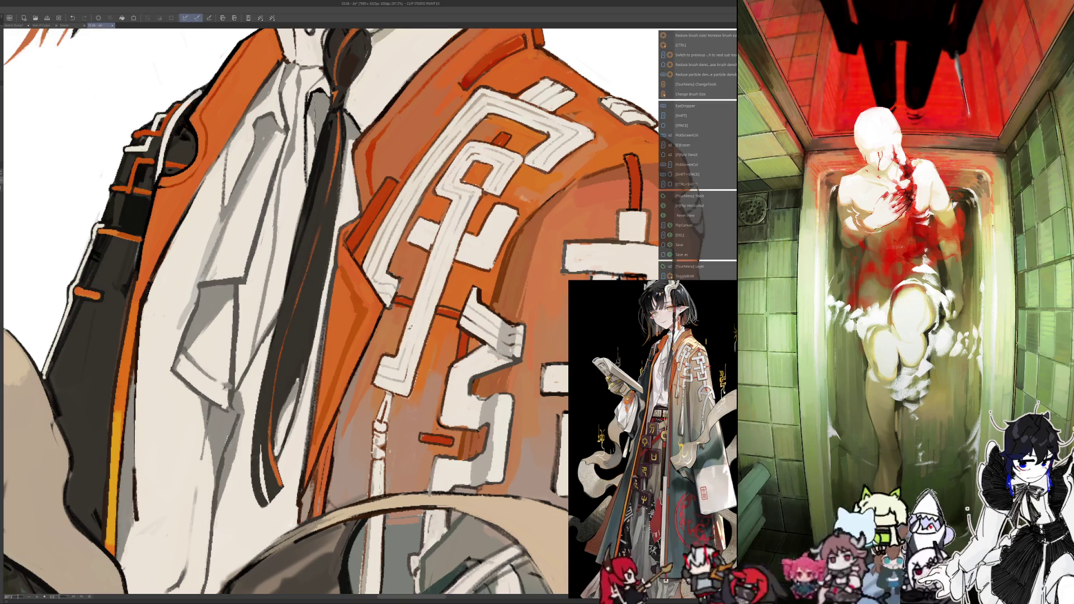
key("alt")
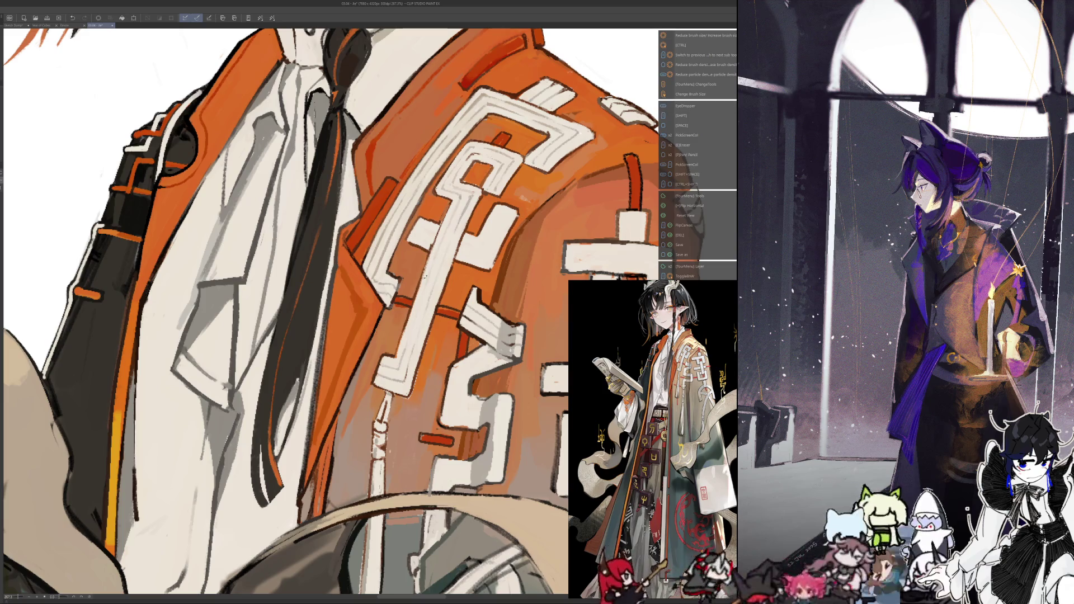
Flip-check the drawing, then sample shoulder shading colours and zoom in on the shoulder pattern
key("h")
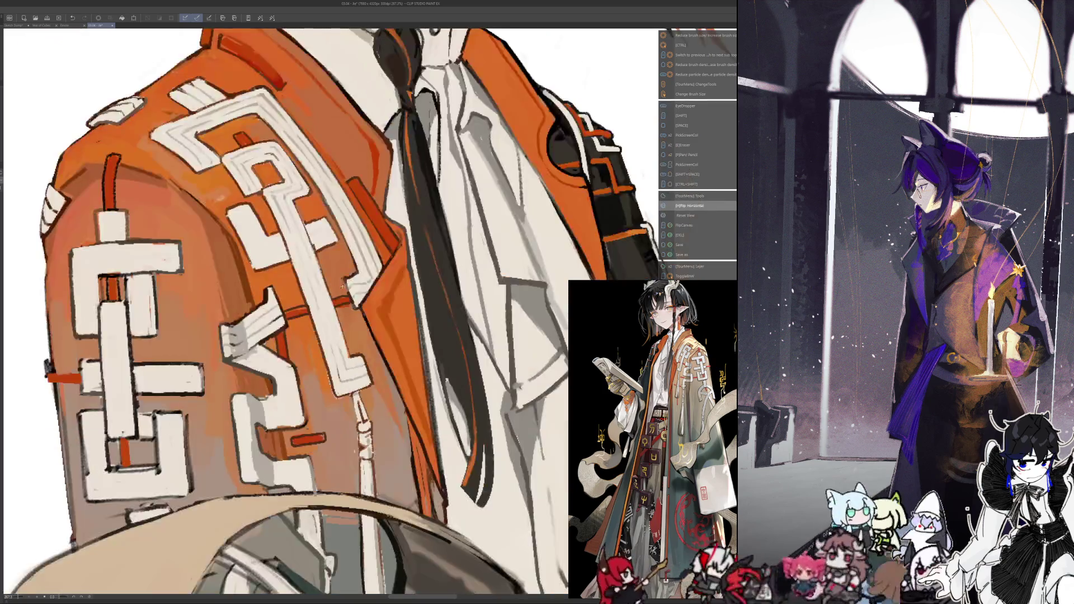
key("h")
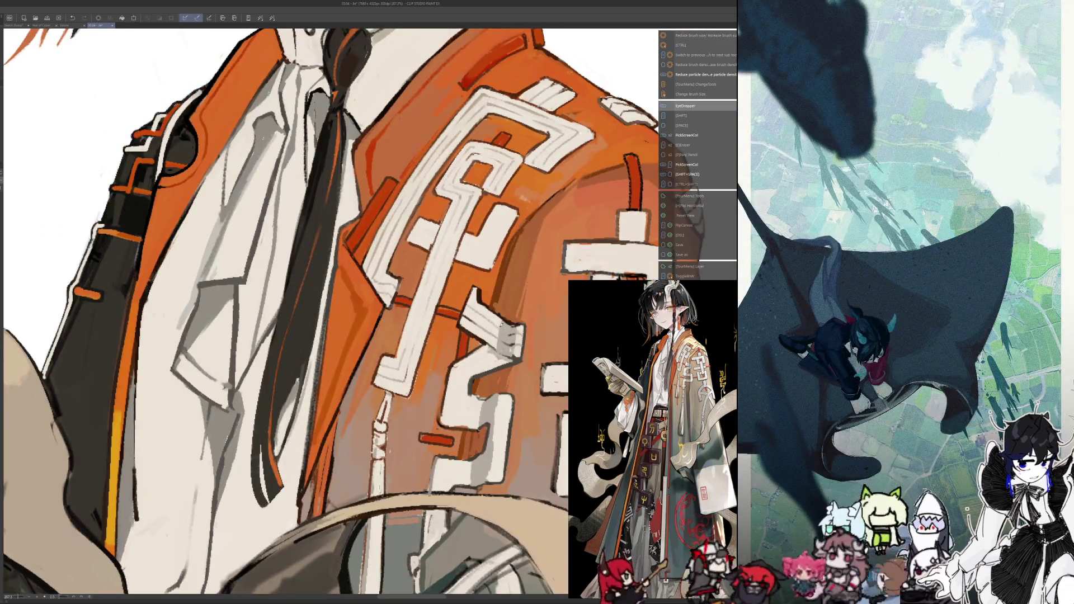
key("i")
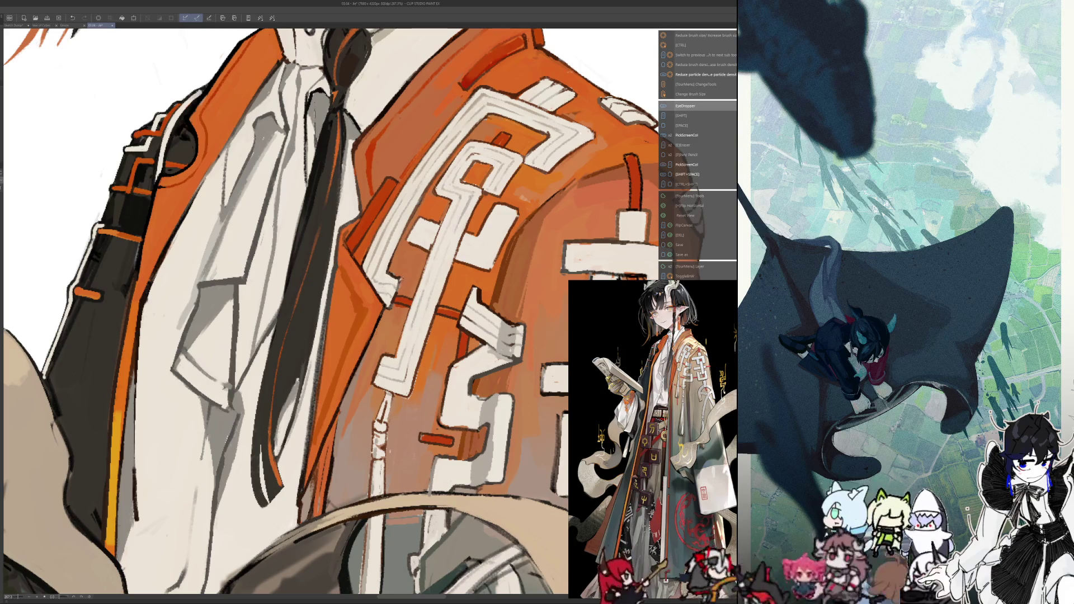
key("i")
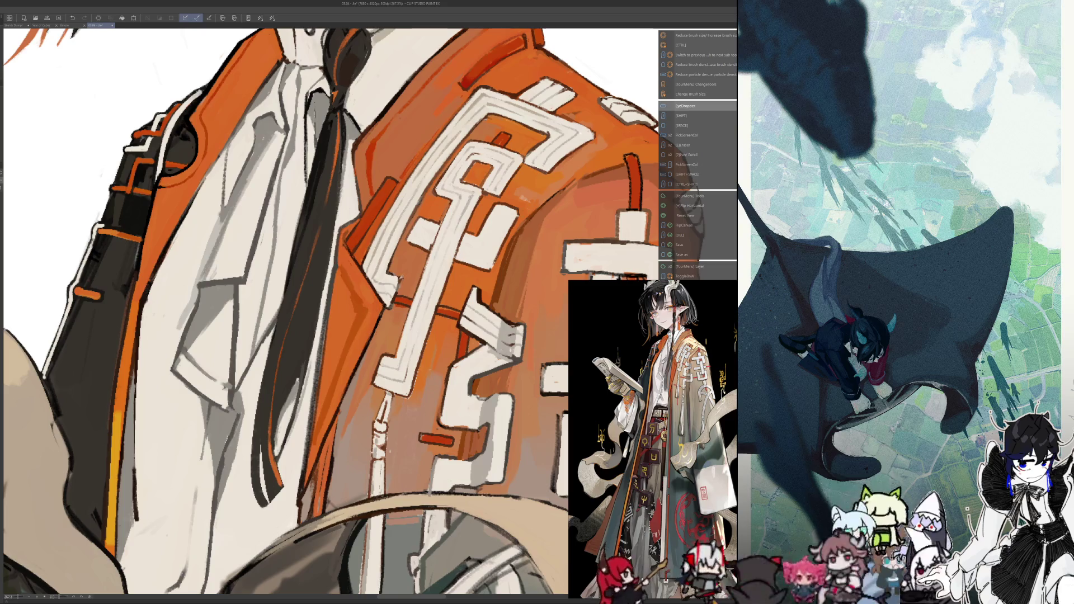
key("i")
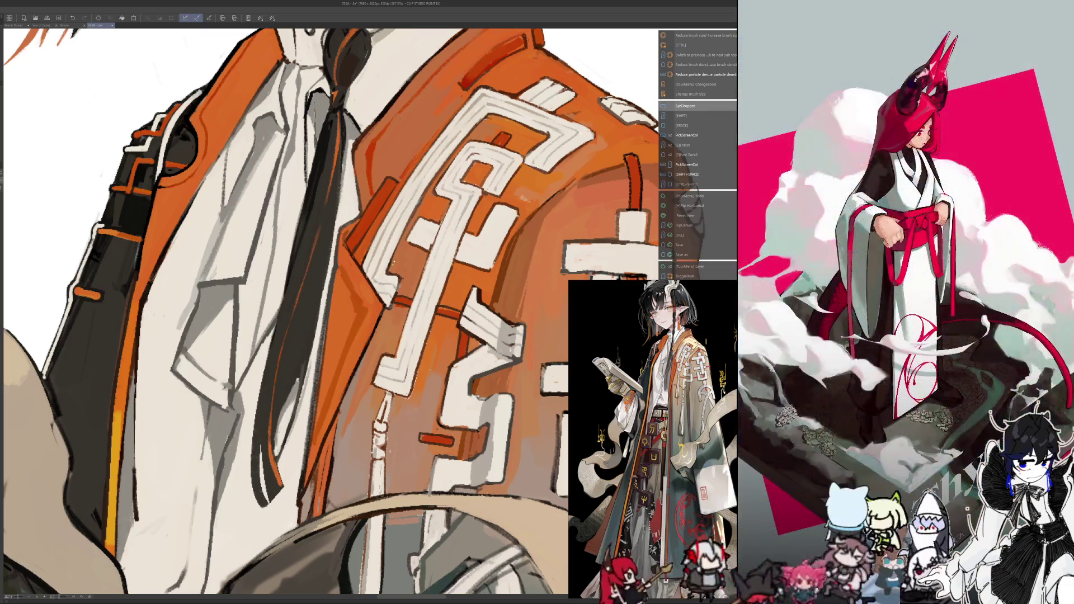
scroll(370, 313, "down", 2)
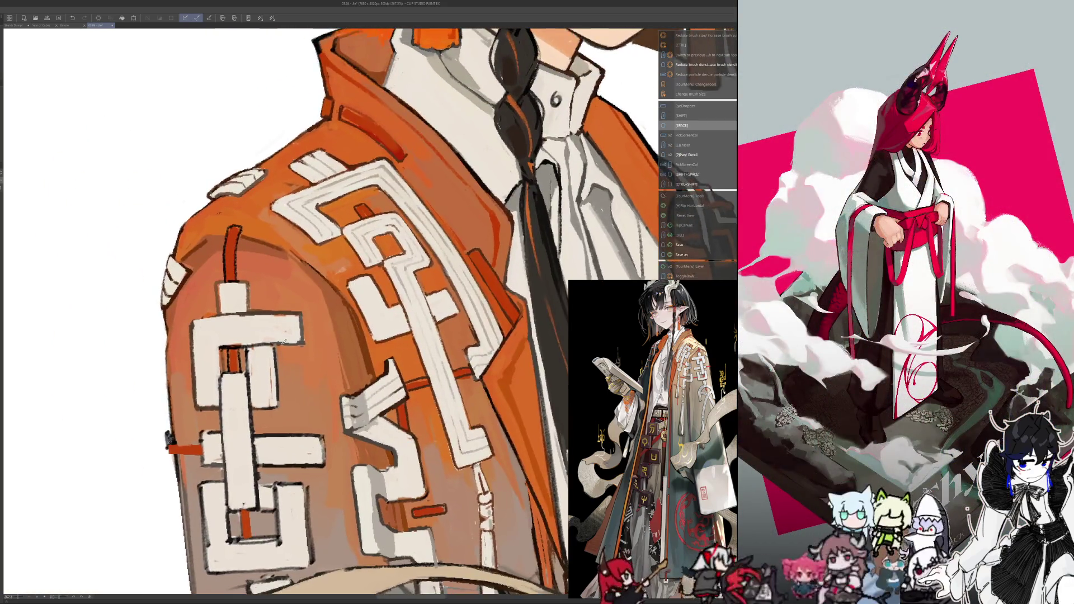
scroll(336, 313, "up", 2)
key("i")
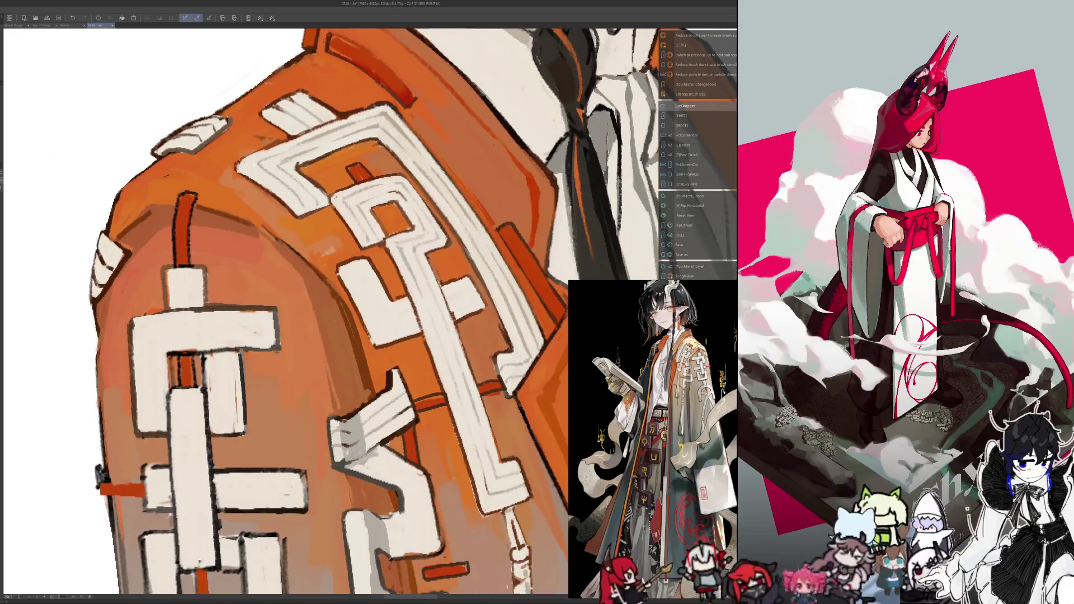
scroll(336, 313, "down", 5)
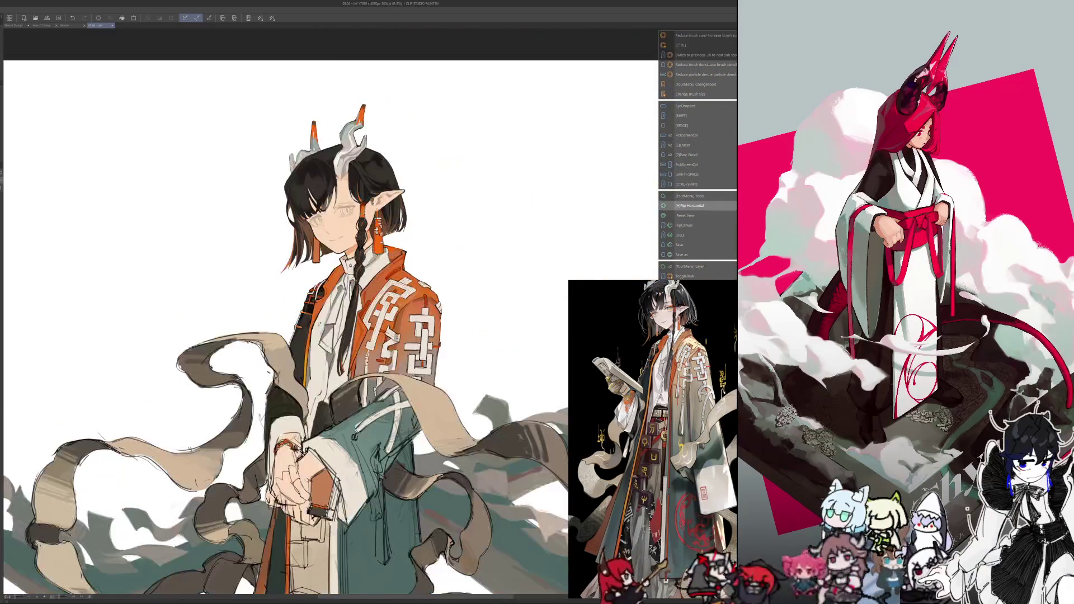
Zoom out and flip the canvas back and forth to check the jacket's proportions
scroll(386, 268, "up", 2)
scroll(386, 268, "up", 2)
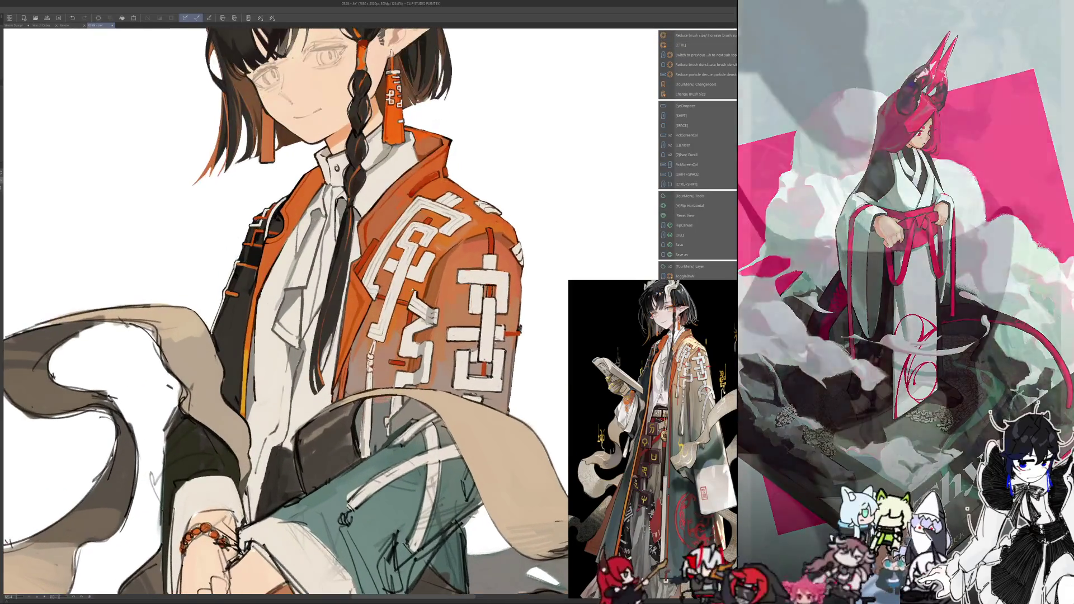
scroll(386, 268, "up", 2)
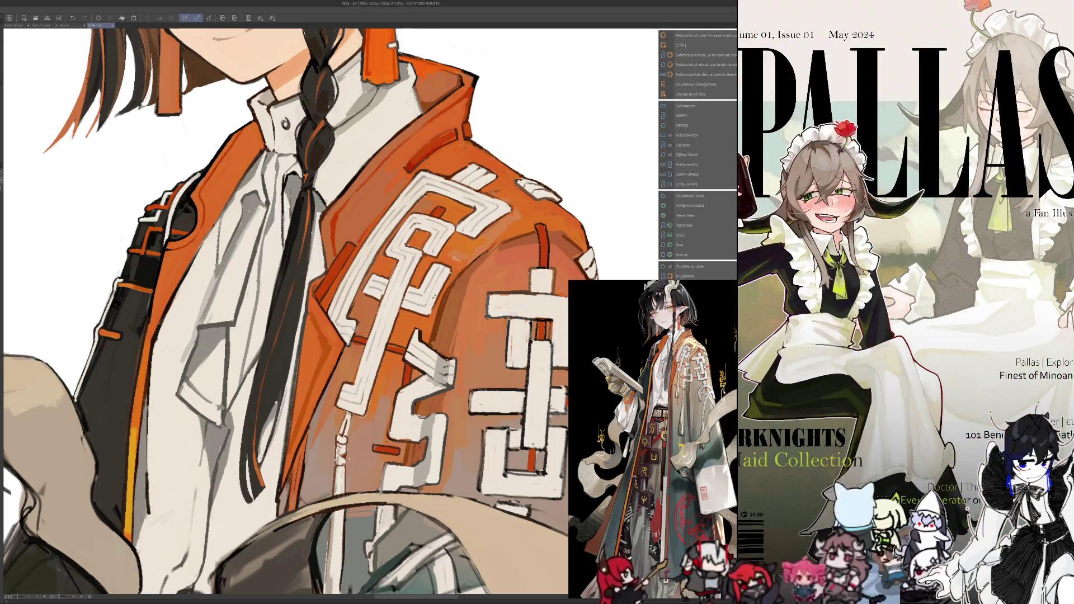
key("h")
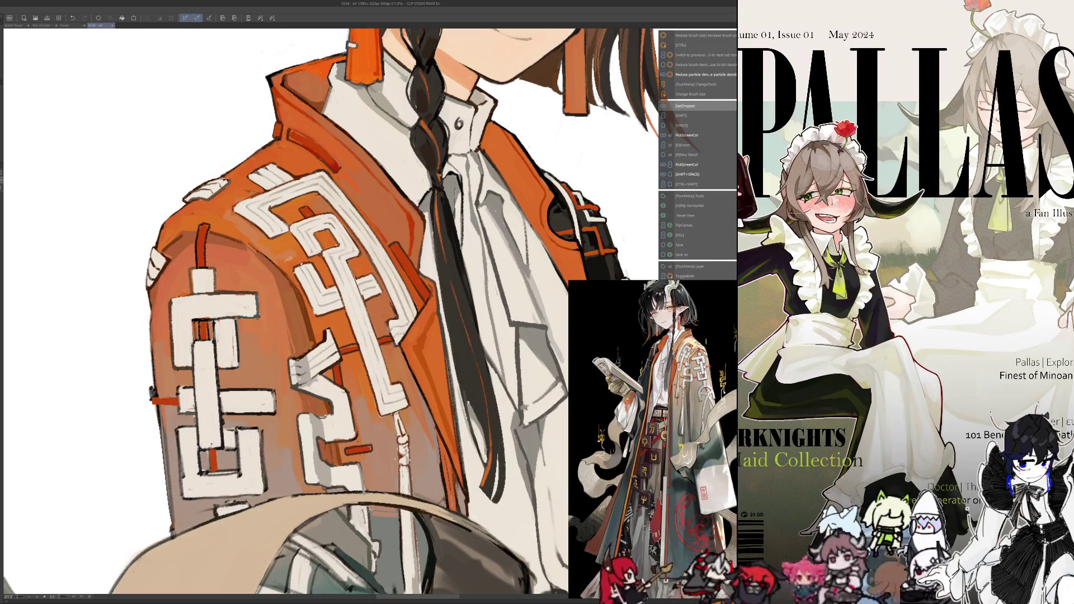
key("shift")
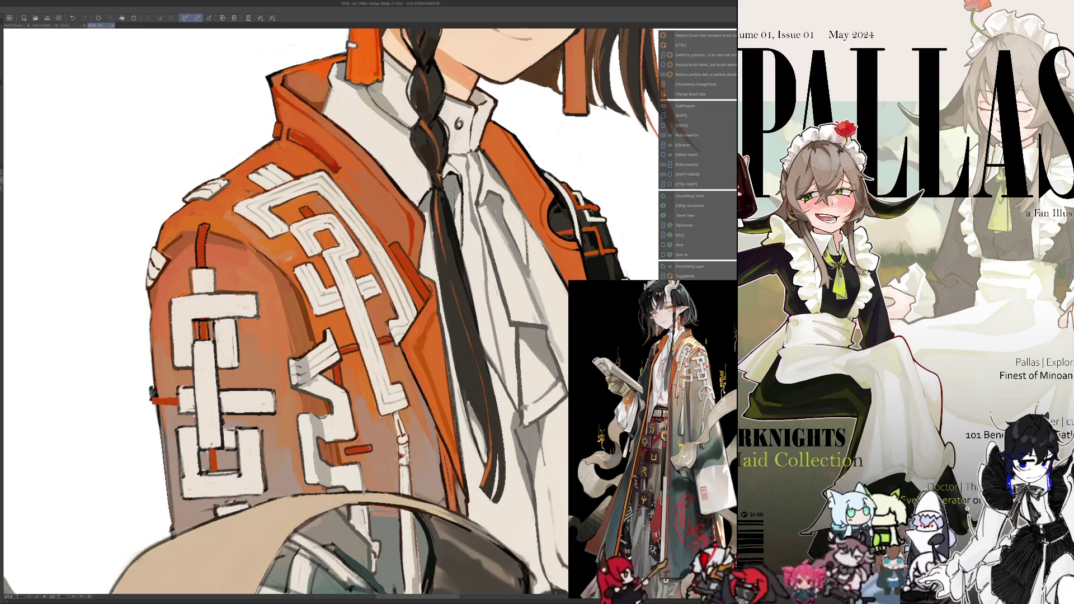
key("h")
key("shift")
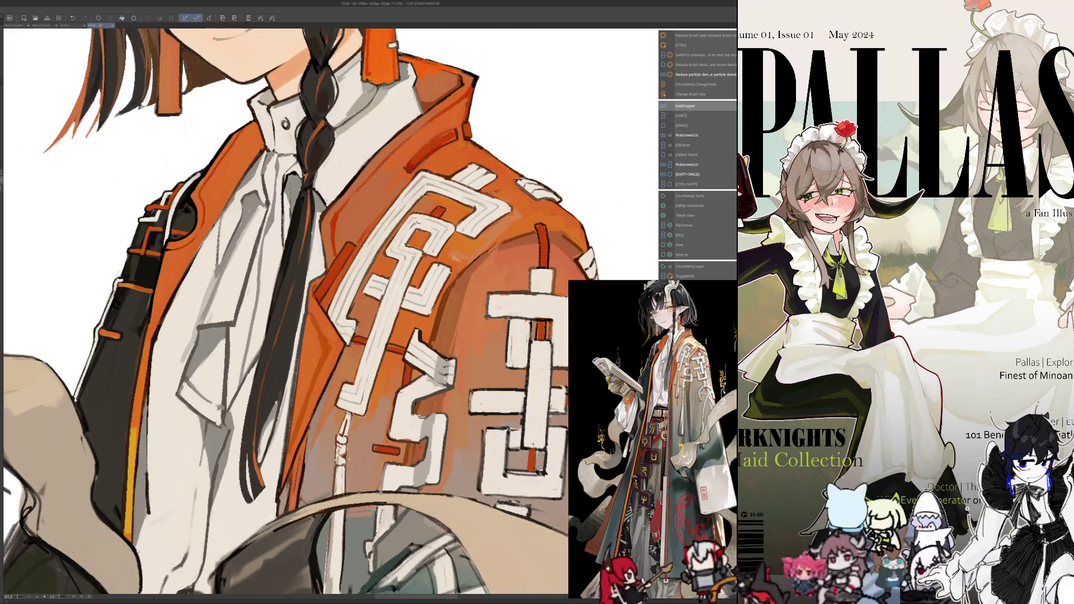
key("h")
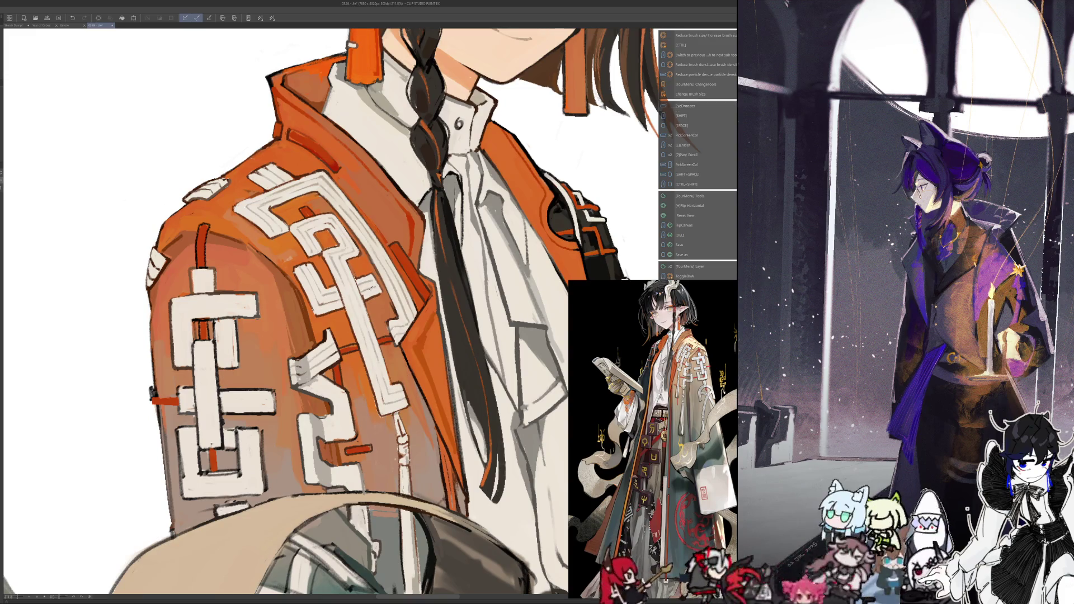
Return to the unmirrored view and bring up the red-lit character on the orange smoky background
key("shift+space")
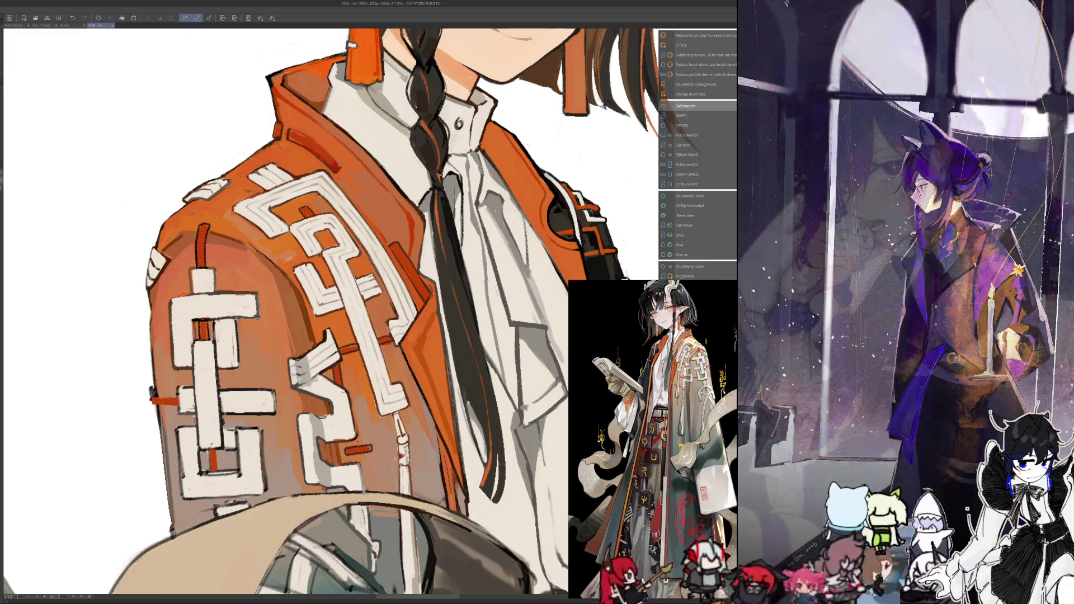
key("h")
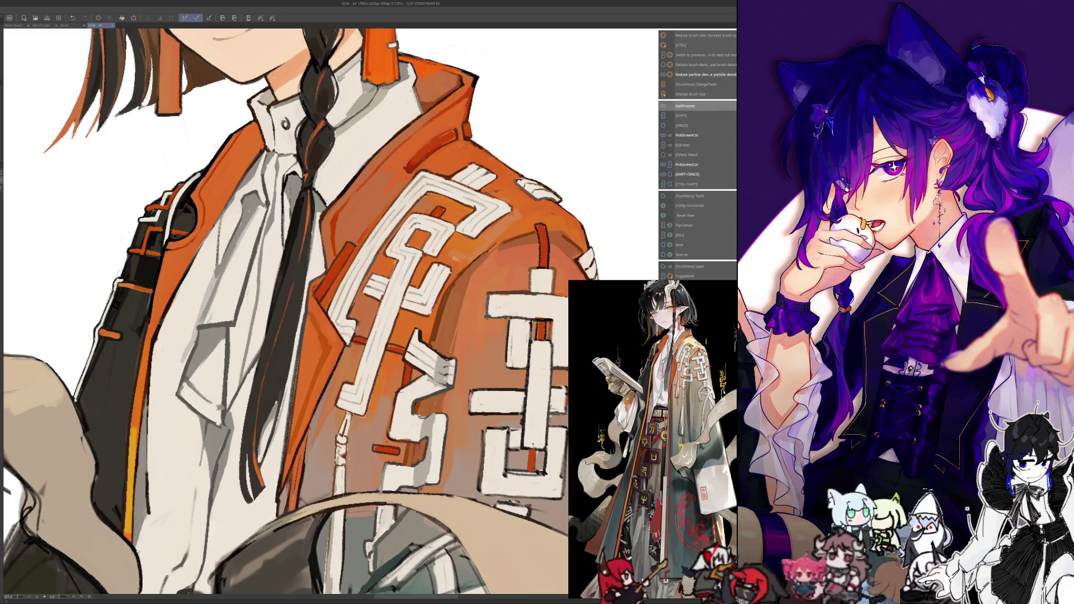
key("alt")
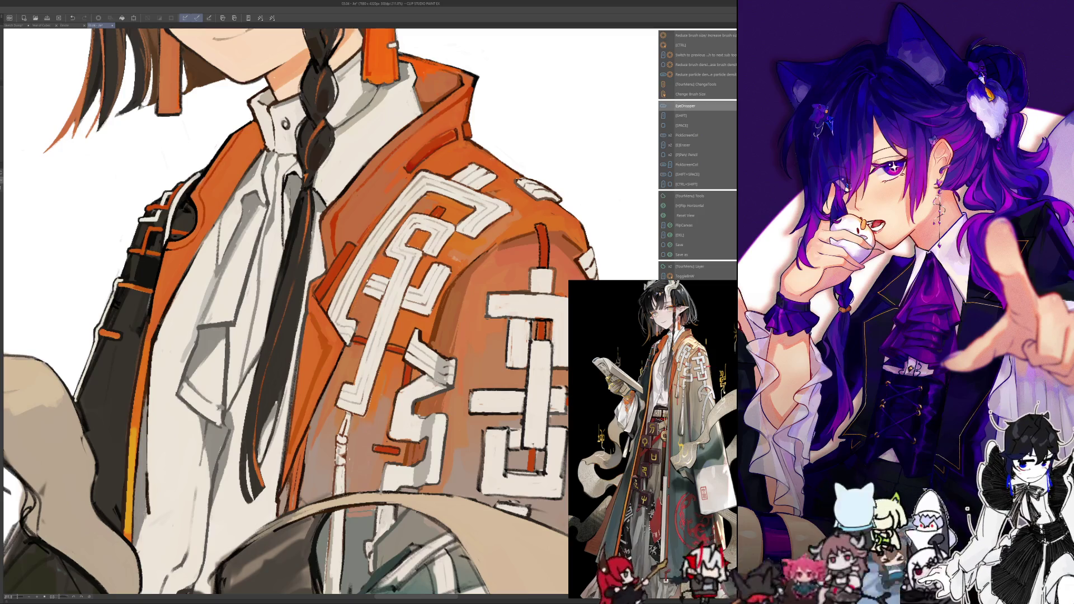
scroll(193, 281, "down", 8)
scroll(193, 281, "up", 3)
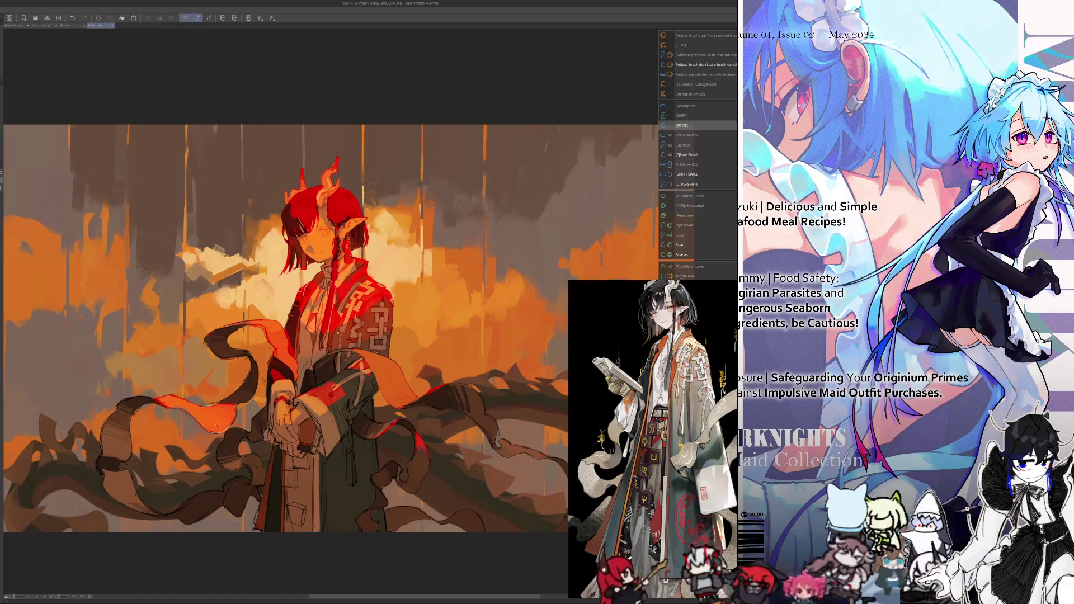
scroll(372, 324, "up", 3)
scroll(372, 323, "up", 2)
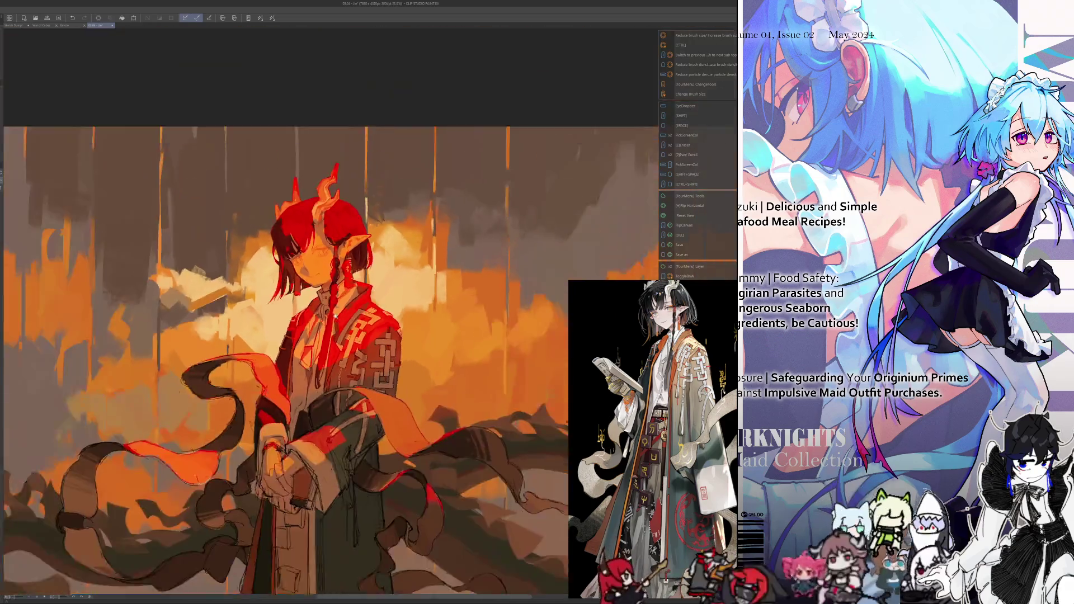
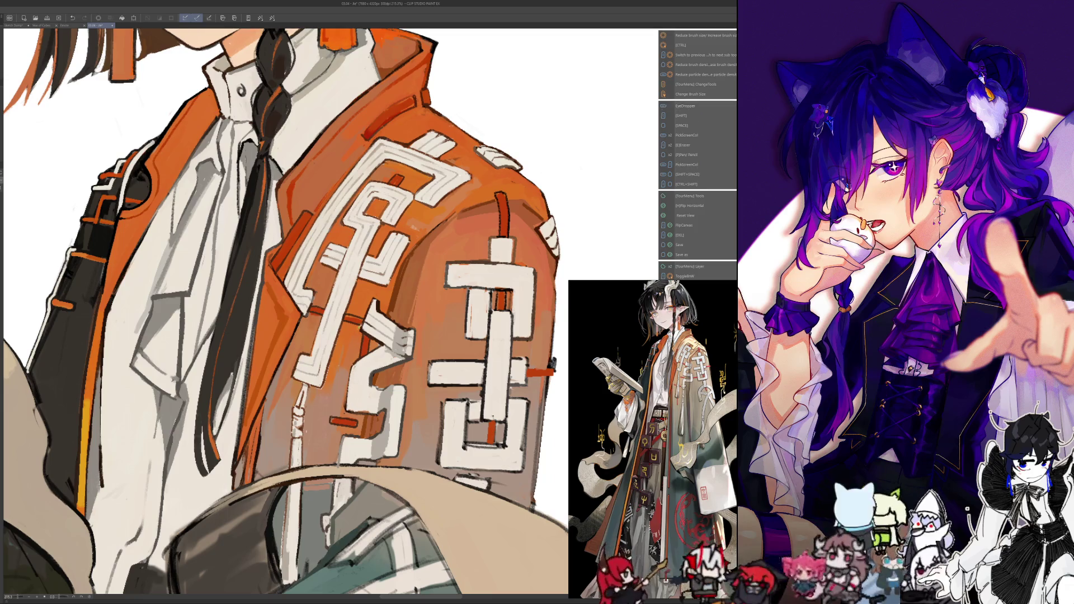
Flip the canvas horizontally, sample a jacket colour, and zoom out to the lower-body ribbons
key("h")
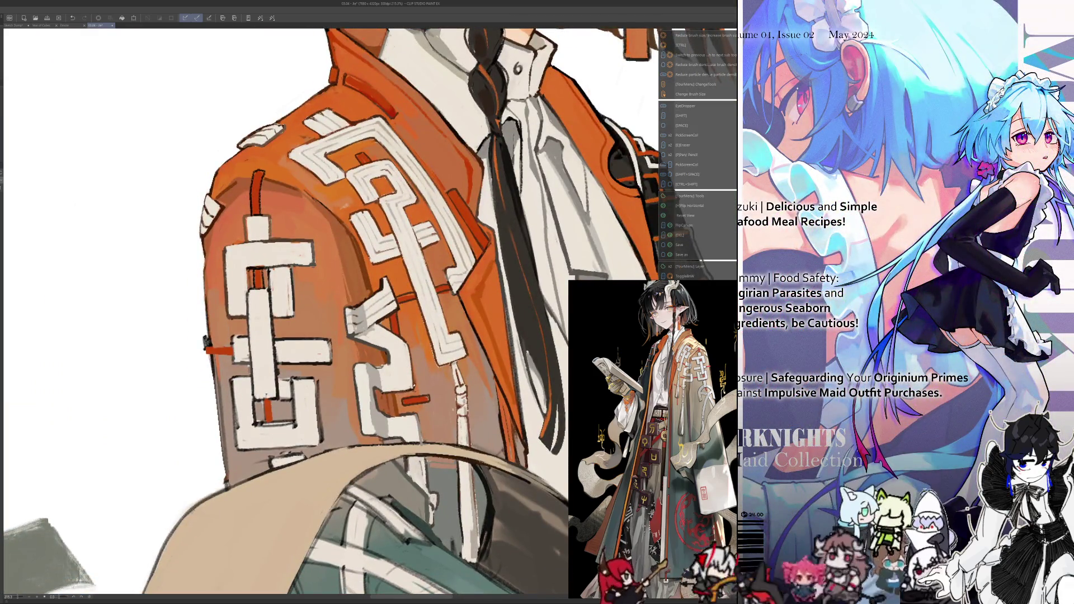
key("alt")
key("alt")
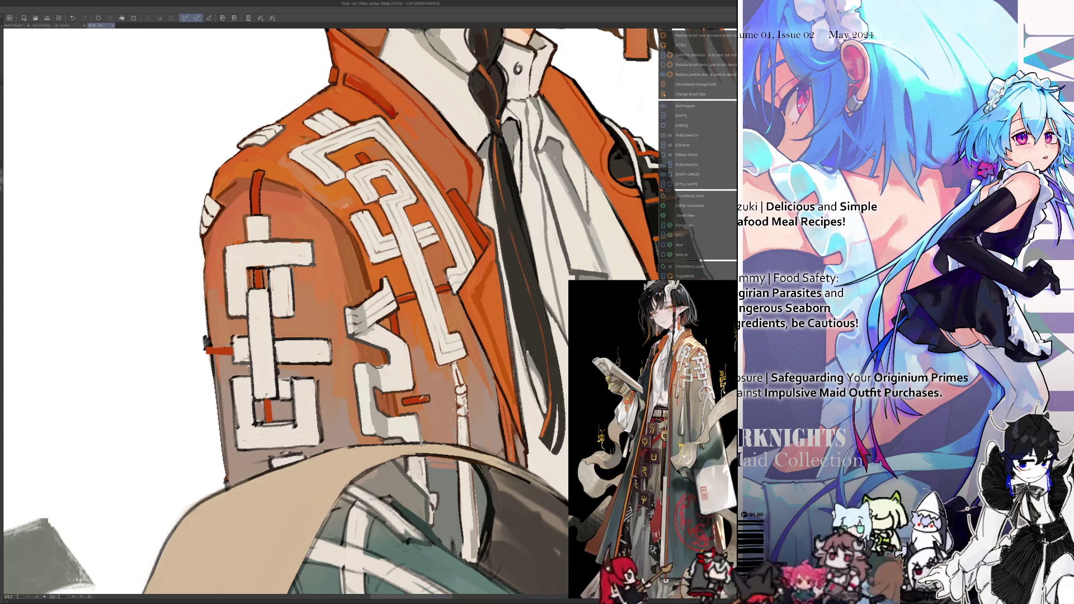
scroll(358, 313, "down", 5)
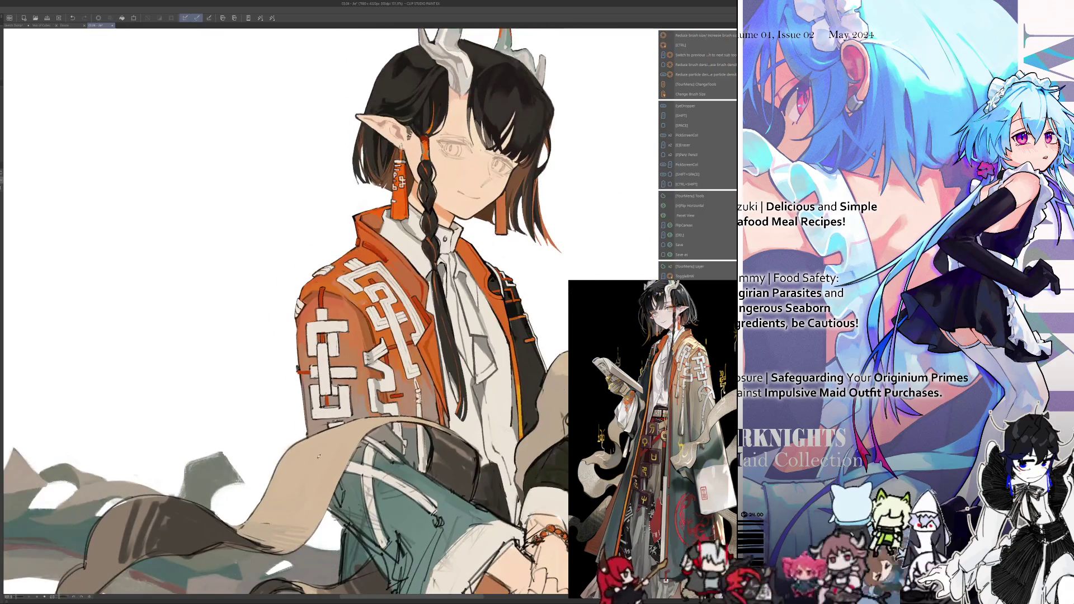
scroll(321, 496, "down", 5)
scroll(322, 468, "up", 3)
left_click_drag(351, 489, 216, 489)
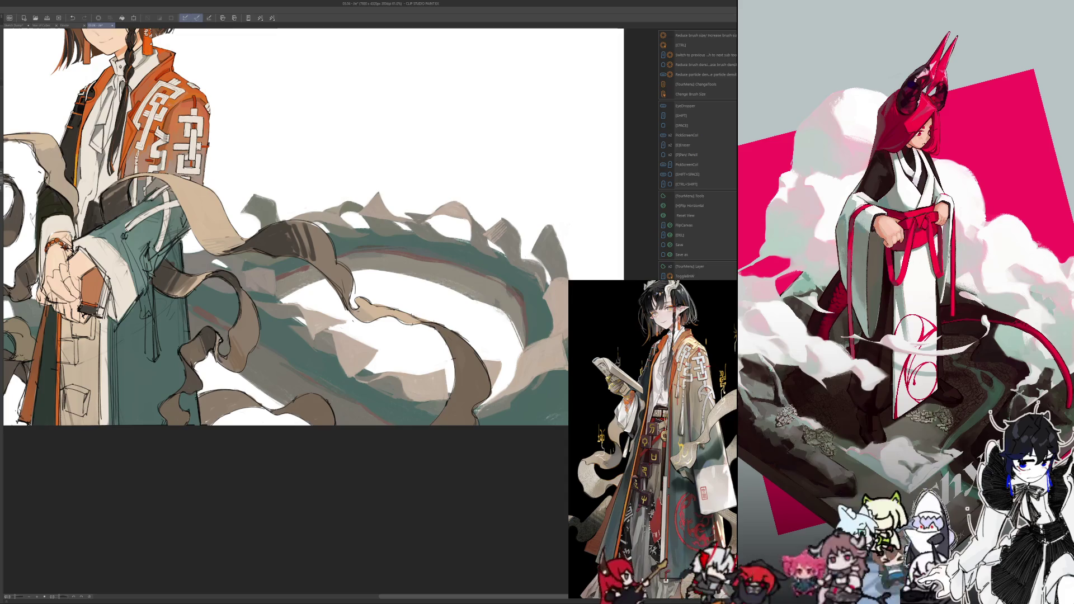
key("v")
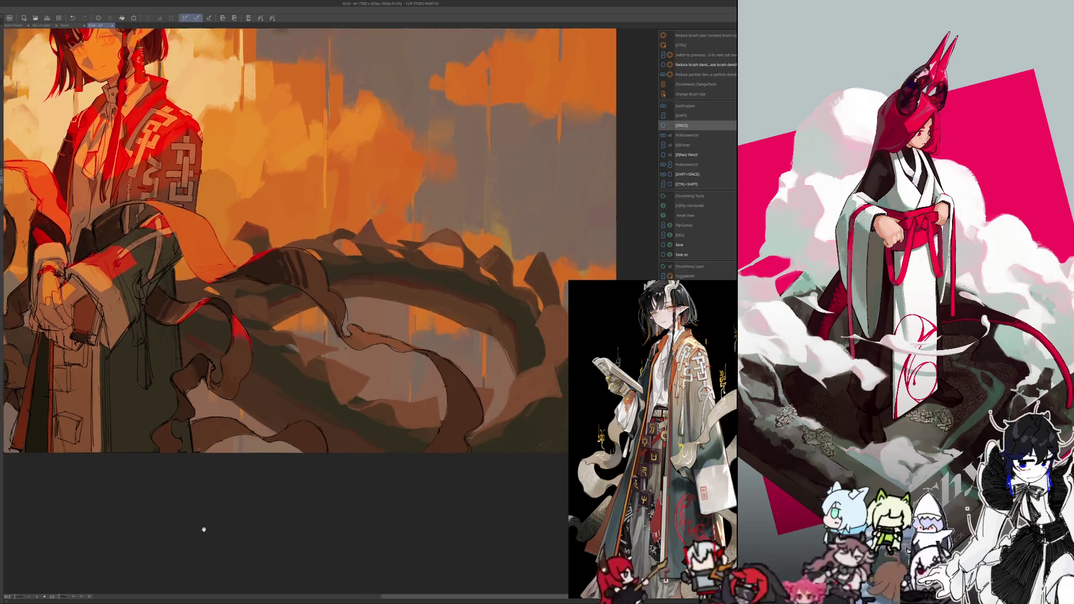
scroll(369, 442, "up", 3)
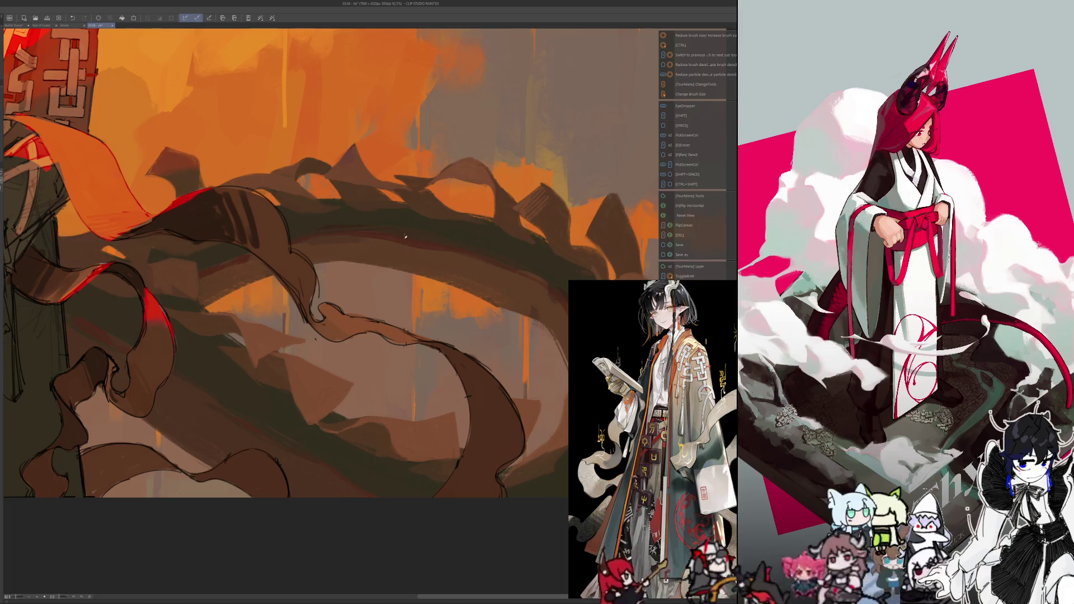
left_click_drag(361, 471, 403, 433)
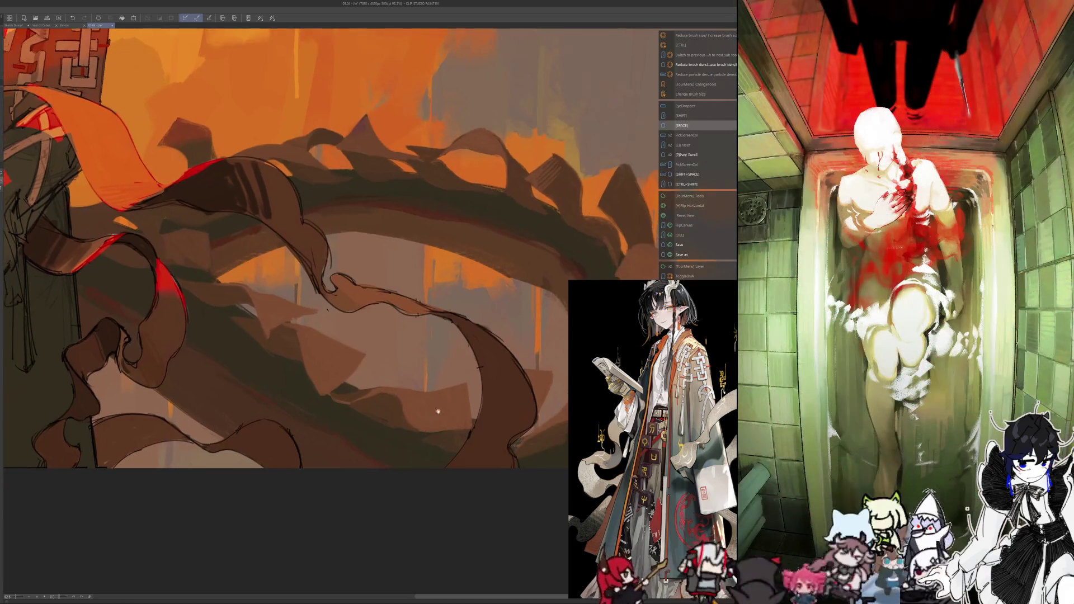
scroll(403, 432, "up", 3)
scroll(341, 414, "up", 3)
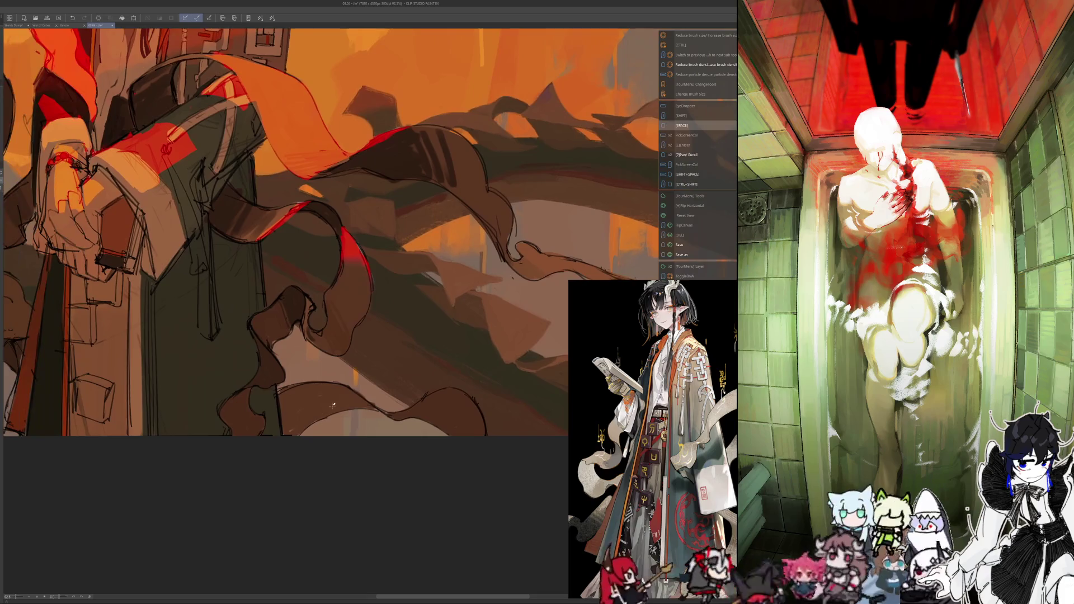
scroll(474, 410, "down", 2)
scroll(473, 409, "down", 5)
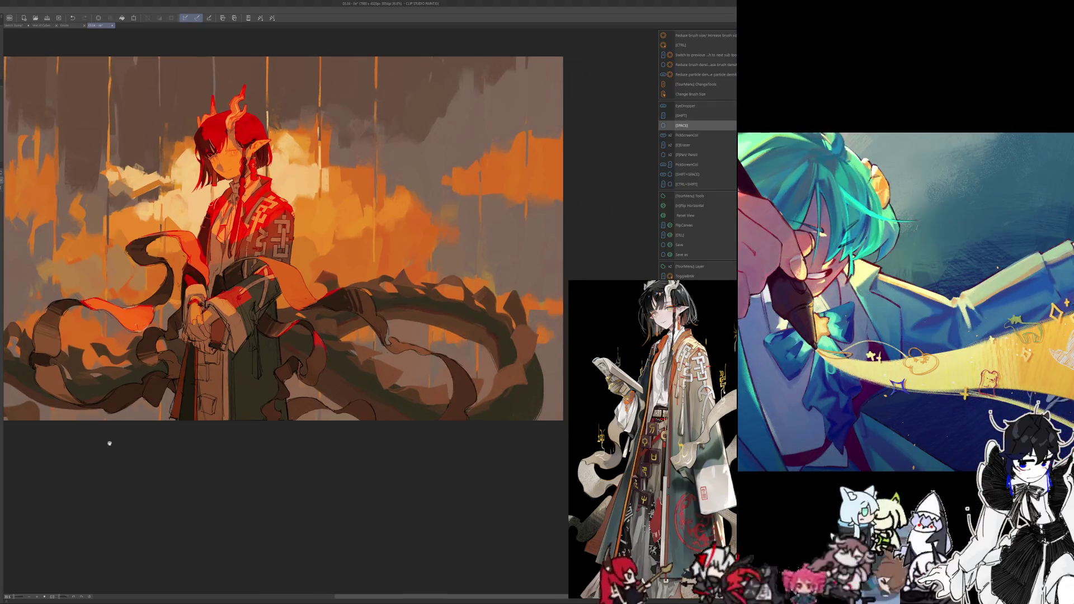
mouse_move(108, 441)
left_mouse_down()
mouse_move(162, 452)
mouse_move(197, 484)
left_mouse_up()
key("ctrl+z")
scroll(319, 290, "up", 2)
scroll(319, 291, "up", 2)
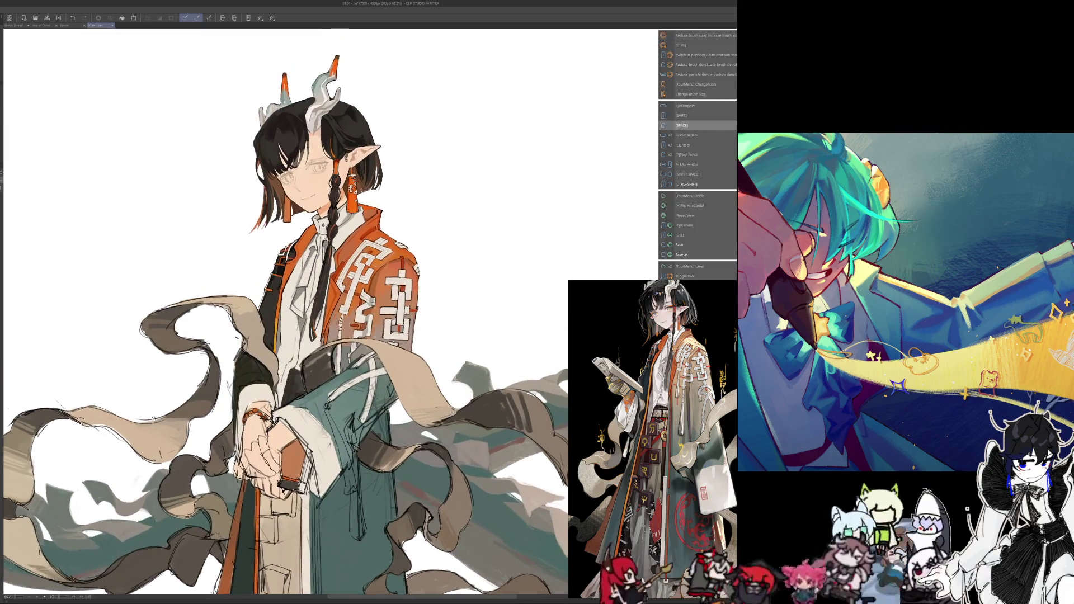
scroll(319, 290, "up", 2)
scroll(319, 290, "up", 1)
scroll(335, 369, "up", 2)
scroll(336, 369, "up", 2)
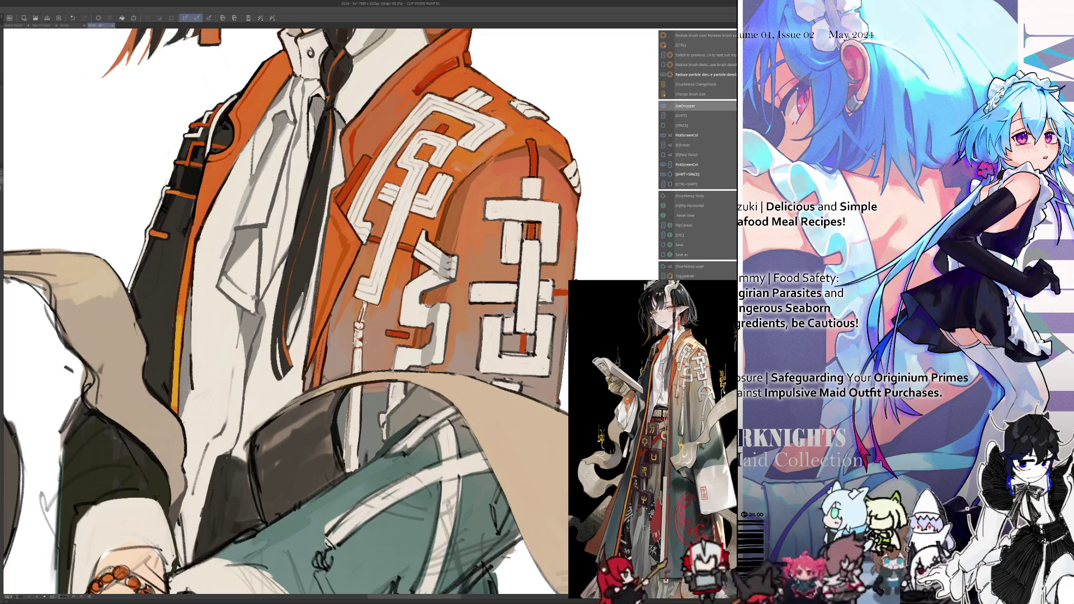
Move the view to the jacket sleeve and sample its orange tones, adjusting the brush size
left_click_drag(369, 346, 363, 308)
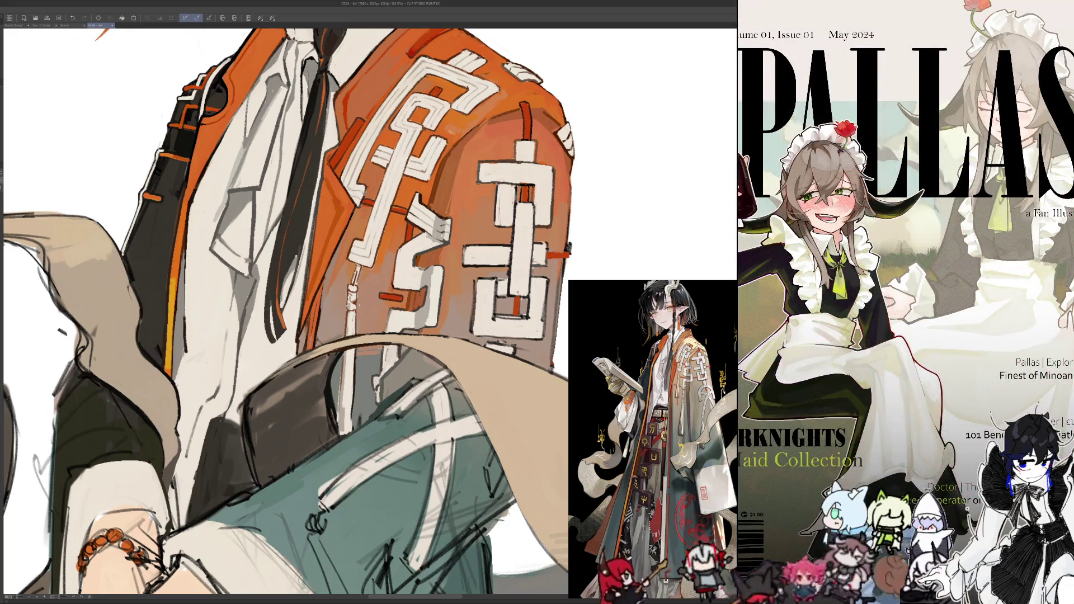
key("ctrl")
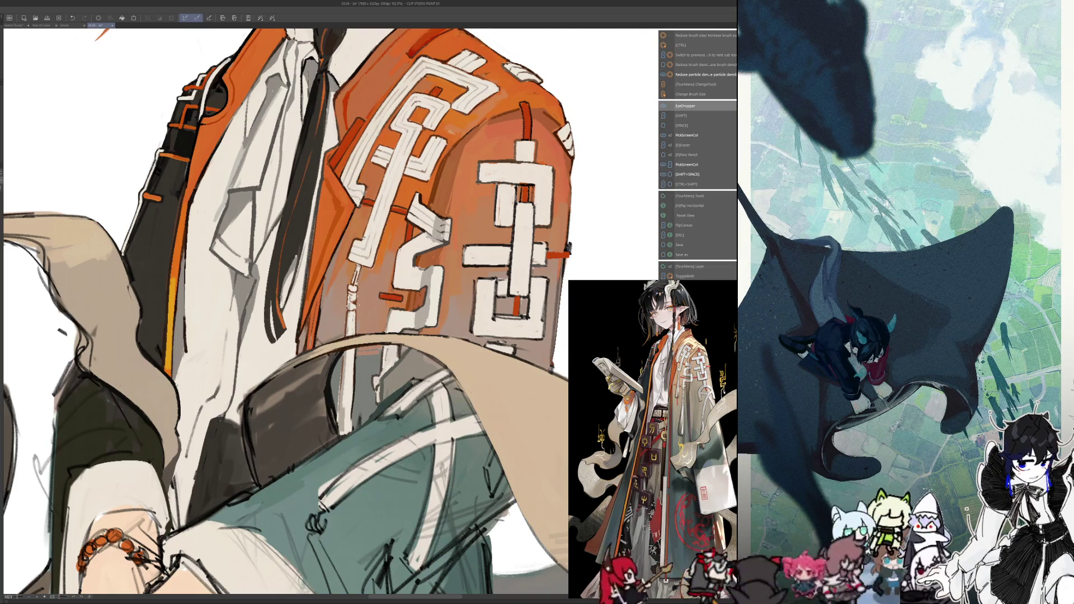
left_click_drag(287, 311, 276, 316)
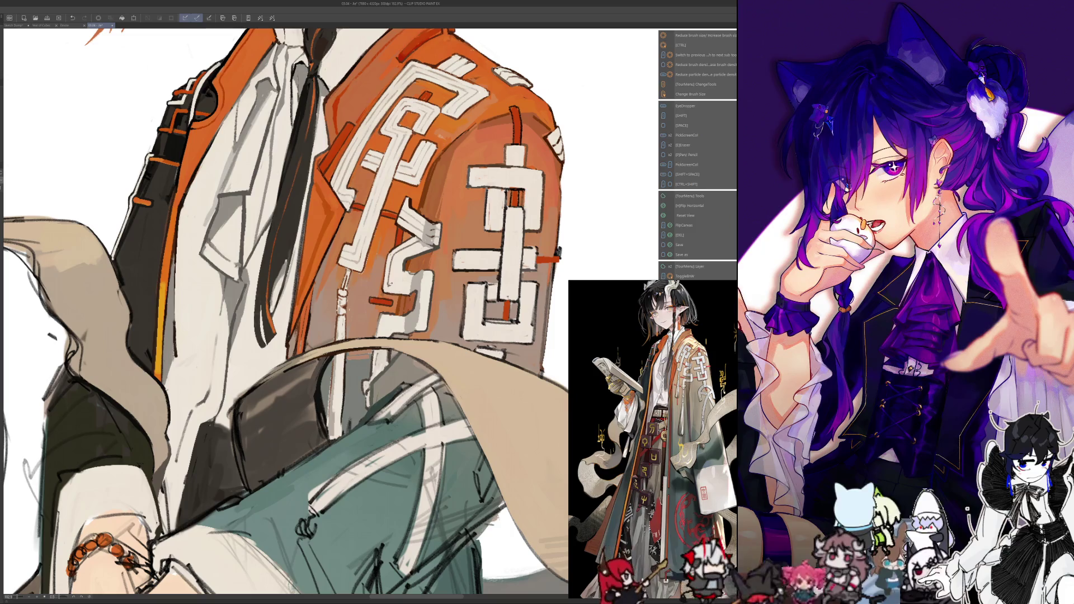
key("alt")
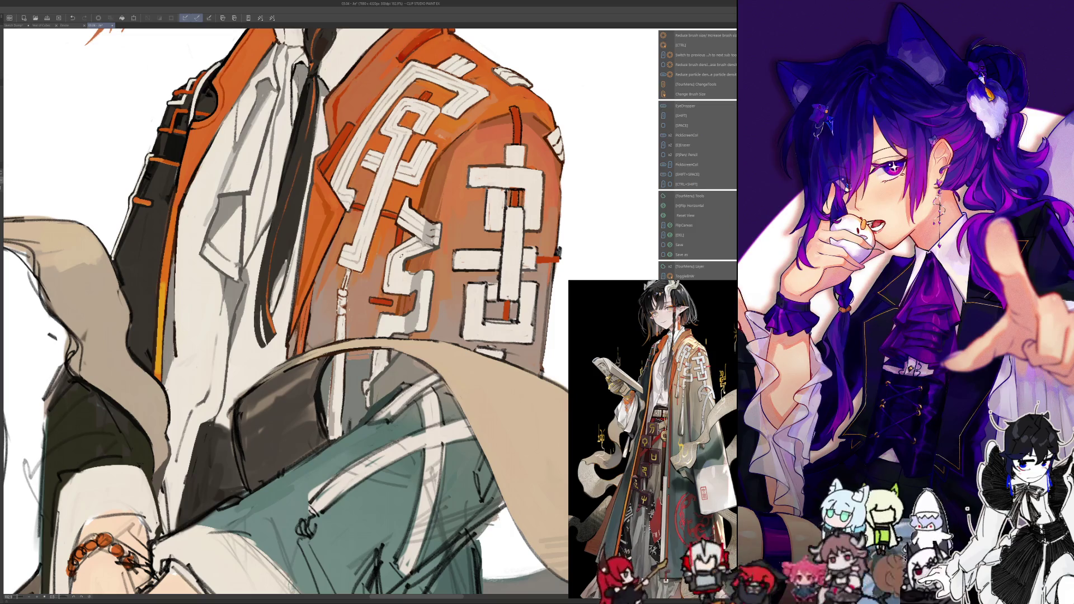
key("alt")
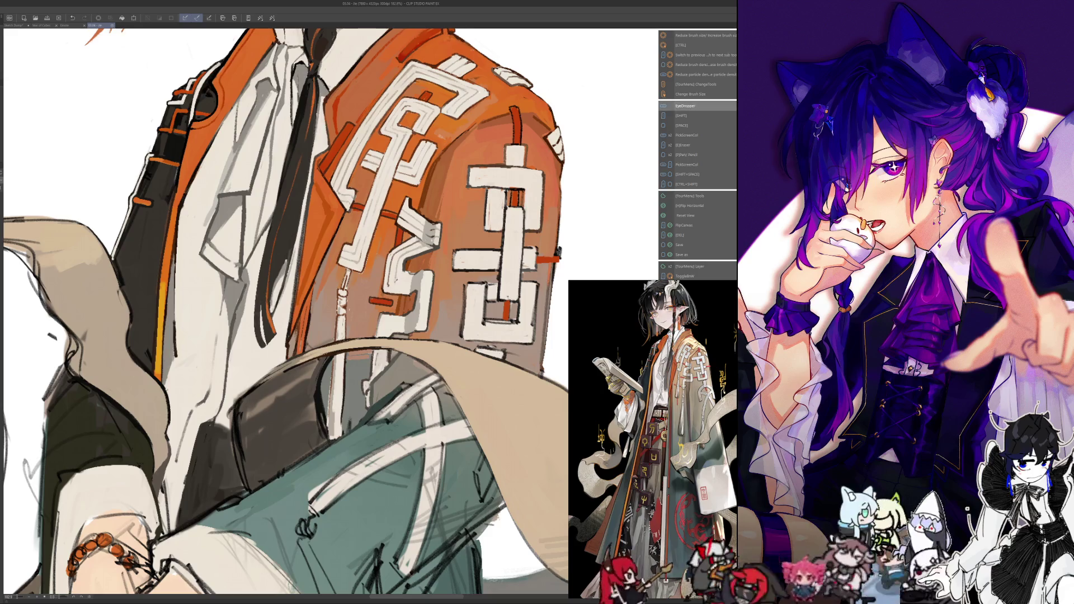
key("alt")
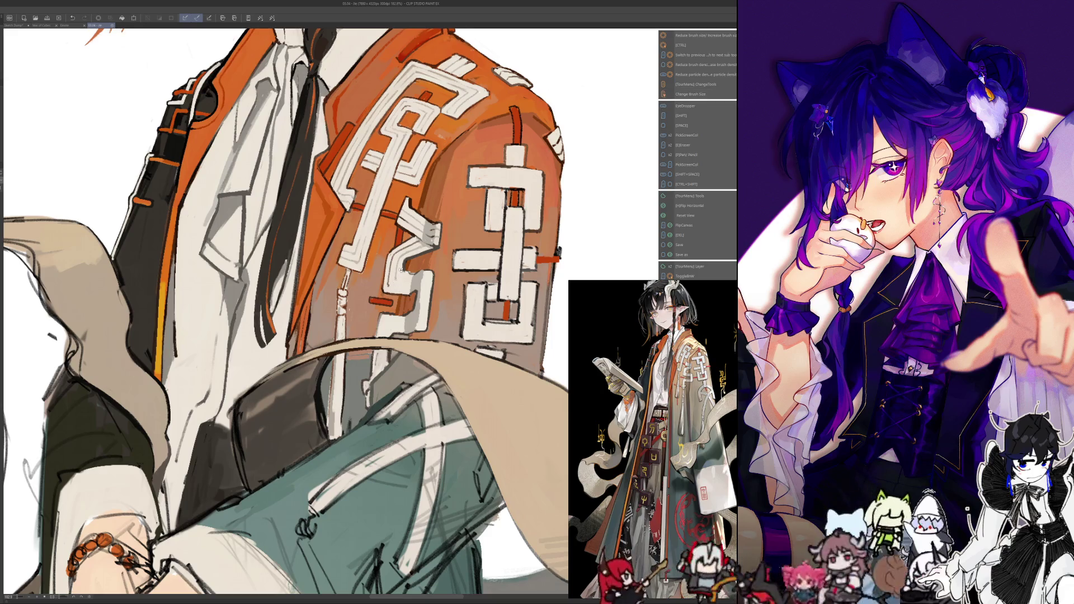
key("ctrl+alt")
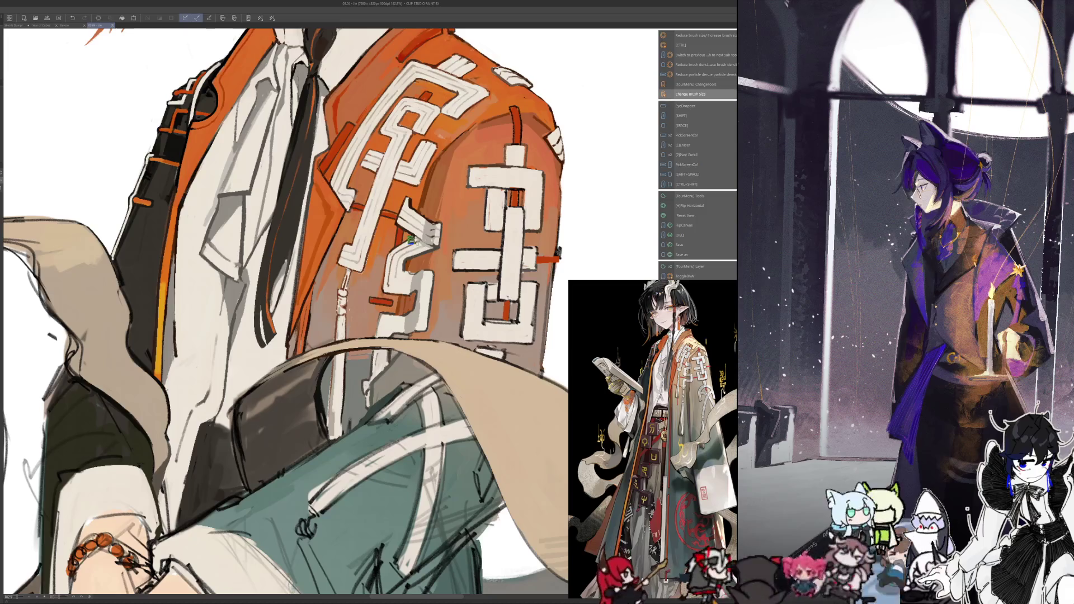
key("alt")
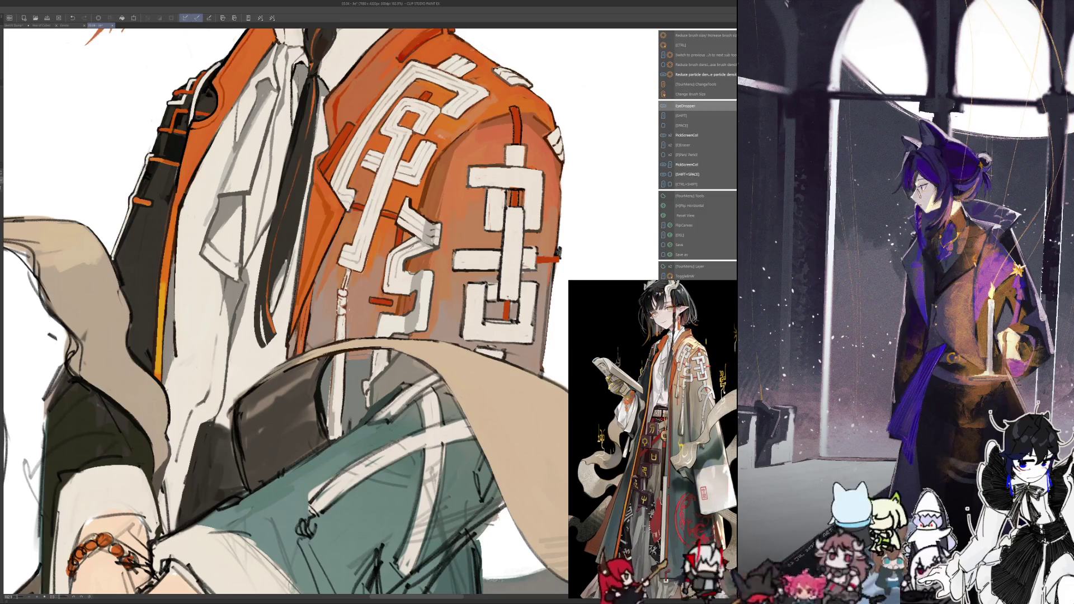
key("alt")
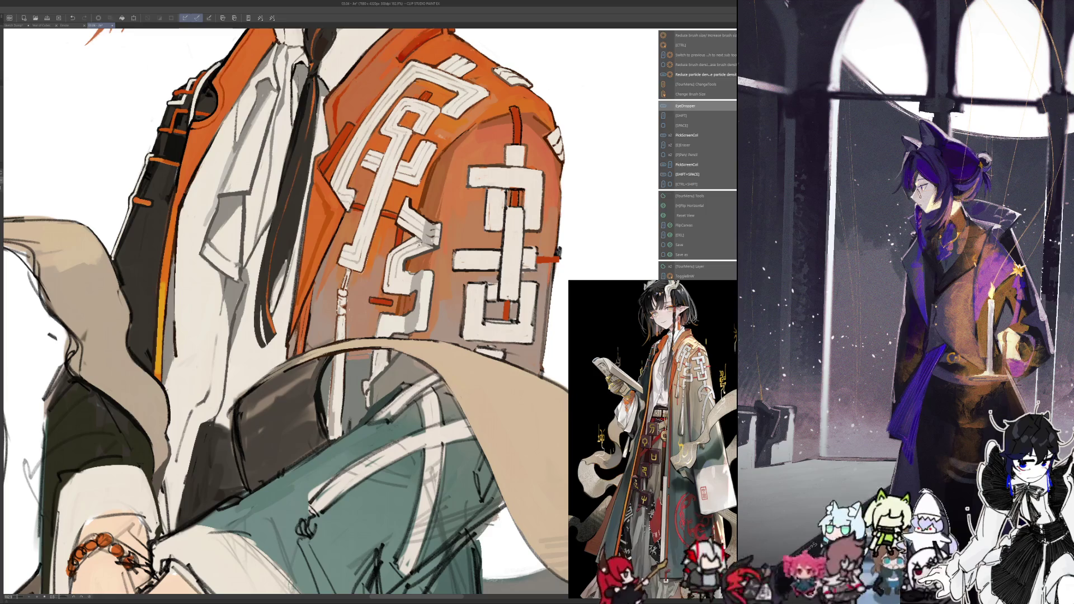
key("alt")
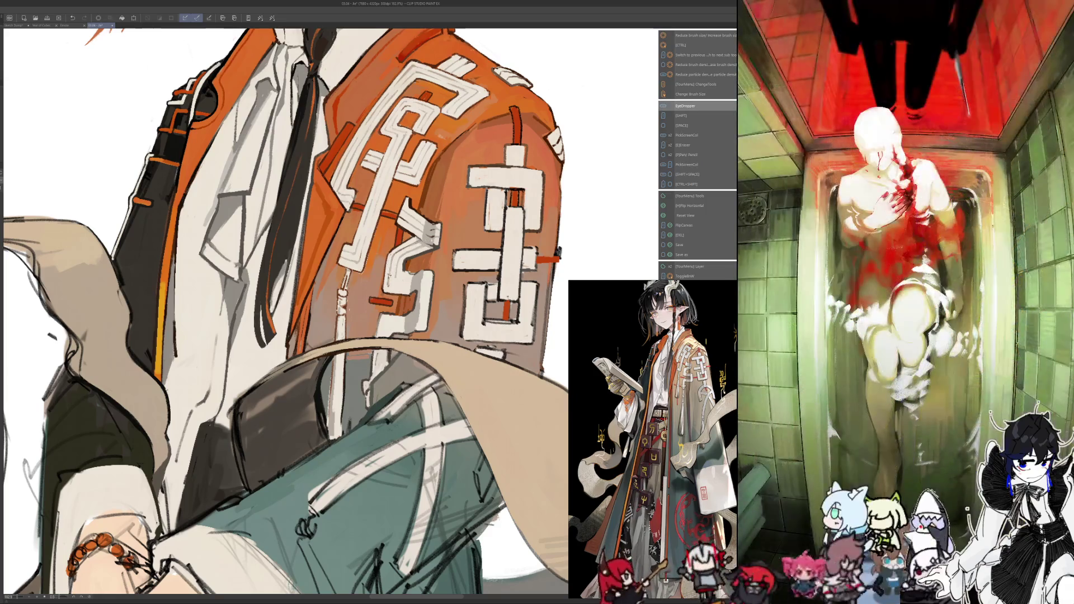
key("ctrl+alt")
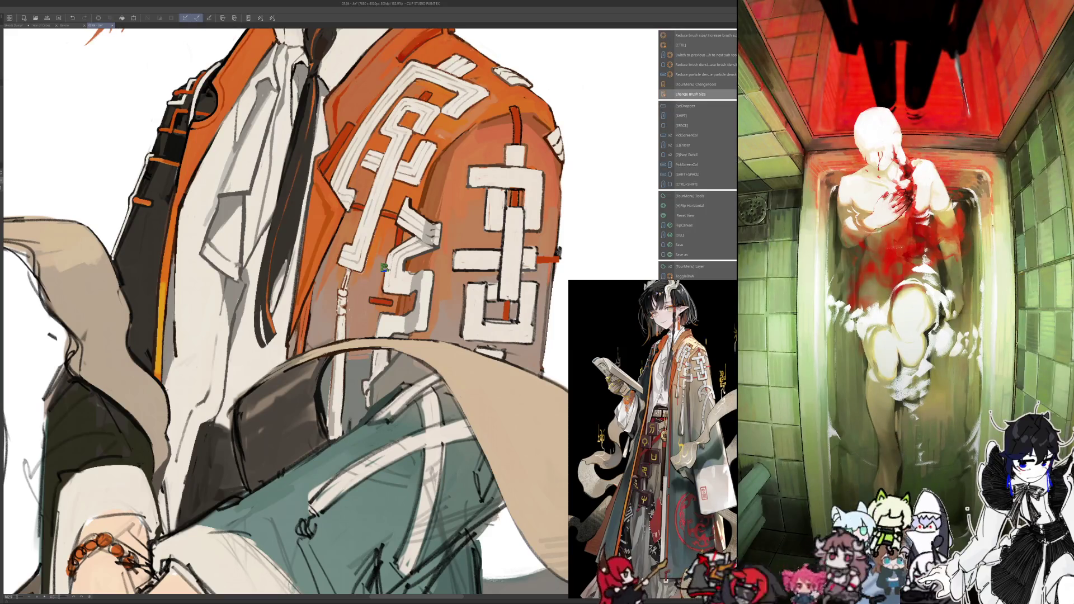
Keep sampling sleeve colours, then mirror the canvas and pick the sleeve's orange
key("alt")
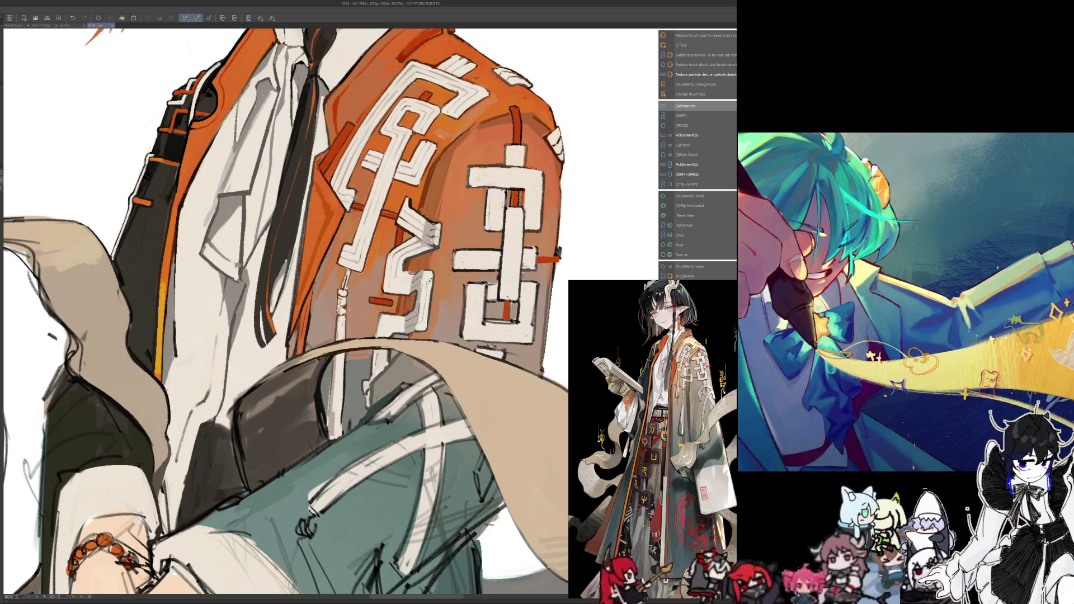
key("i")
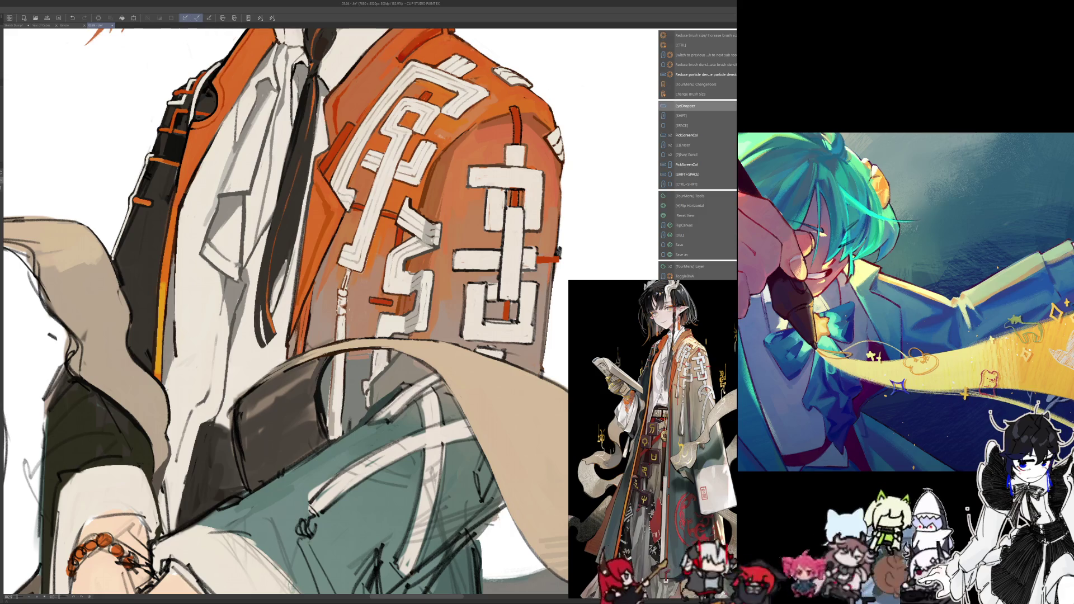
key("alt")
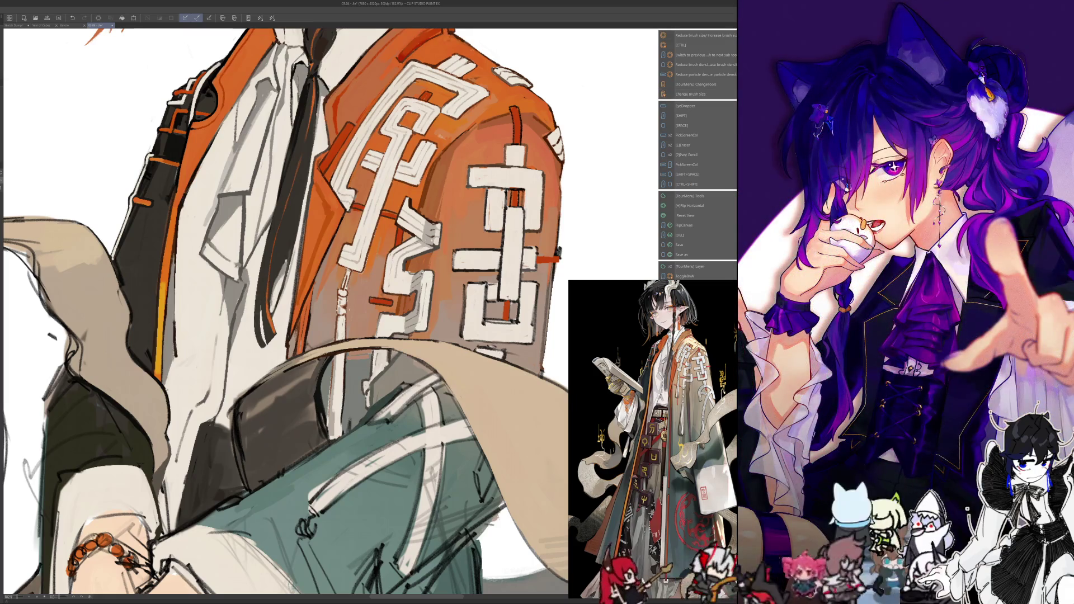
key("alt")
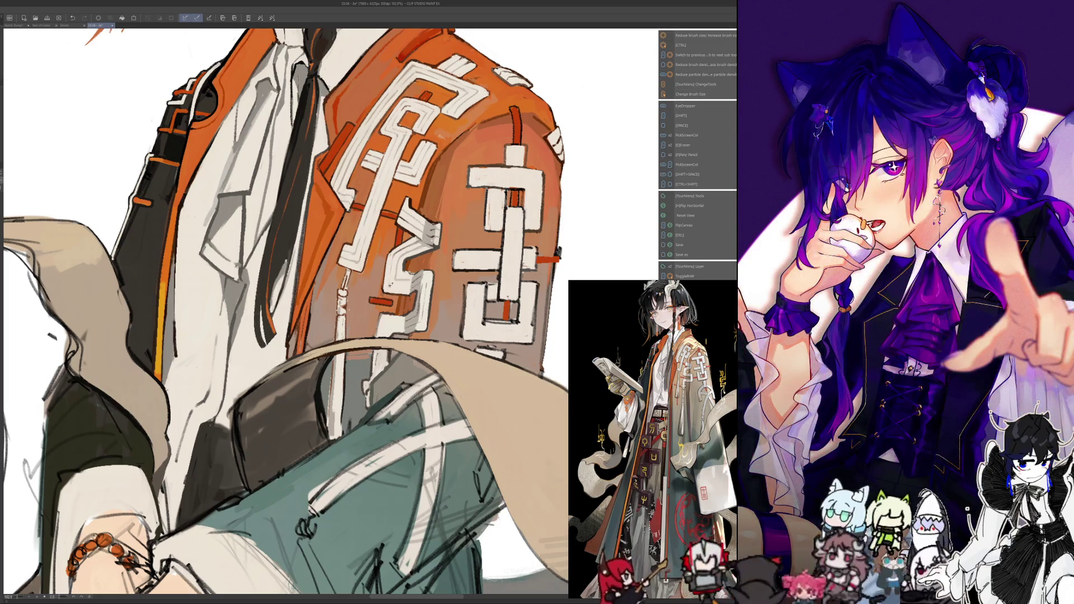
key("alt")
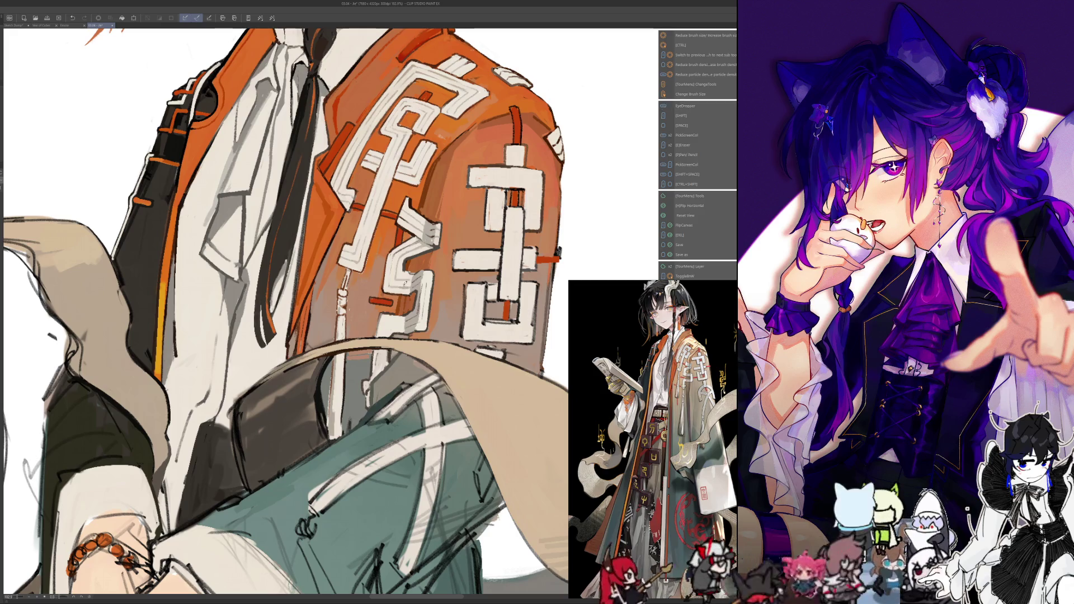
key("alt")
key("shift+space")
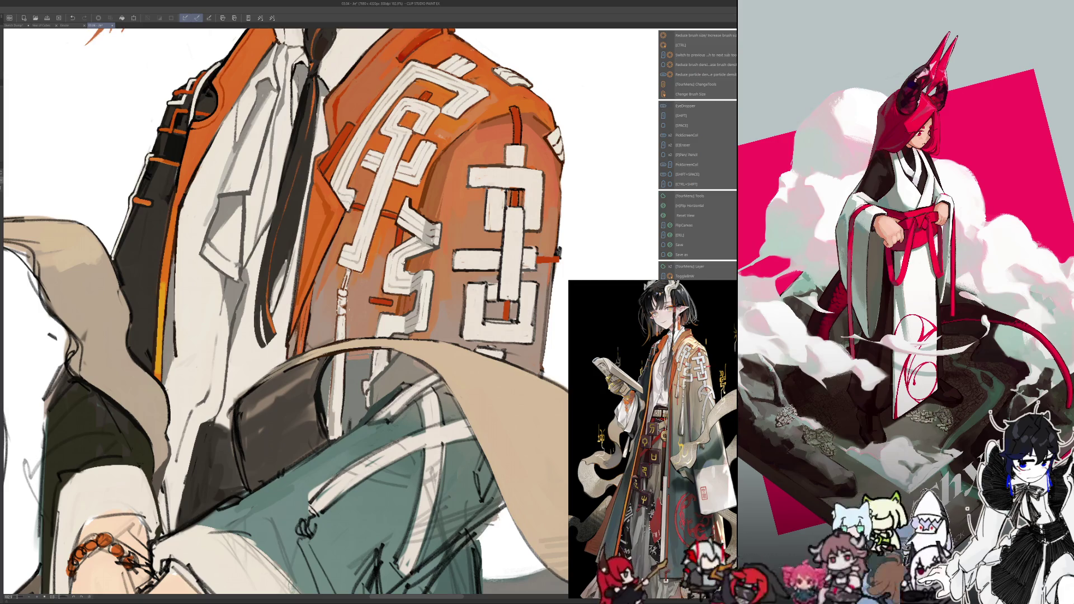
key("h")
left_click(337, 273, "alt")
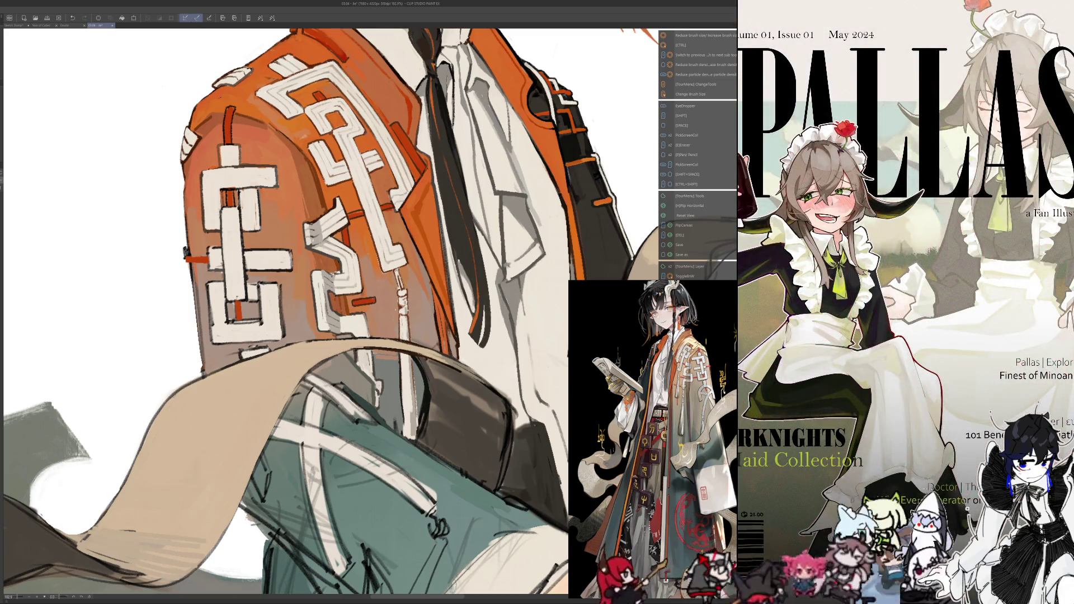
Toggle the horizontal canvas flip several times while sampling sleeve colours, ending with the view flipped
key("alt")
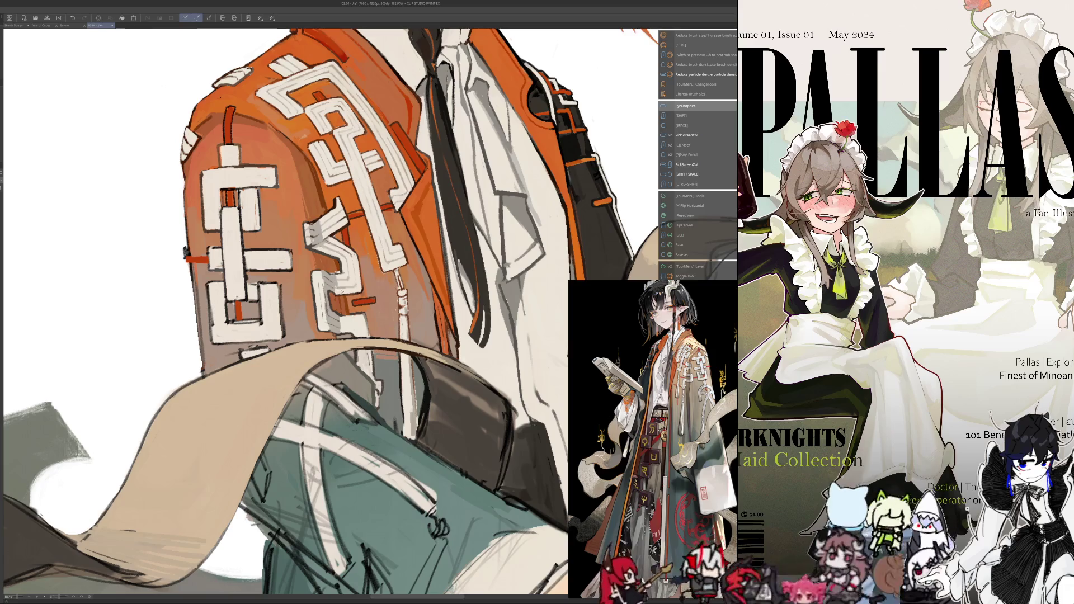
key("h")
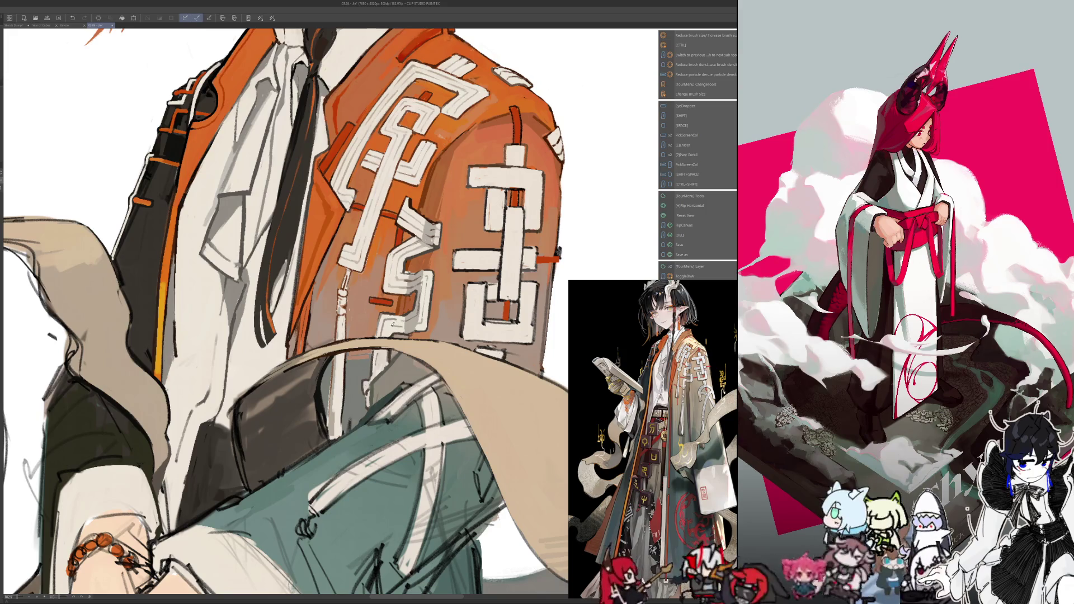
key("alt")
key("alt")
key("alt")
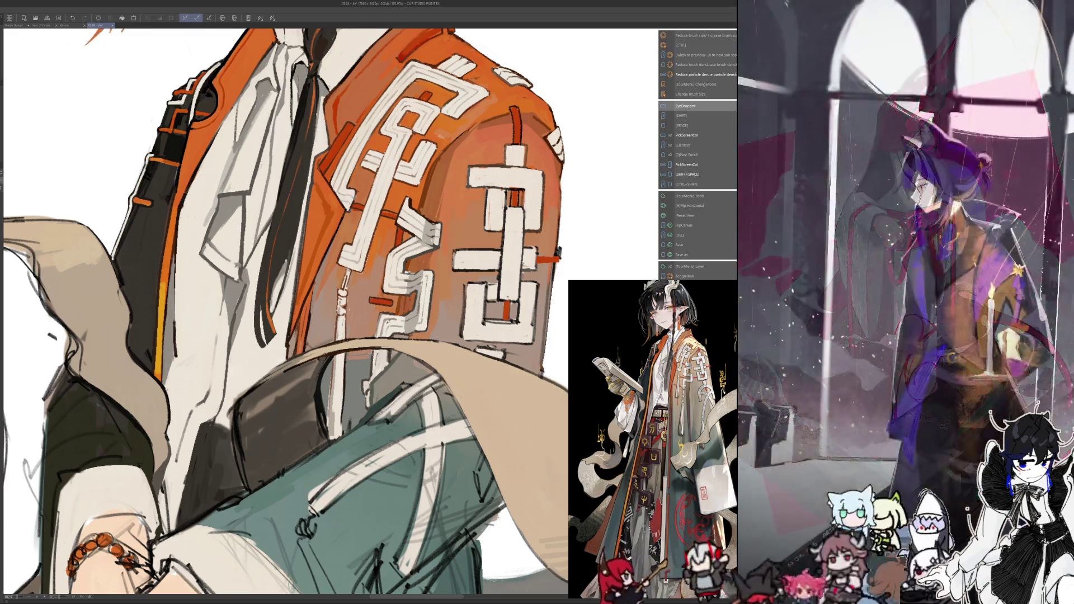
key("h")
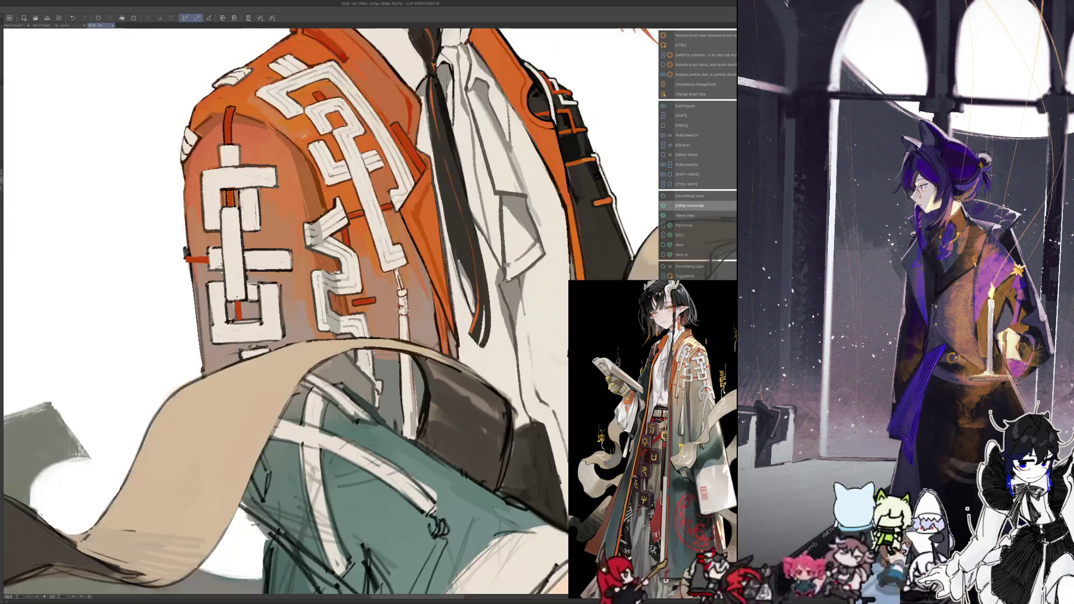
key("alt")
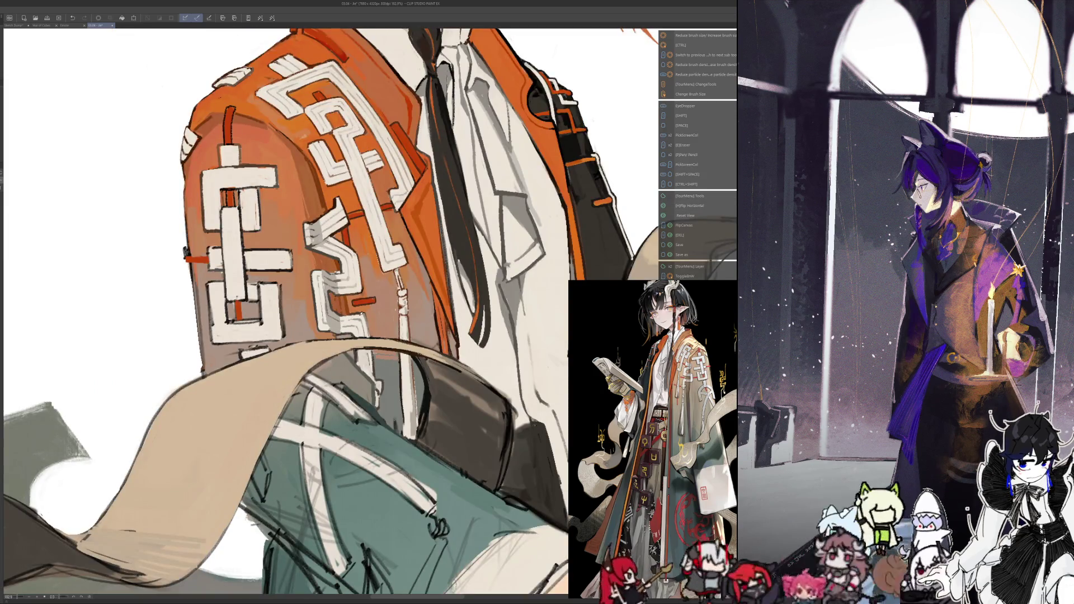
key("h")
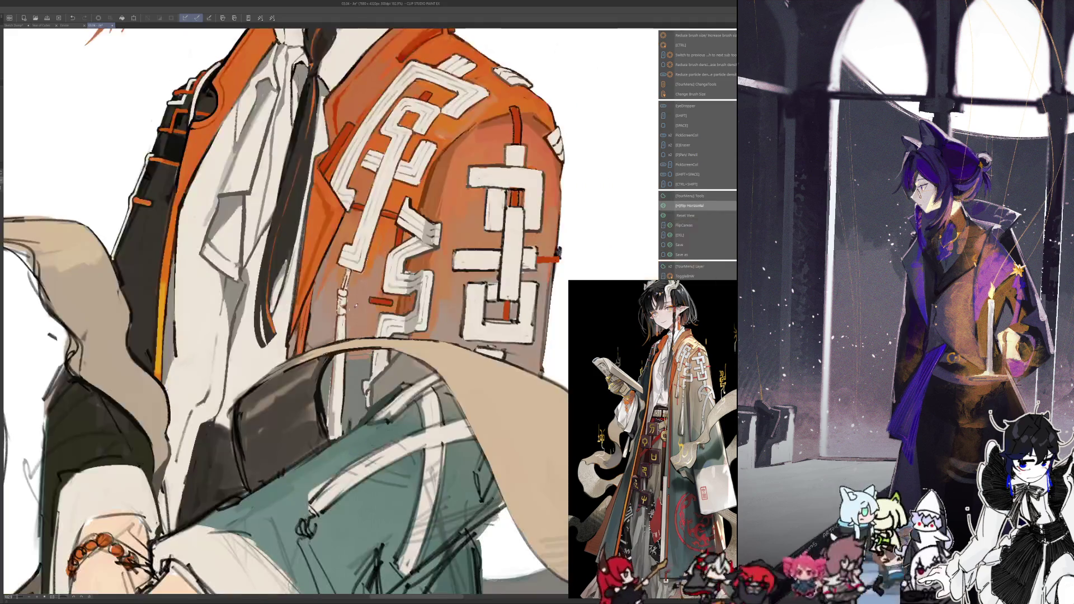
key("alt")
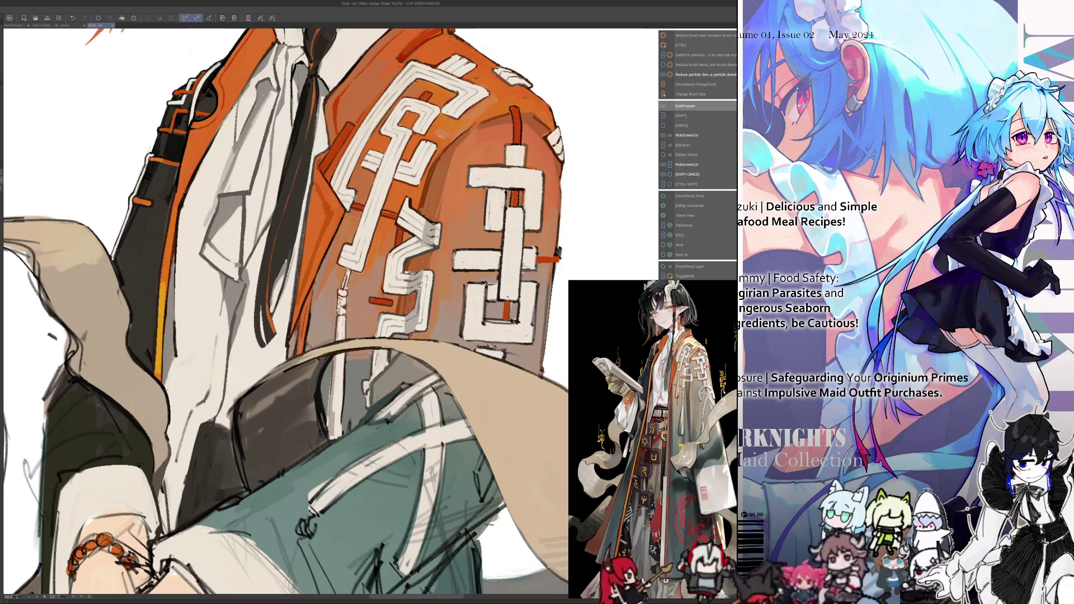
key("h")
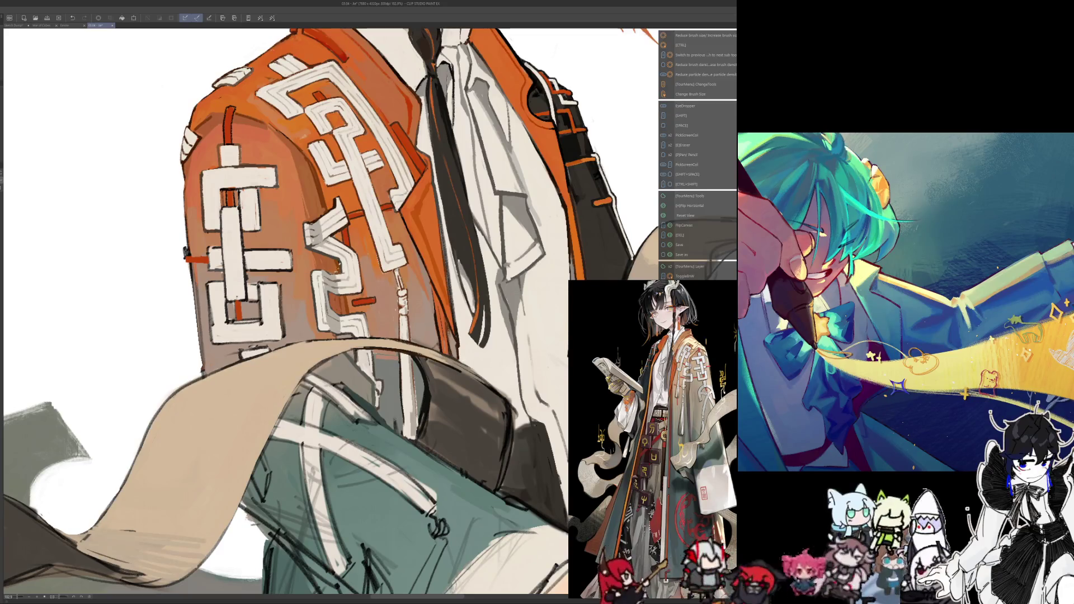
key("h")
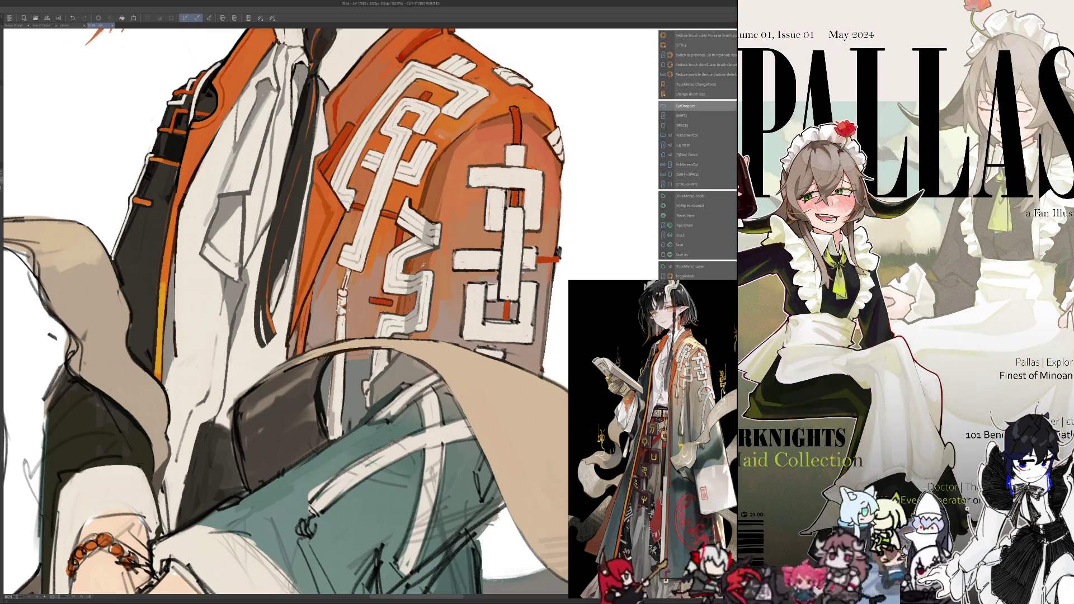
key("alt")
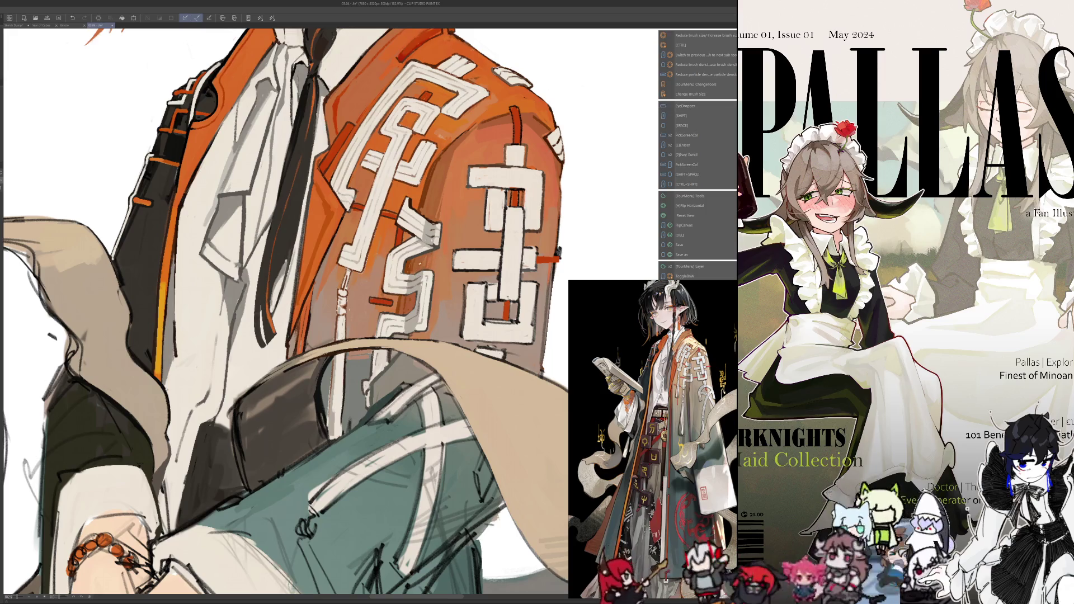
Pan up to the sleeve and sample colours for painting its white pattern
left_click_drag(335, 335, 330, 297)
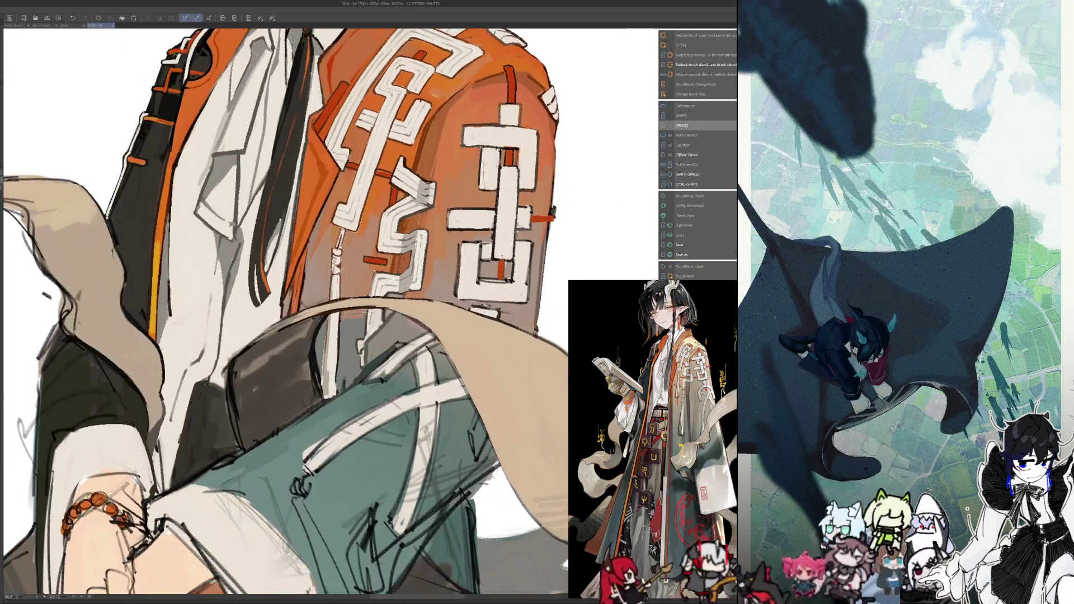
key("alt")
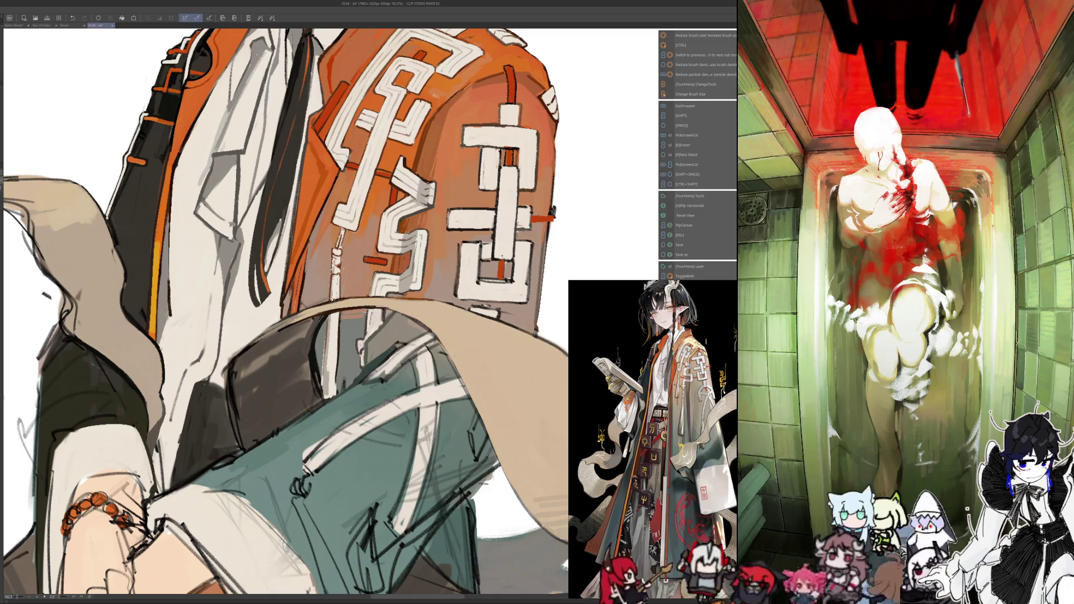
key("alt")
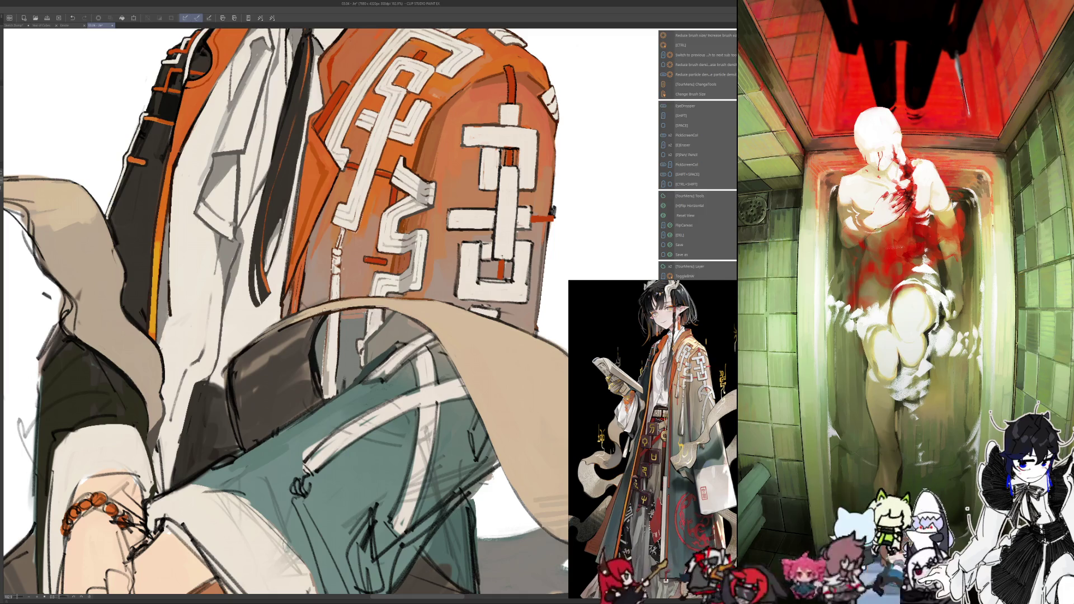
key("alt")
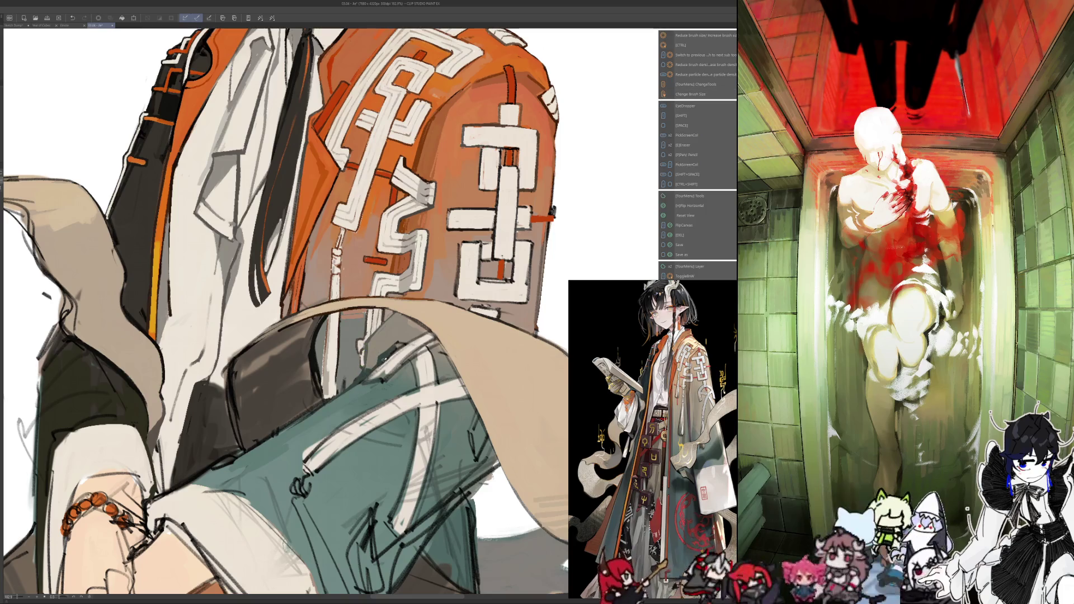
Step back to check the whole figure, then zoom back in on the sleeve
key("ctrl+0")
scroll(397, 368, "up", 5)
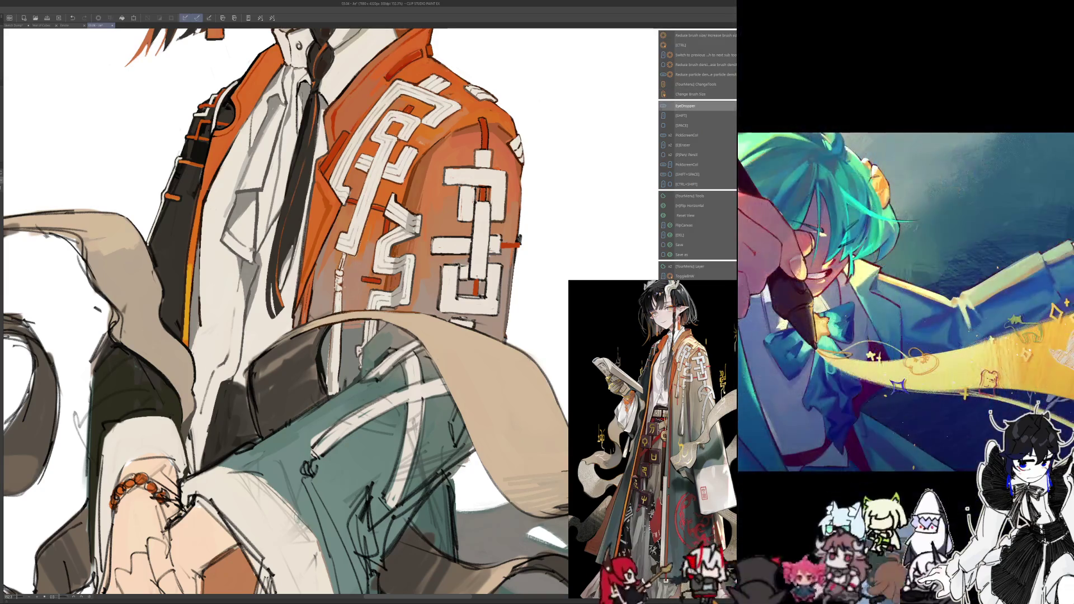
scroll(286, 312, "down", 3)
scroll(286, 312, "down", 3)
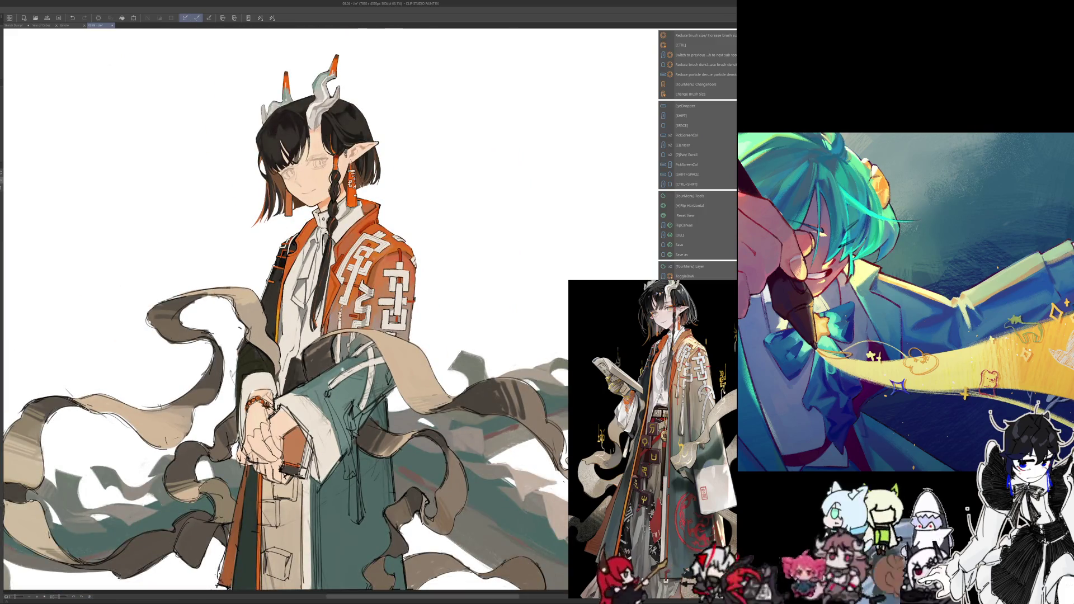
scroll(286, 312, "up", 2)
scroll(286, 313, "up", 2)
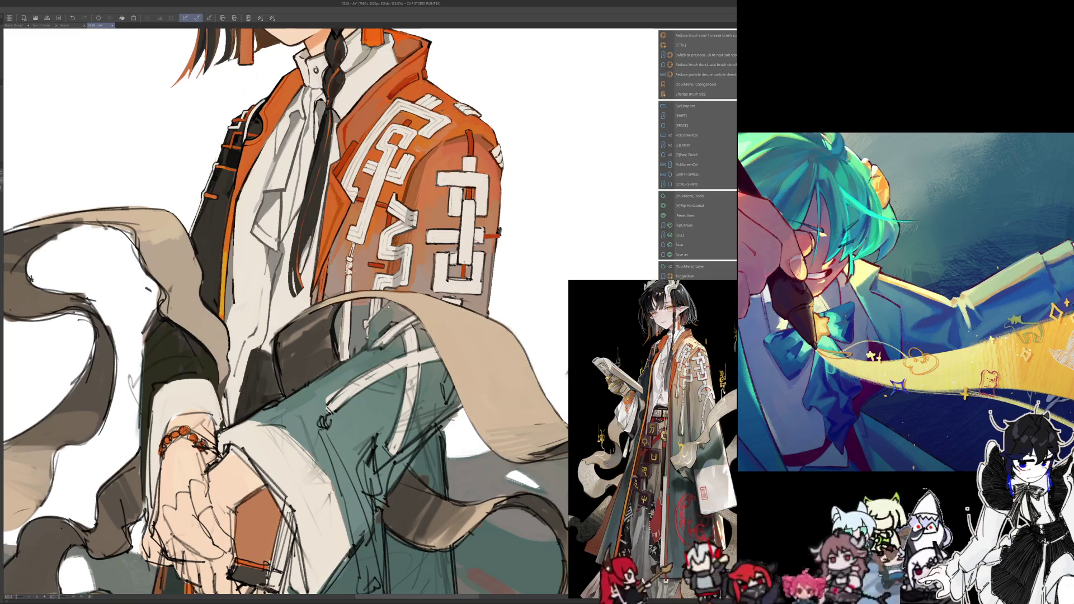
scroll(338, 345, "up", 4)
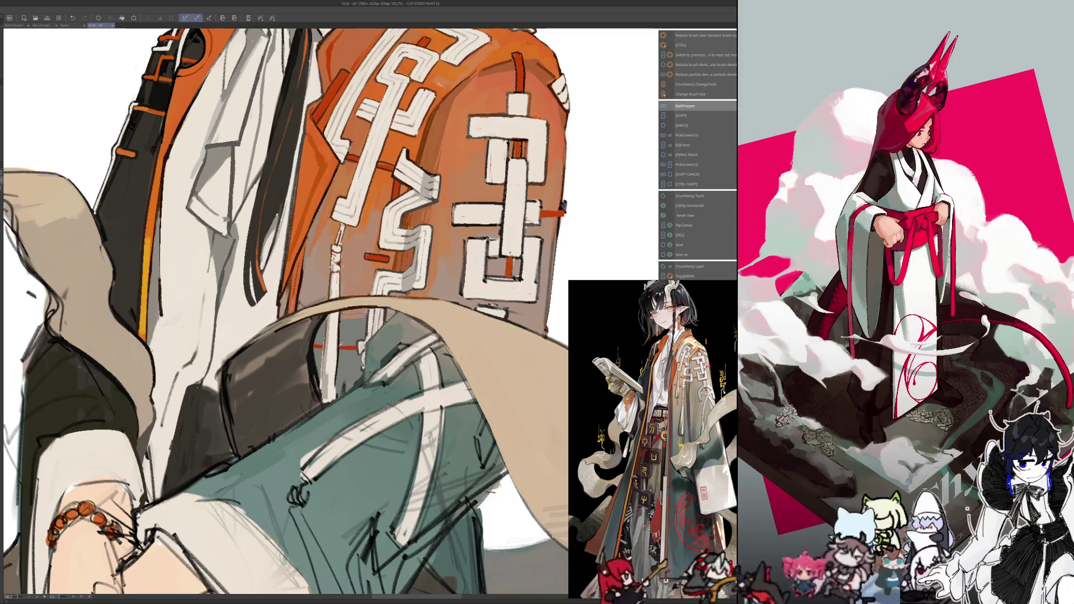
Pick sleeve colours while resizing the brush, then zoom out to about 65%
key("bracketright")
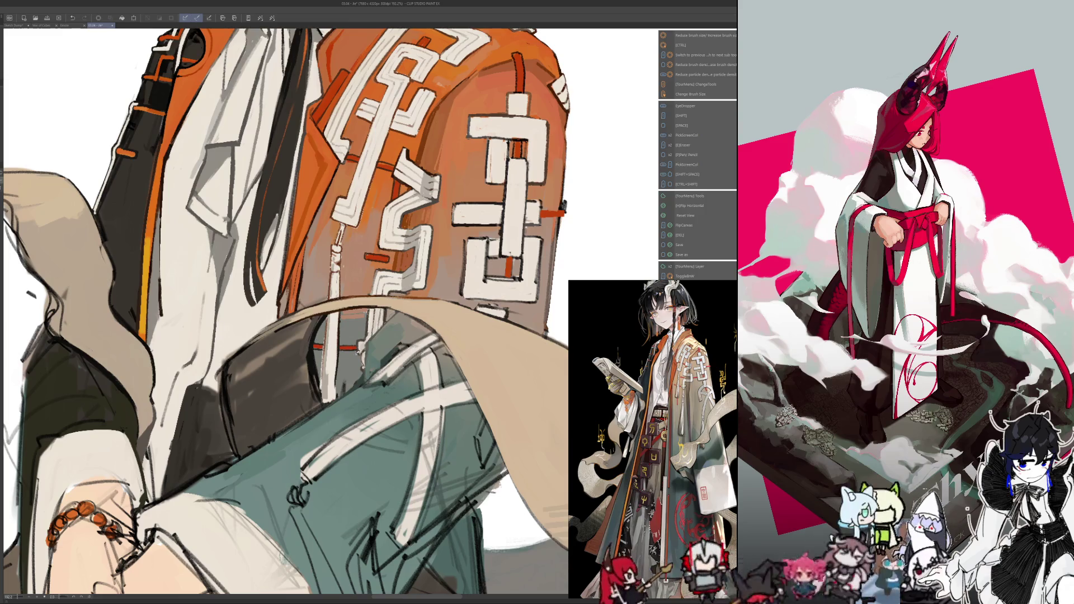
key("alt")
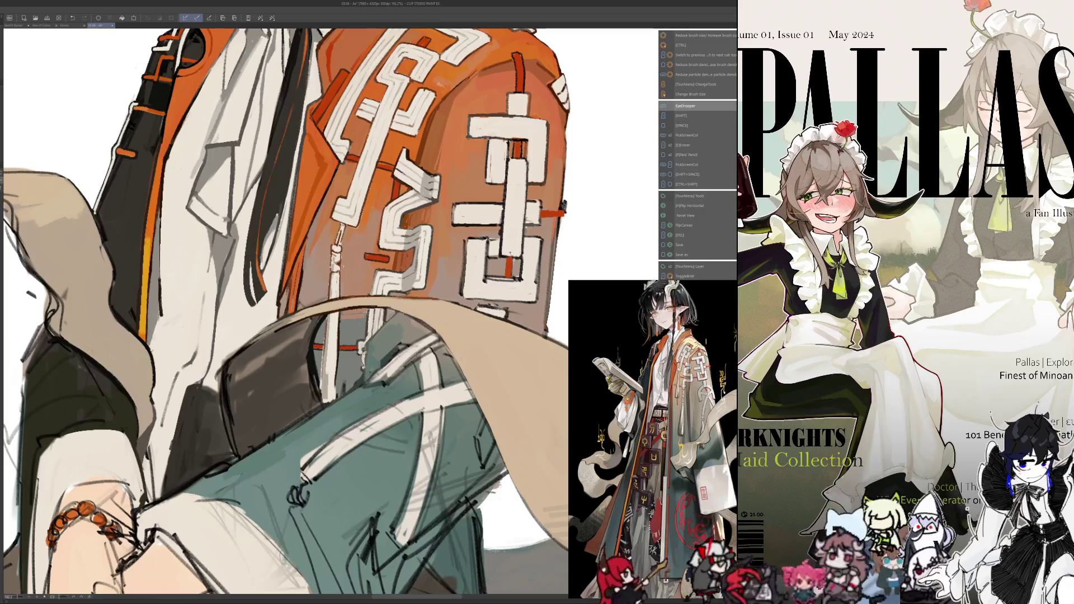
scroll(286, 313, "down", 4)
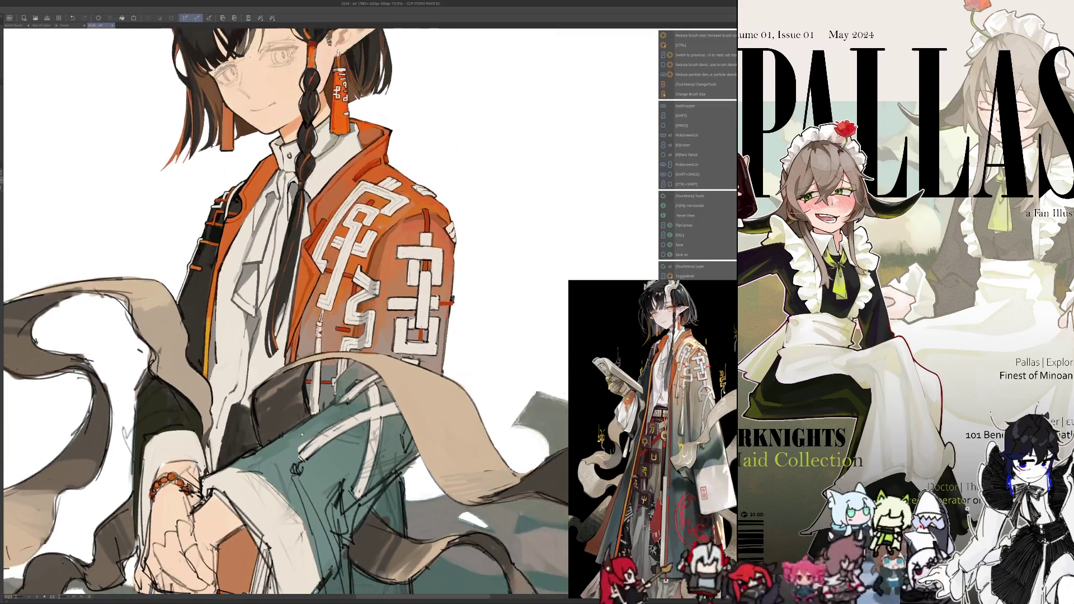
scroll(299, 453, "down", 2)
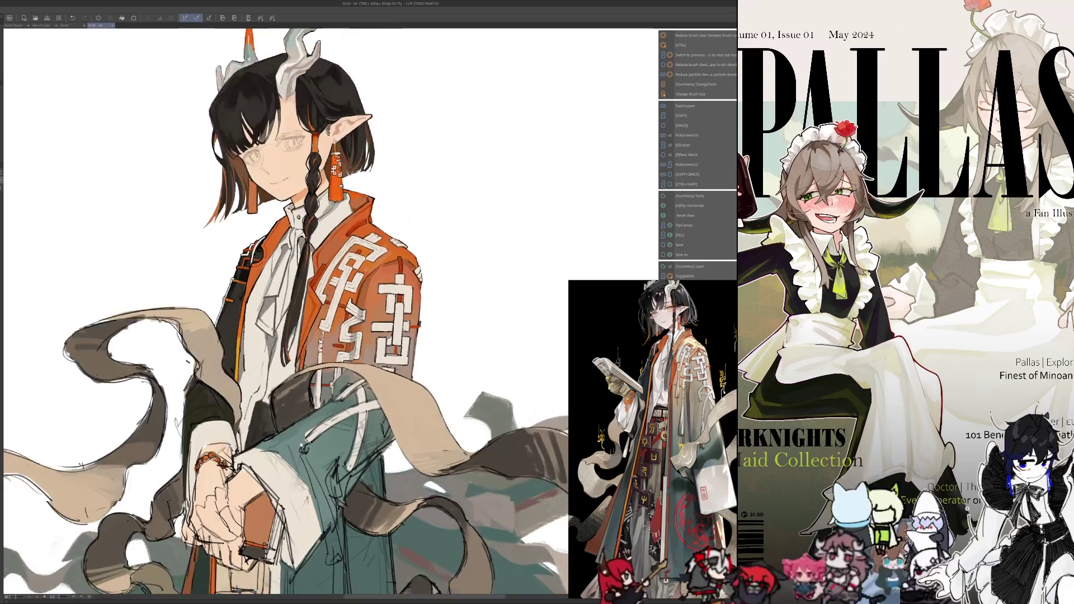
scroll(298, 453, "up", 5)
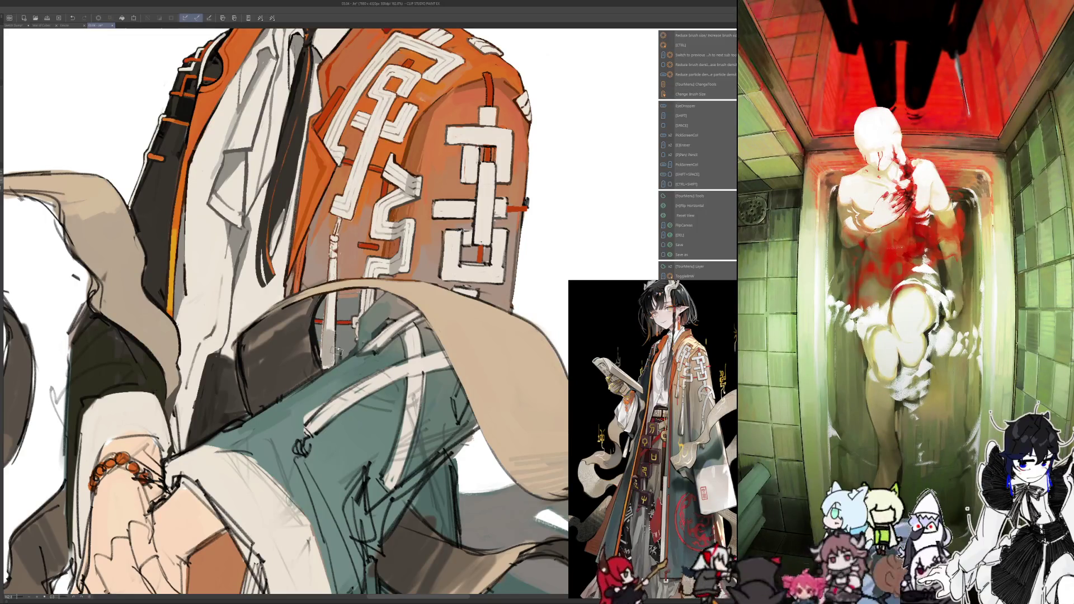
scroll(336, 350, "down", 4)
scroll(319, 320, "up", 3)
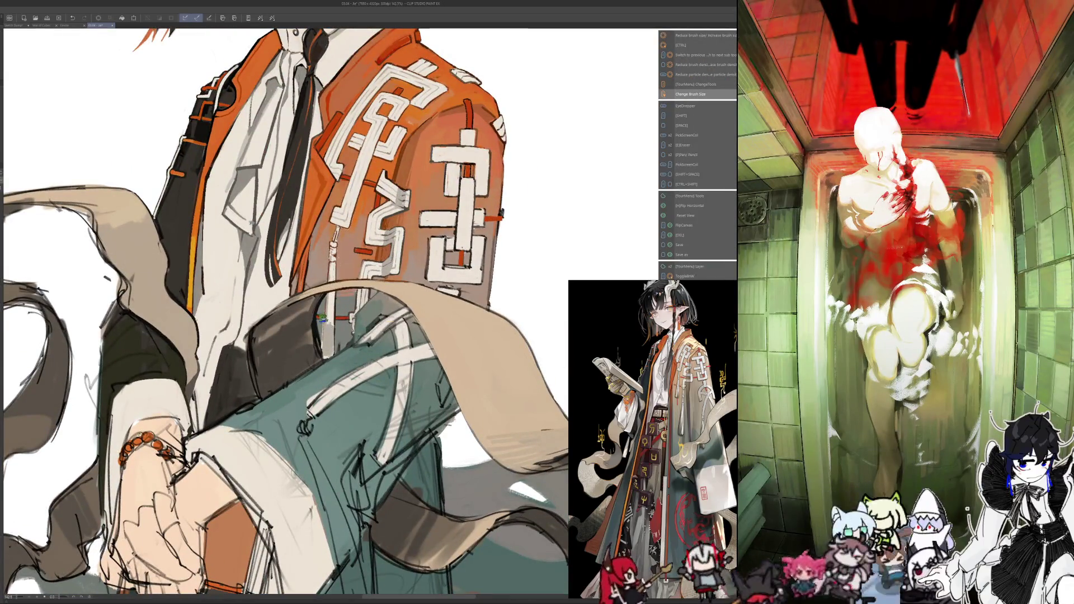
left_click(324, 335, "alt")
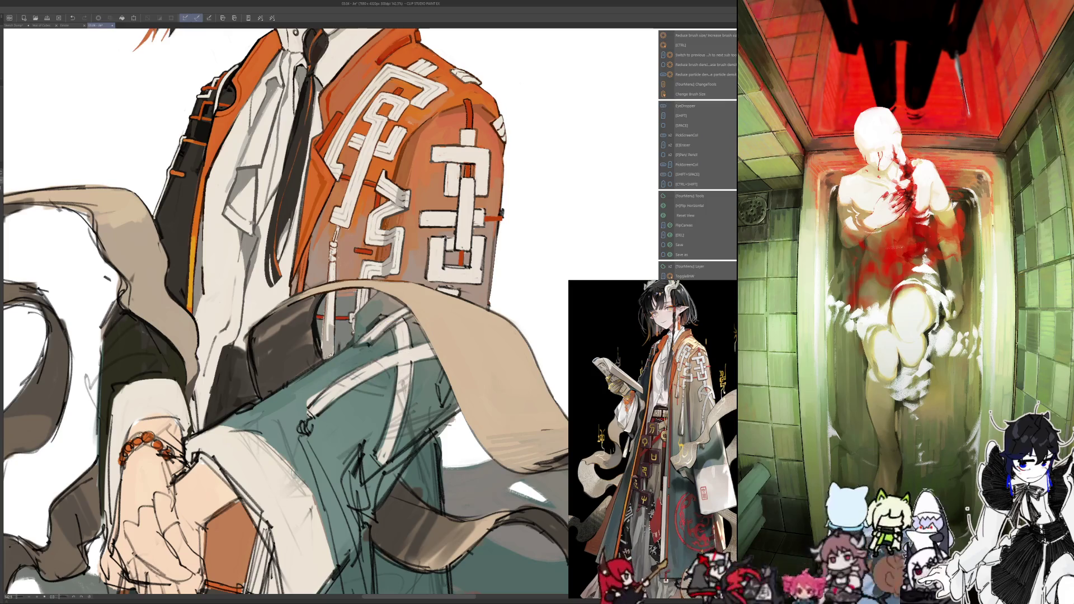
left_click(330, 355, "alt")
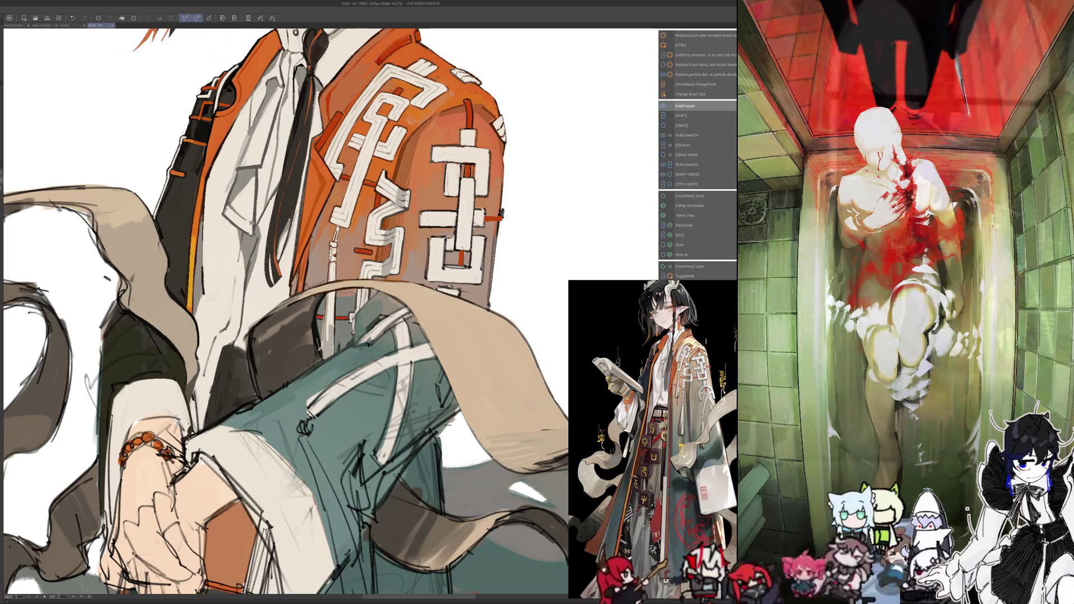
key("ctrl+alt")
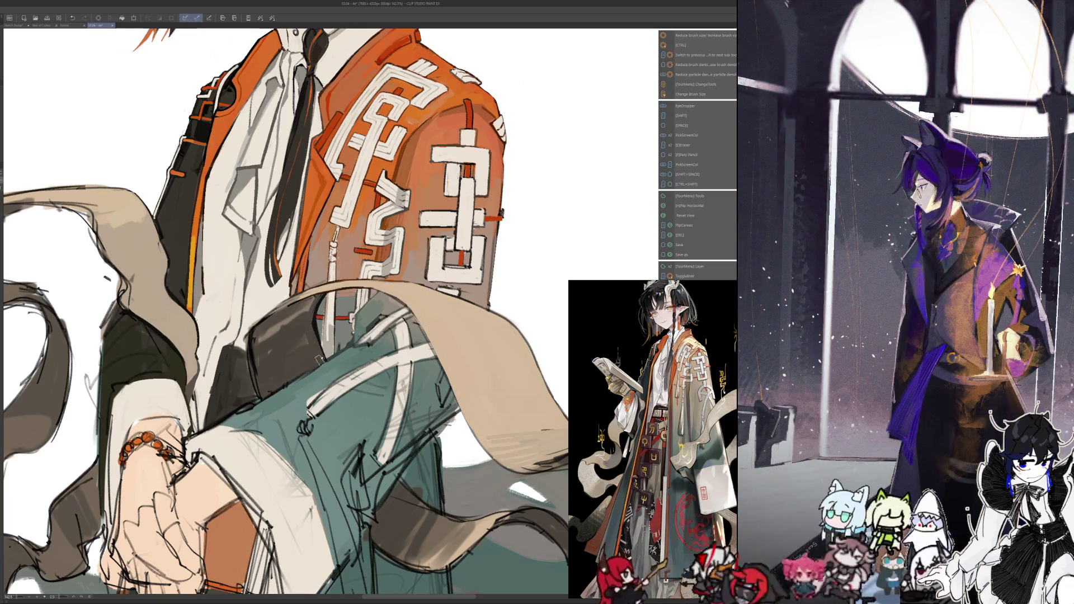
left_click(283, 379, "alt")
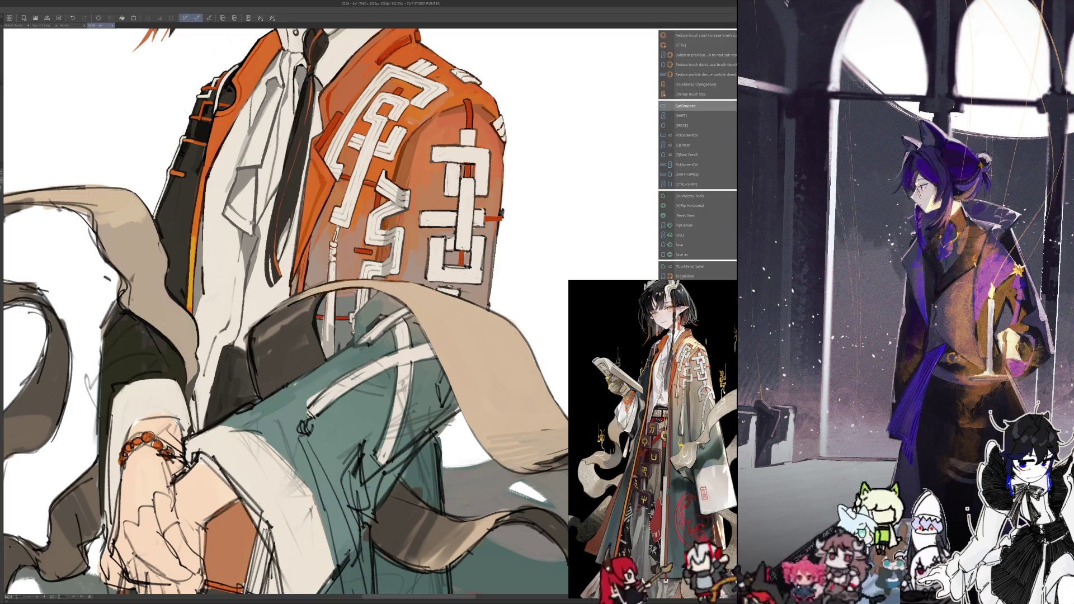
key("ctrl+alt")
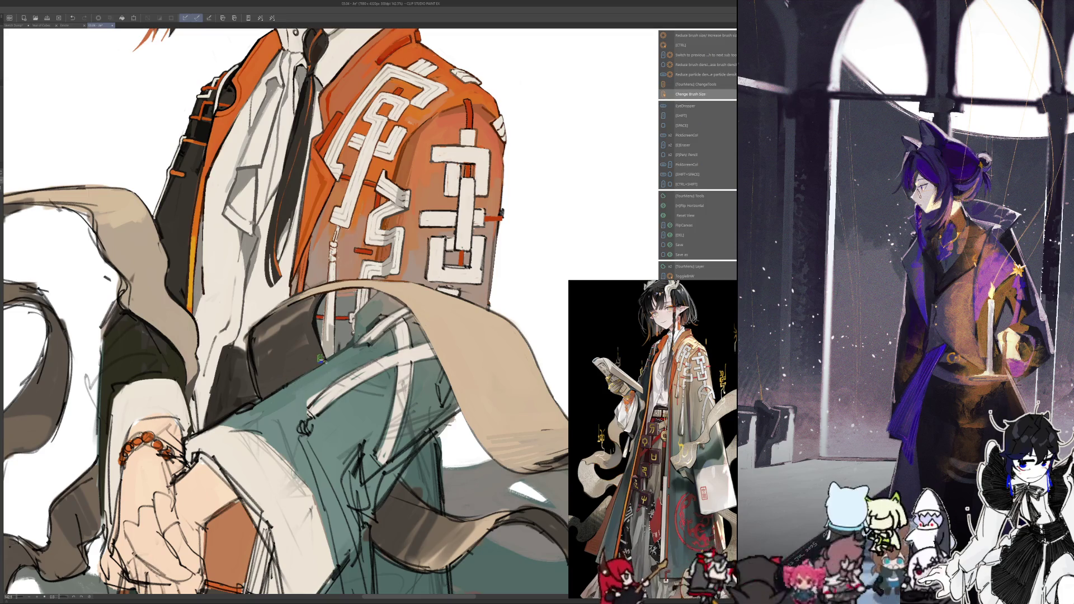
scroll(286, 314, "down", 5)
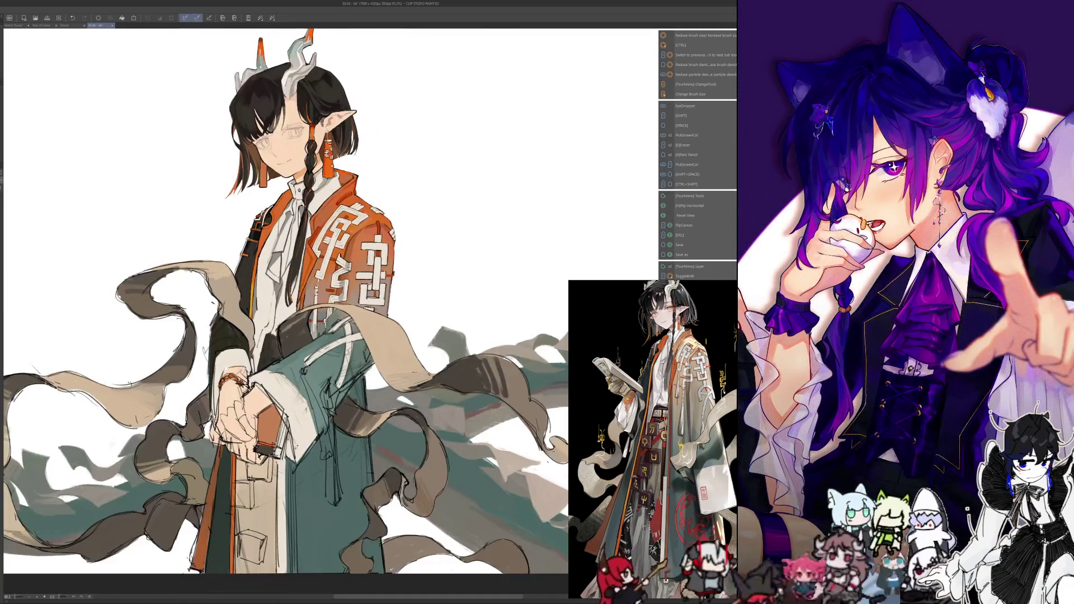
left_click_drag(311, 505, 314, 507)
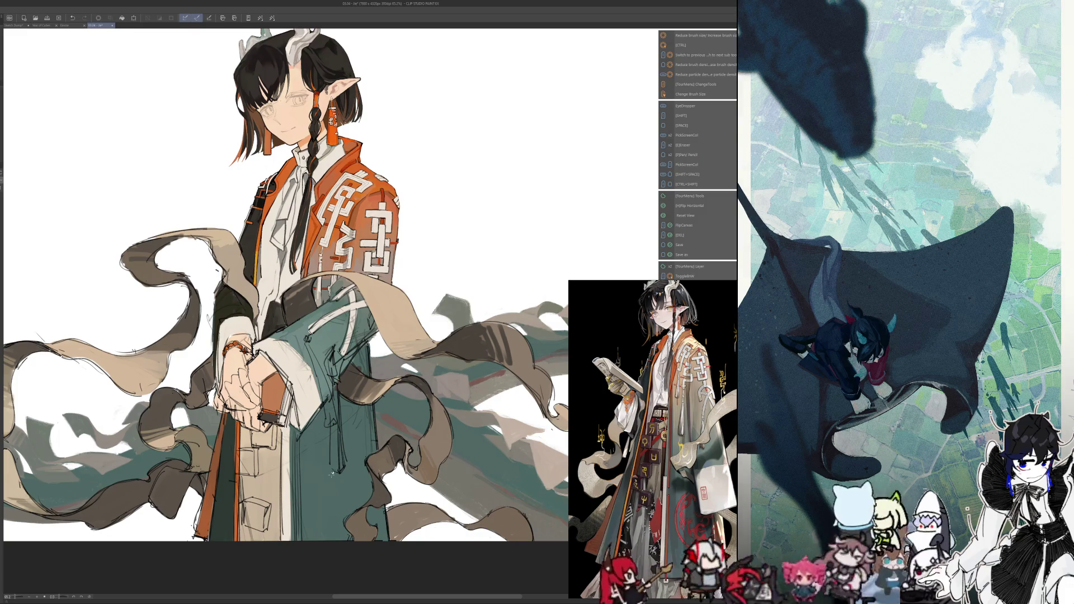
left_click_drag(286, 285, 304, 265)
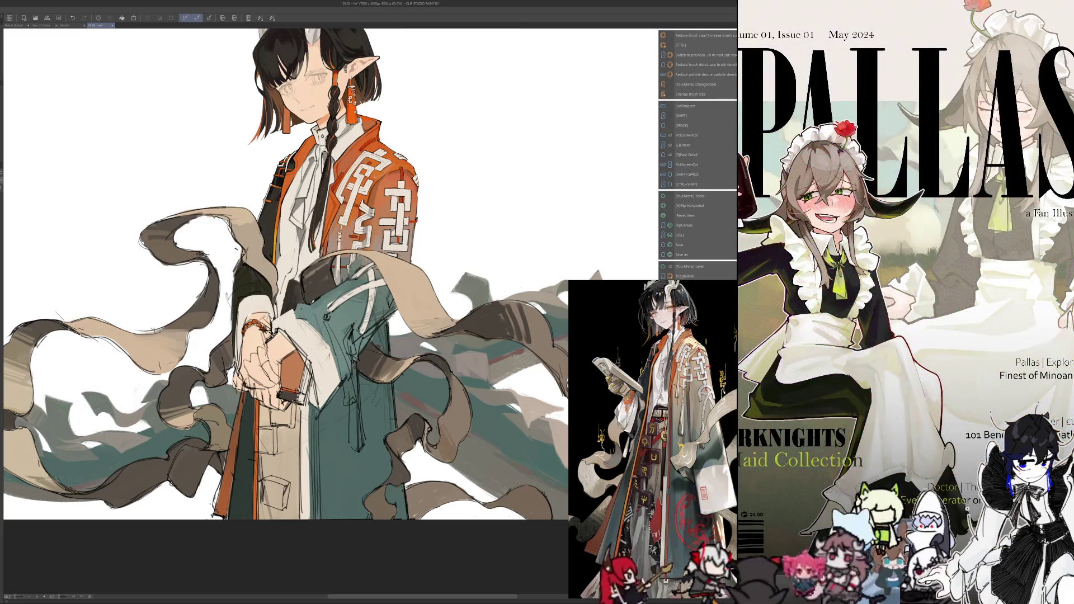
key("h")
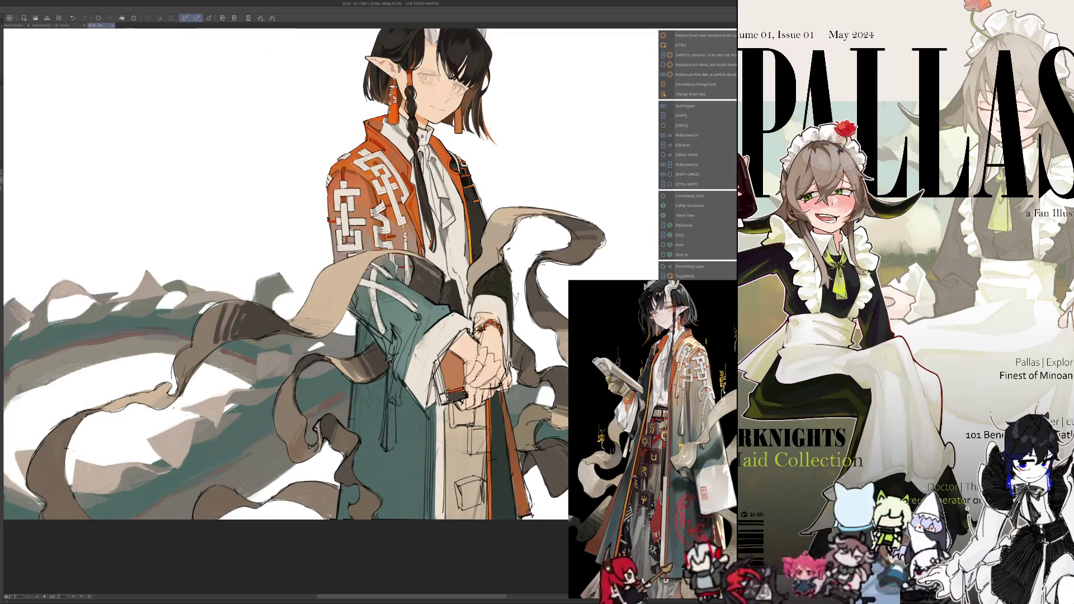
key("h")
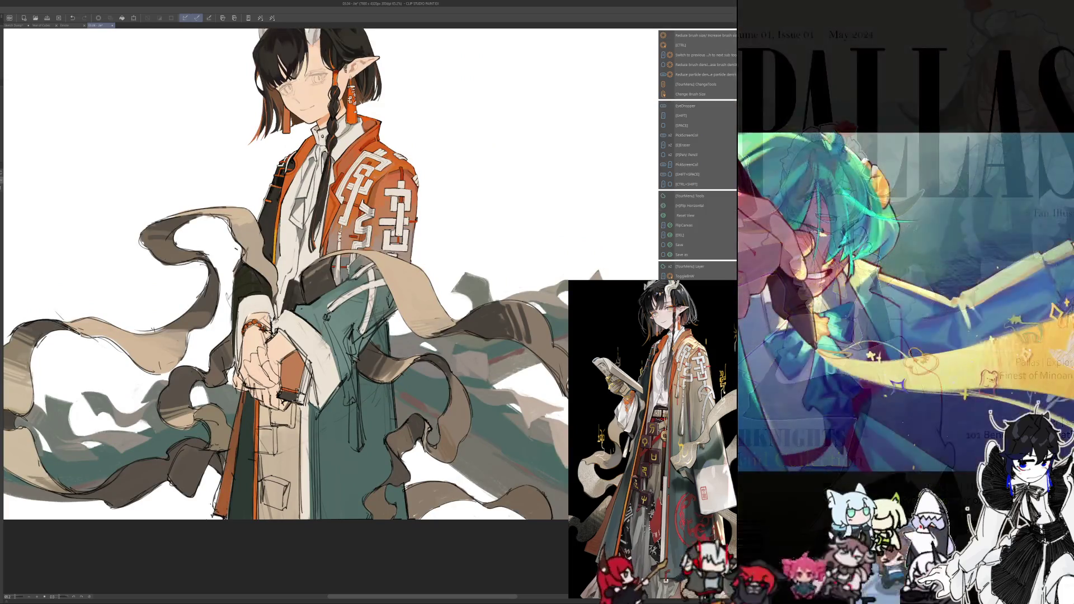
key("h")
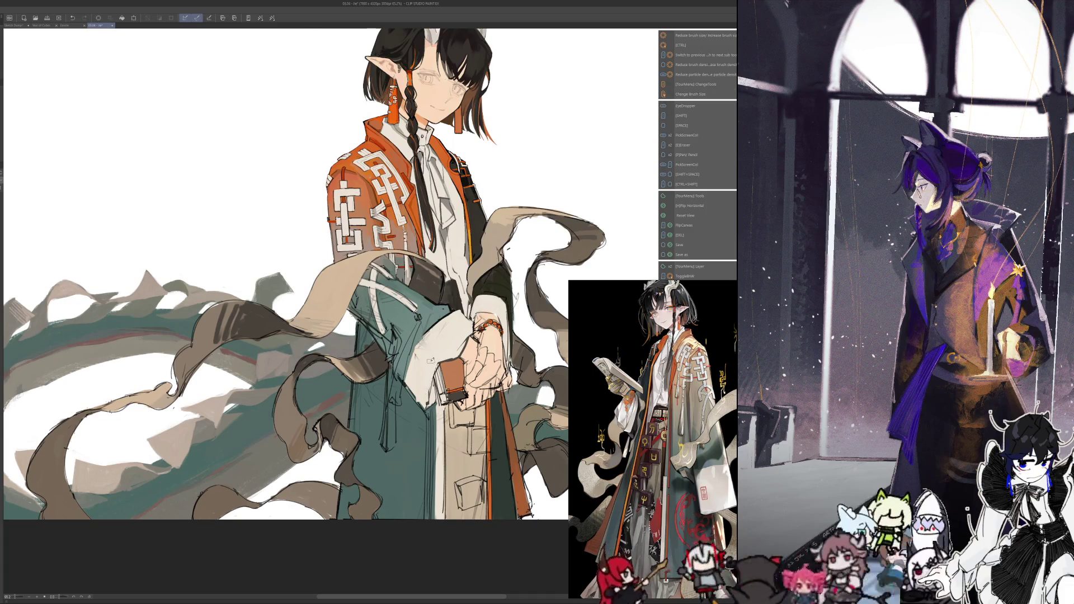
key("h")
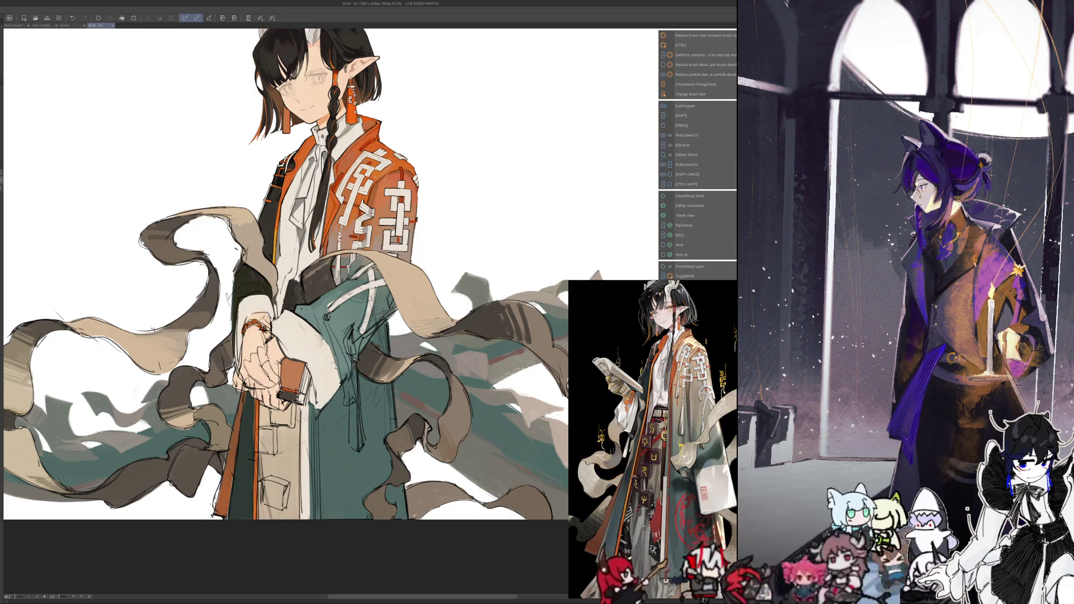
key("h")
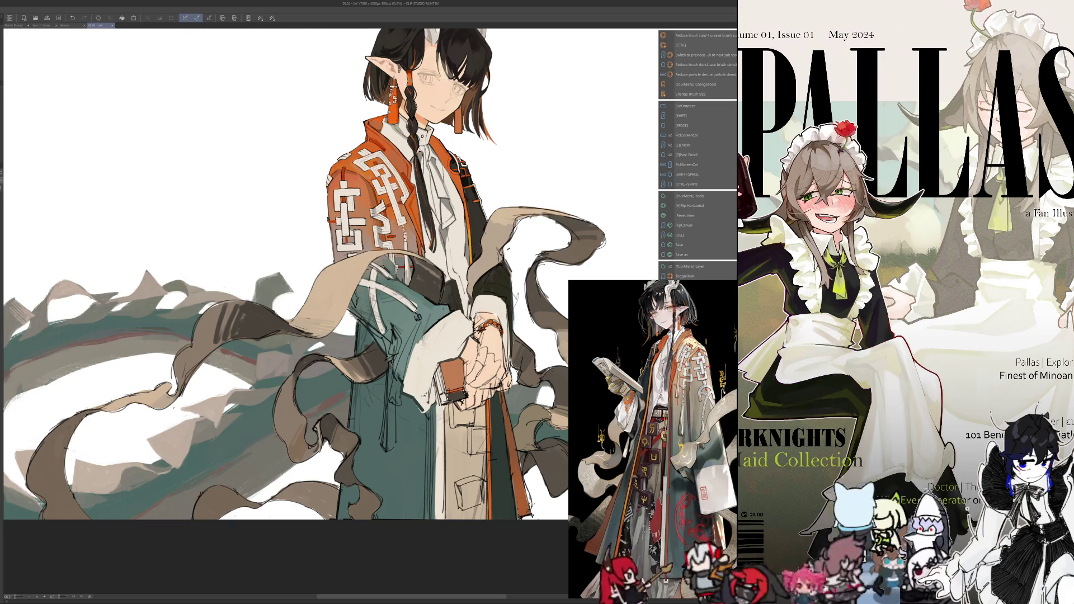
key("h")
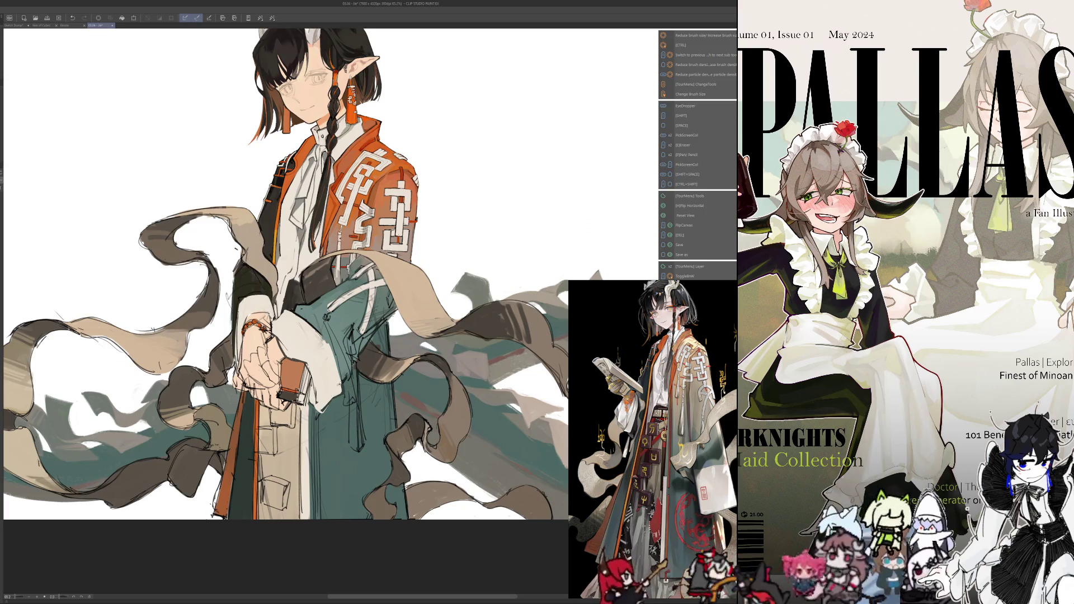
key("ctrl+alt")
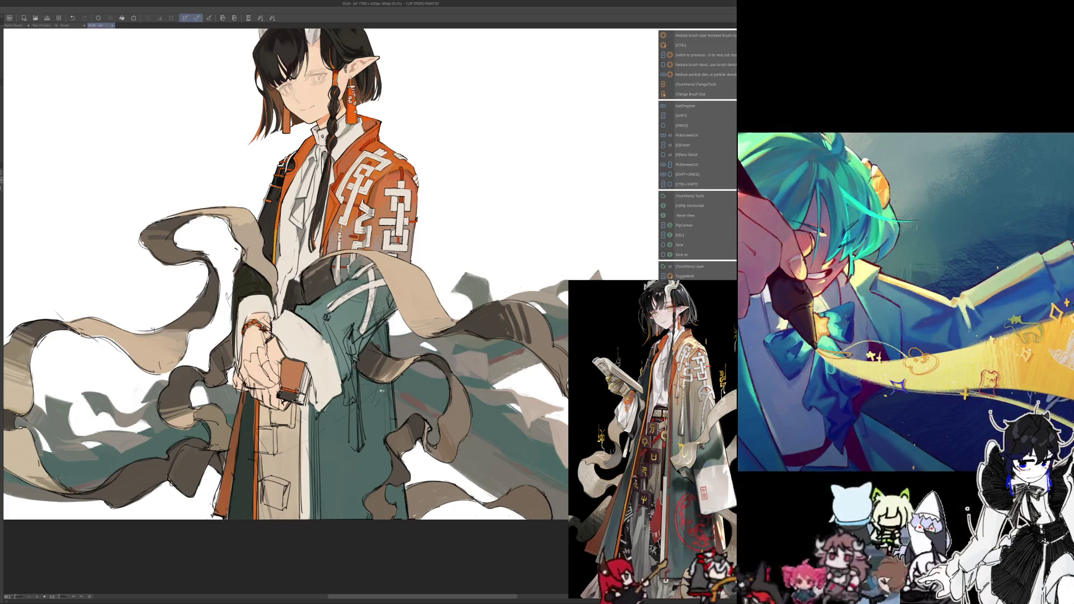
key("h")
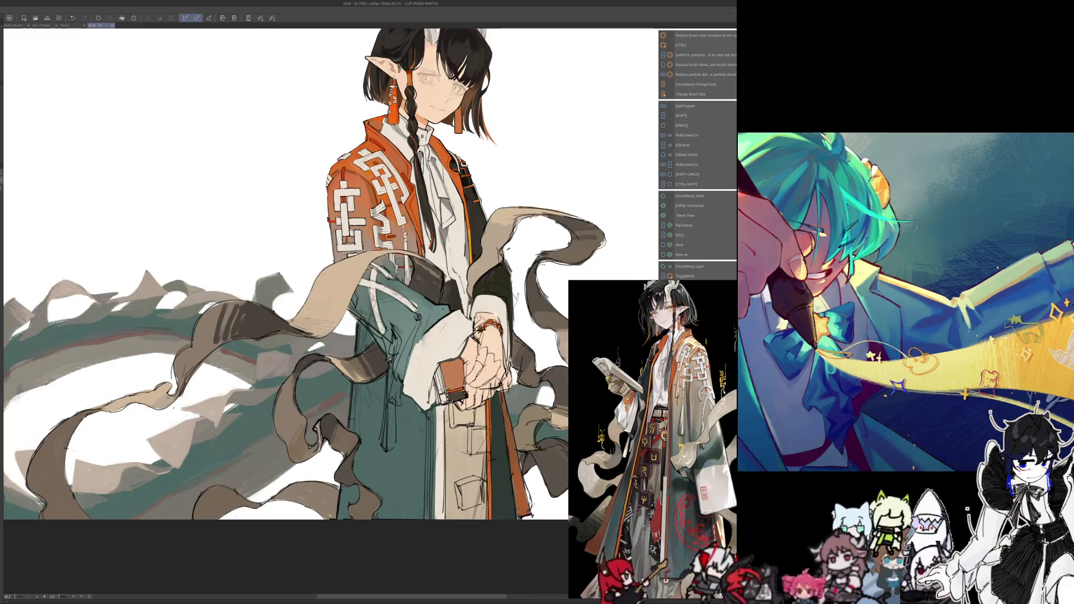
key("alt")
key("alt")
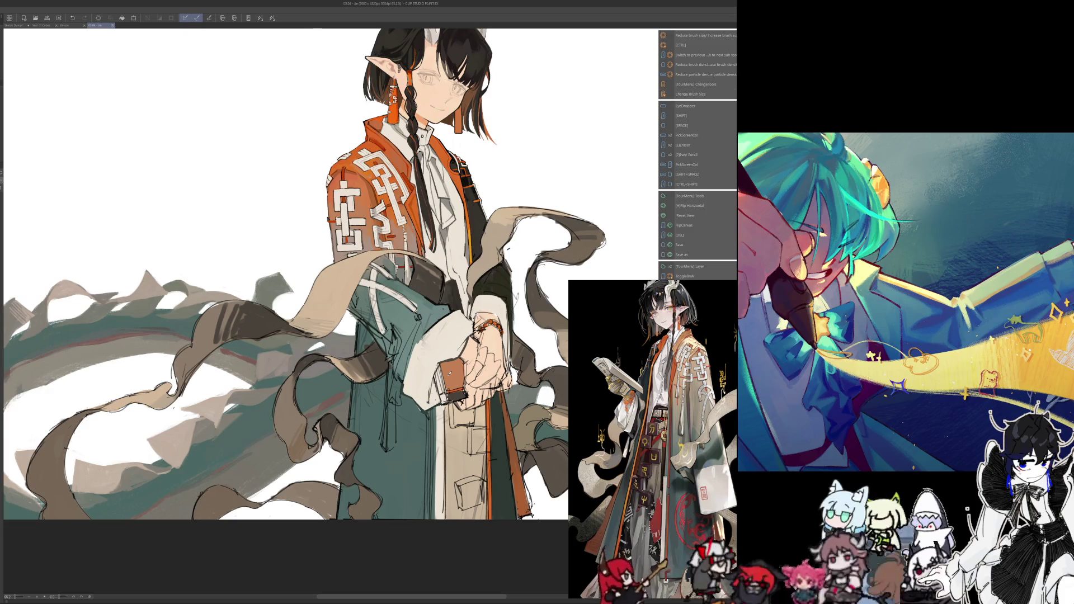
key("h")
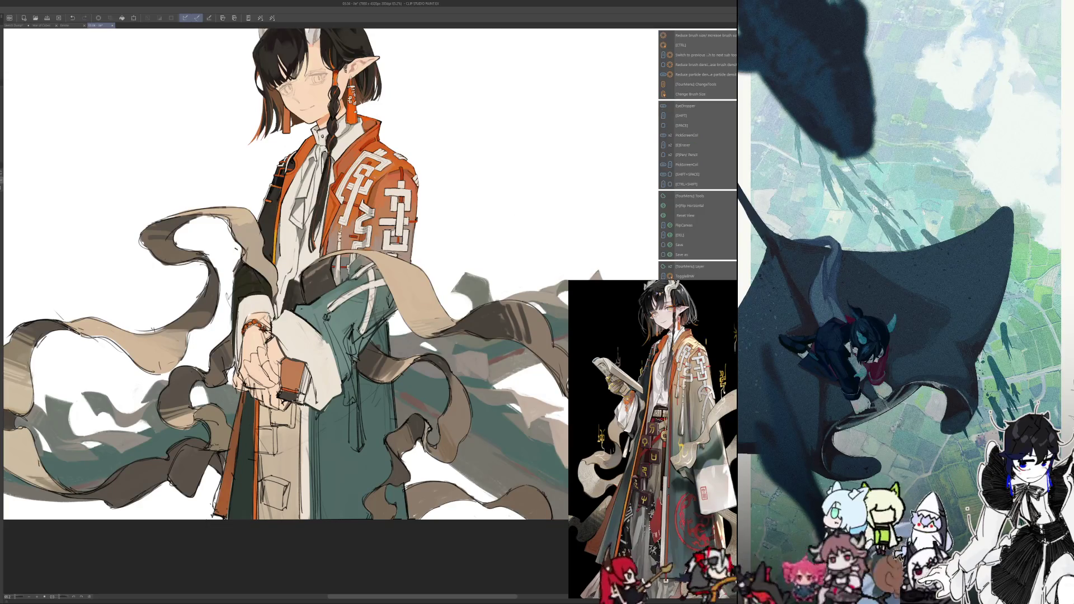
key("h")
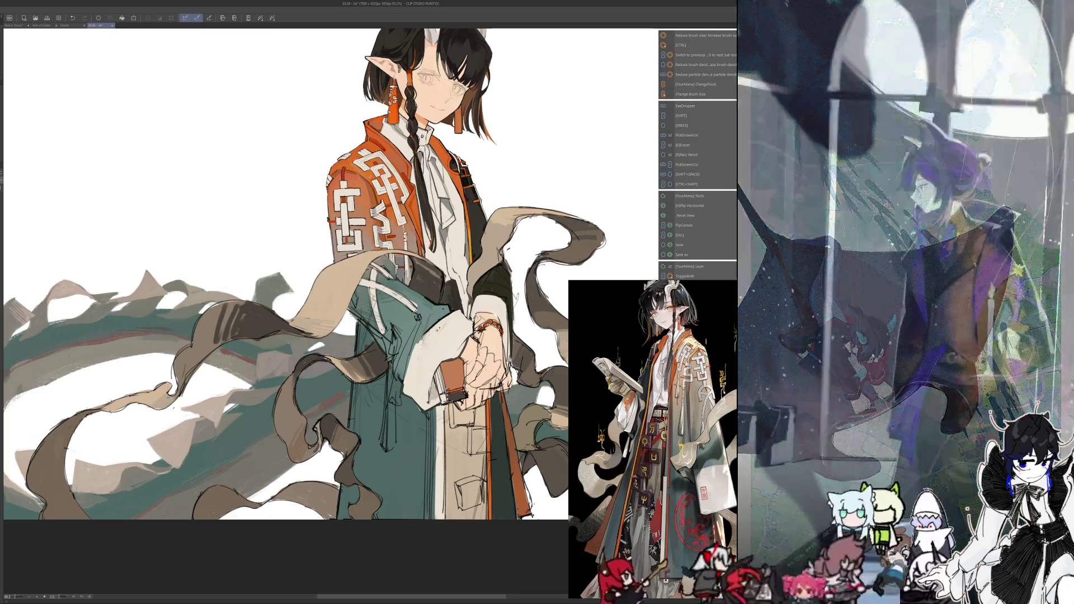
key("alt")
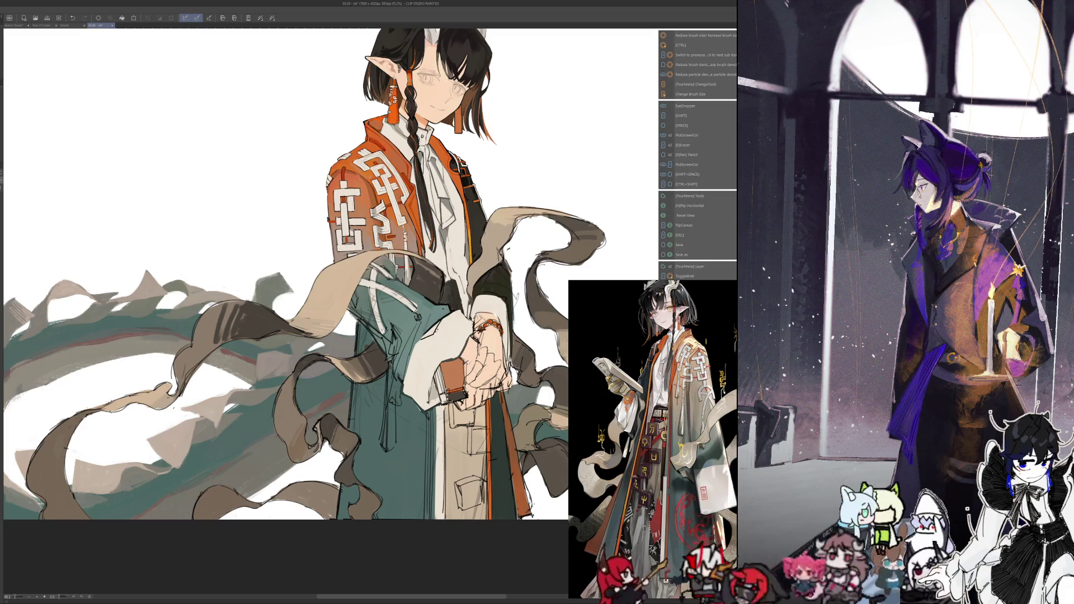
key("ctrl+alt")
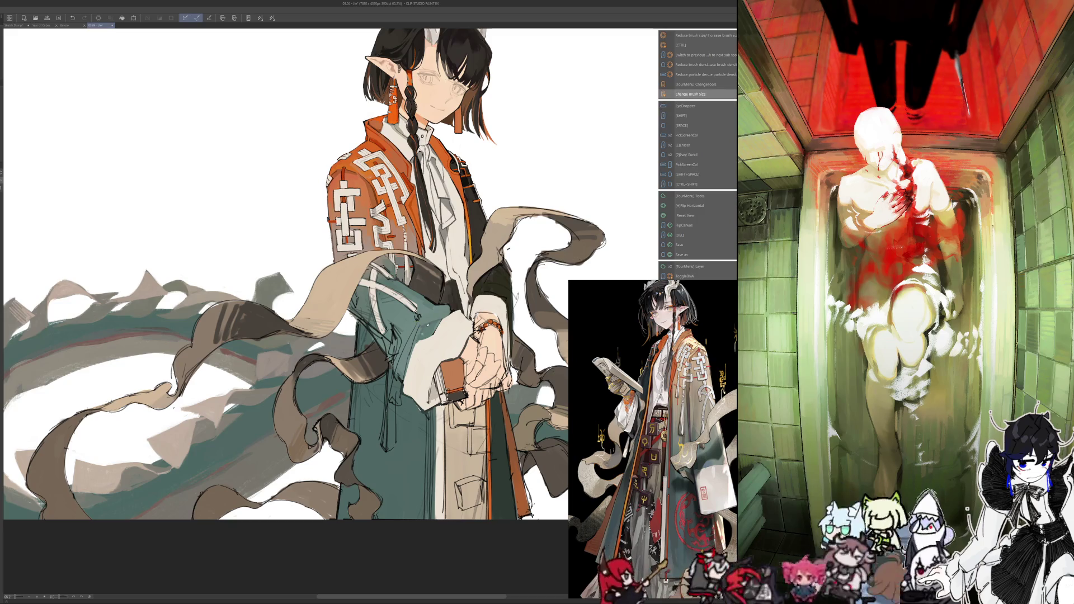
key("h")
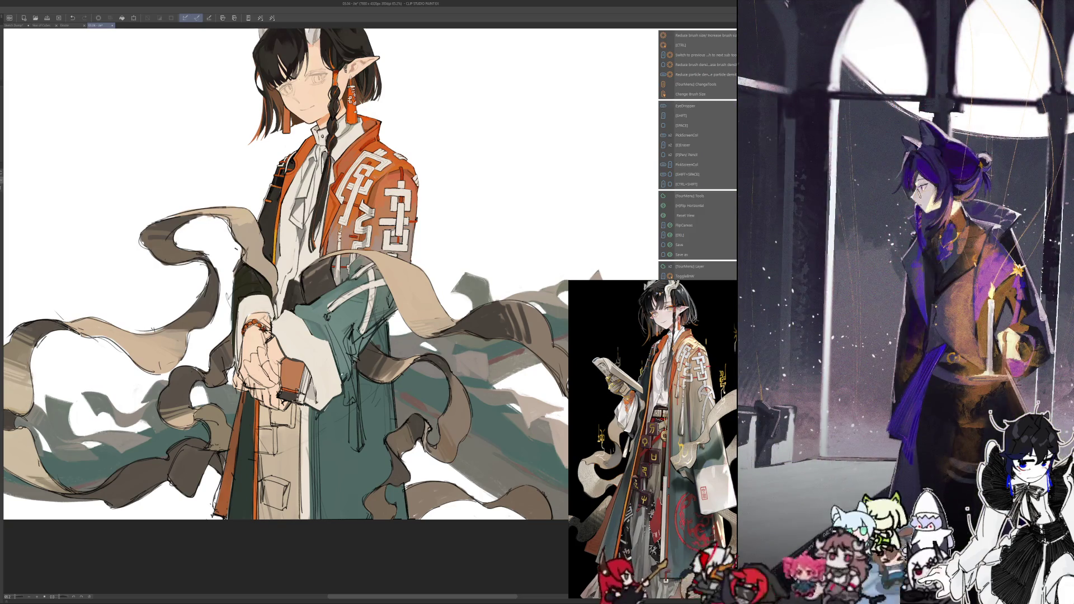
key("alt")
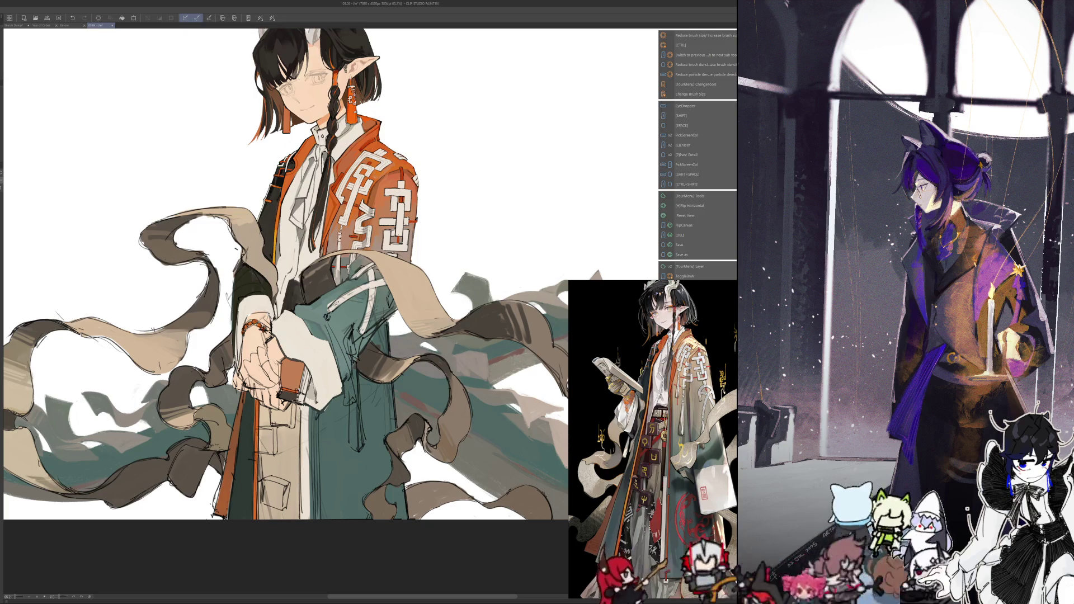
key("alt")
scroll(264, 429, "down", 5)
scroll(264, 429, "up", 8)
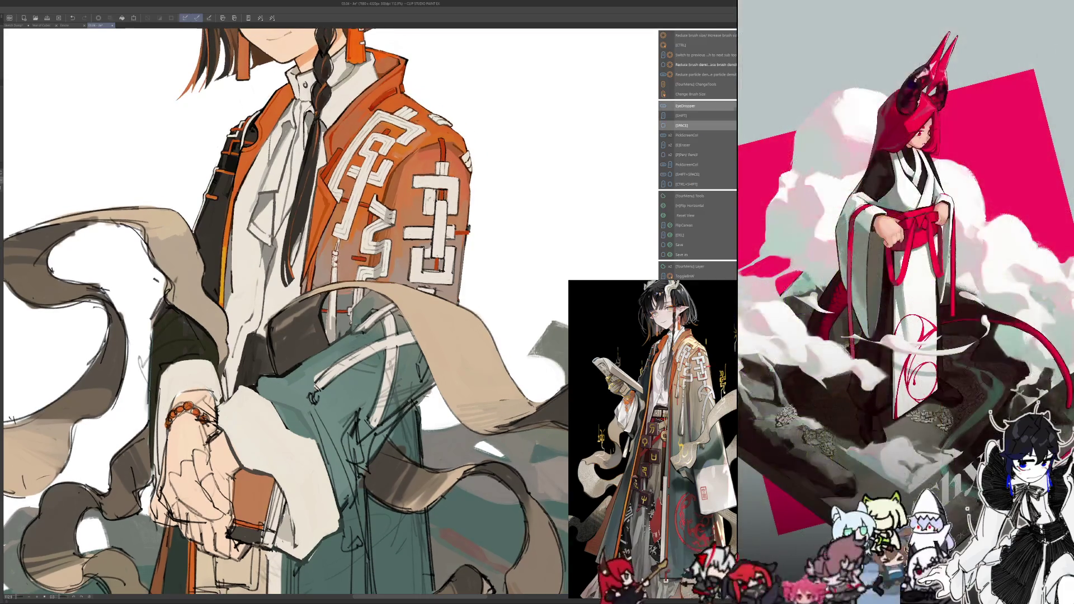
Sample jacket colours, mirroring the canvas to check the jacket and then restoring normal orientation
key("i")
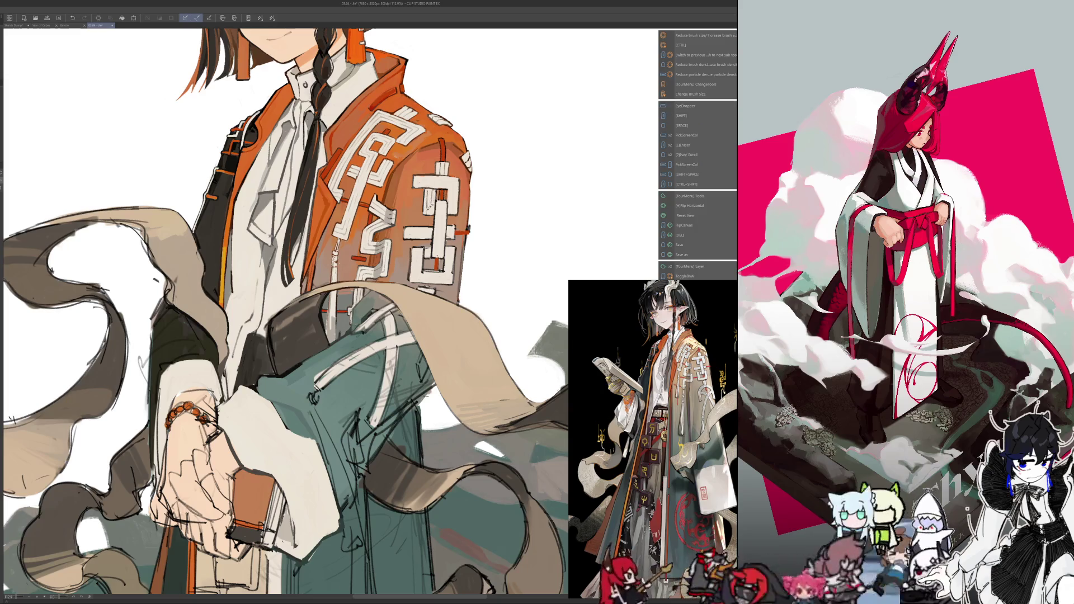
key("i")
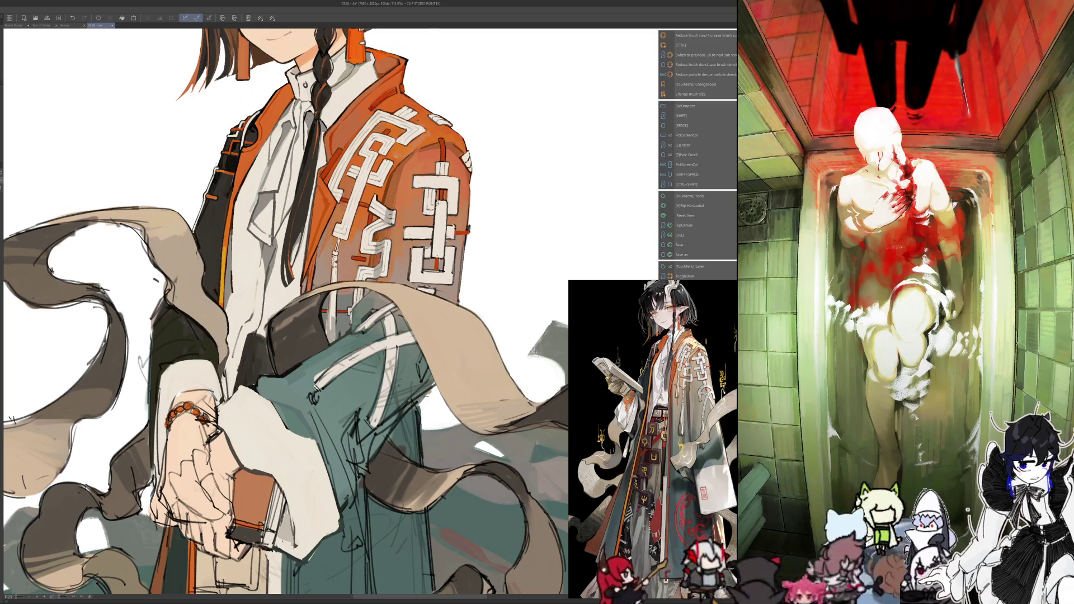
key("h")
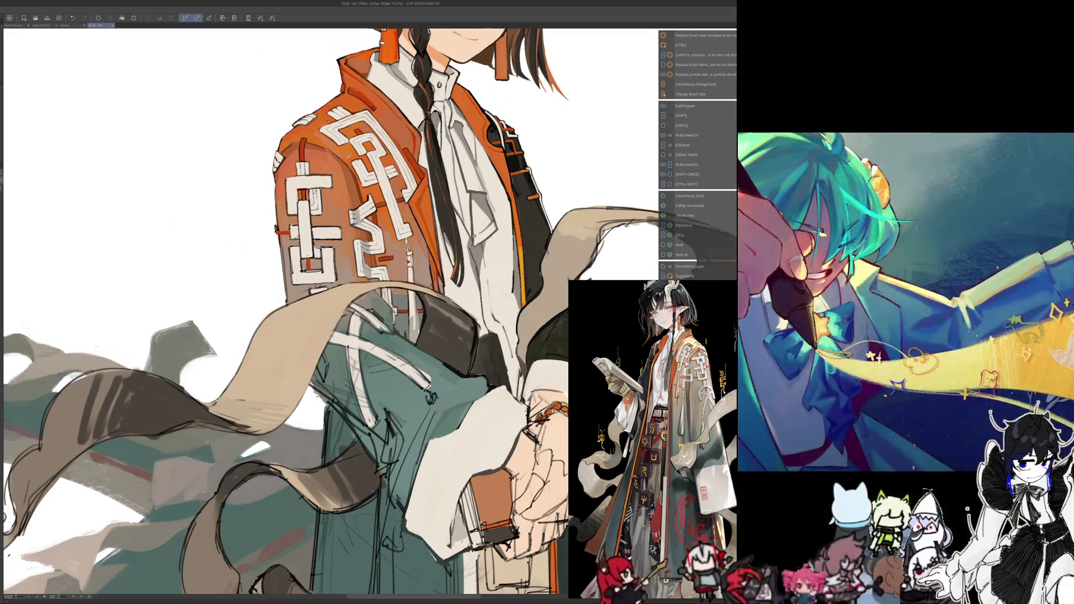
key("alt")
key("h")
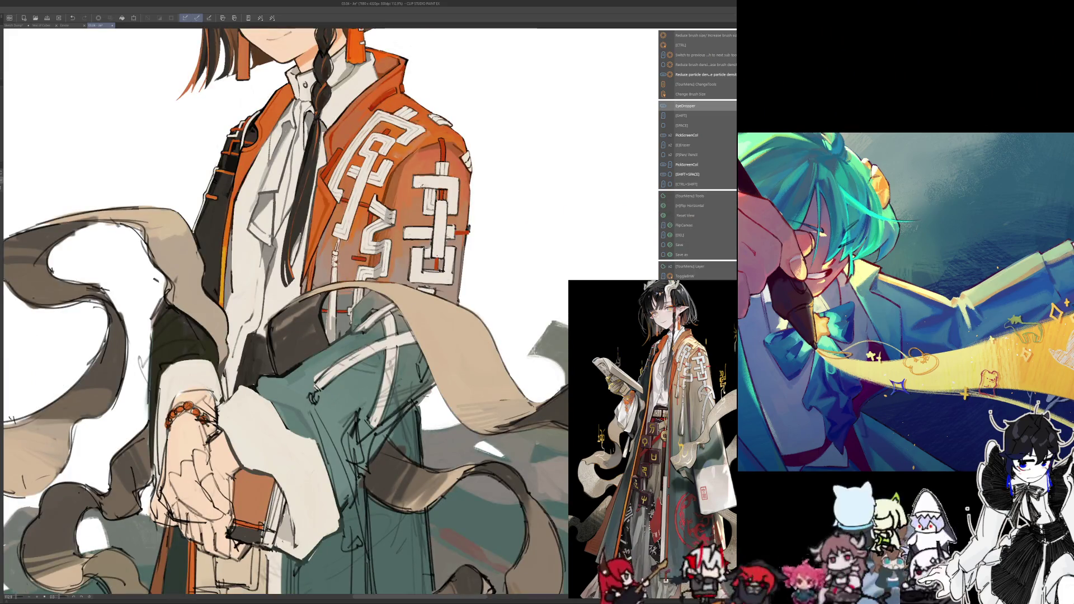
key("i")
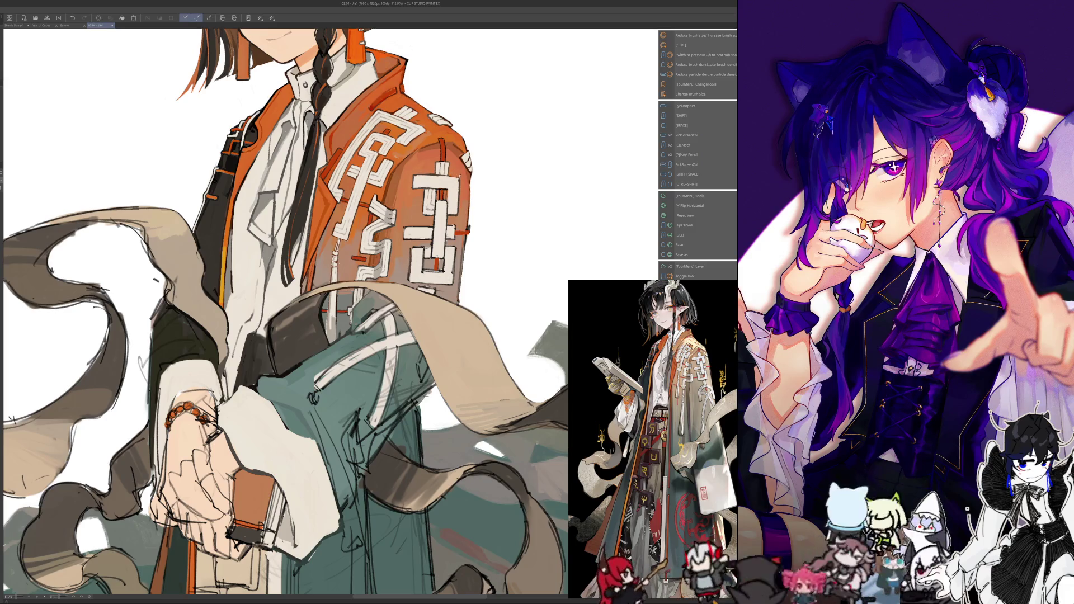
key("i")
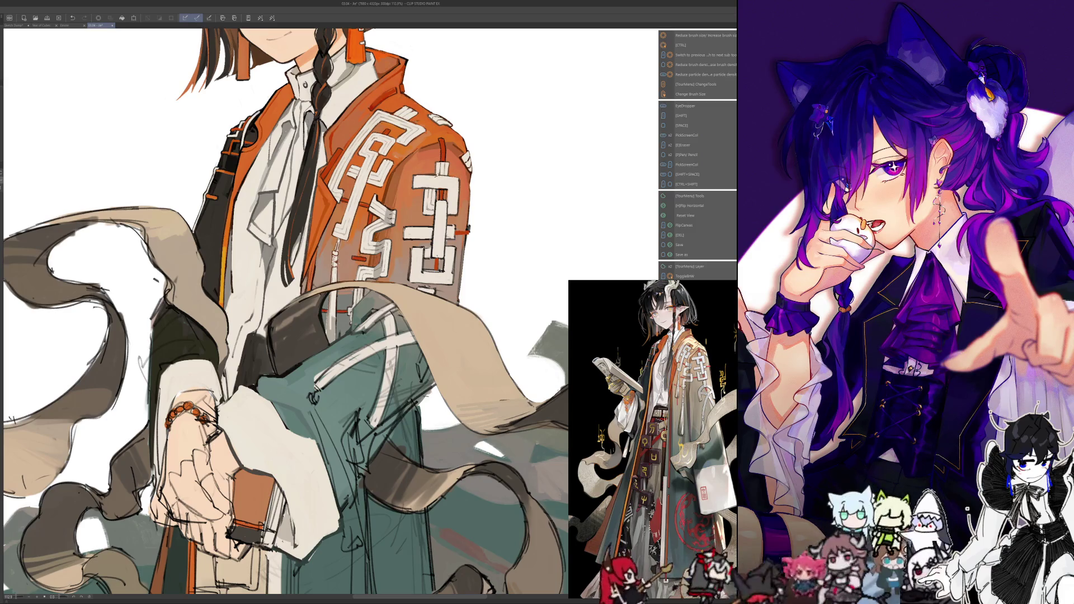
key("i")
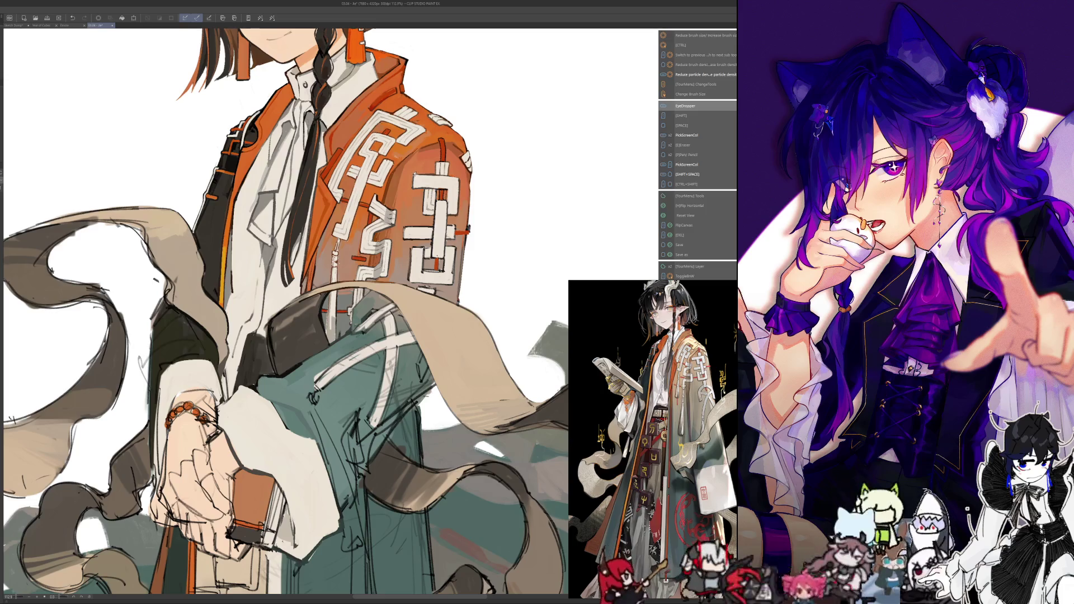
key("i")
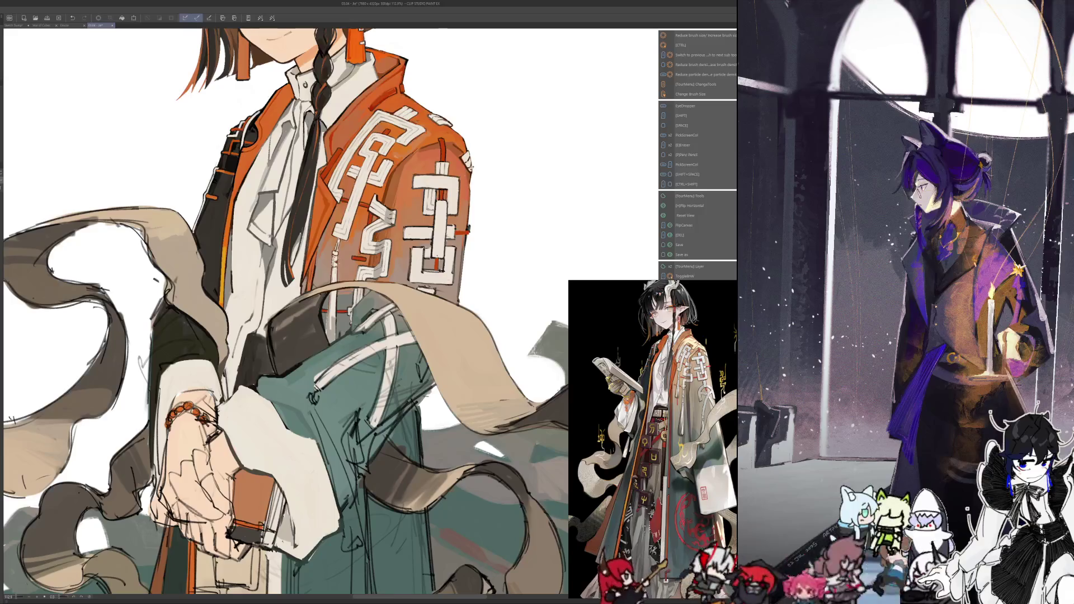
Draw dark strokes along the white sleeve block's edges, checking them in mirrored view
scroll(369, 313, "up", 1)
scroll(369, 313, "up", 1)
scroll(369, 313, "up", 1)
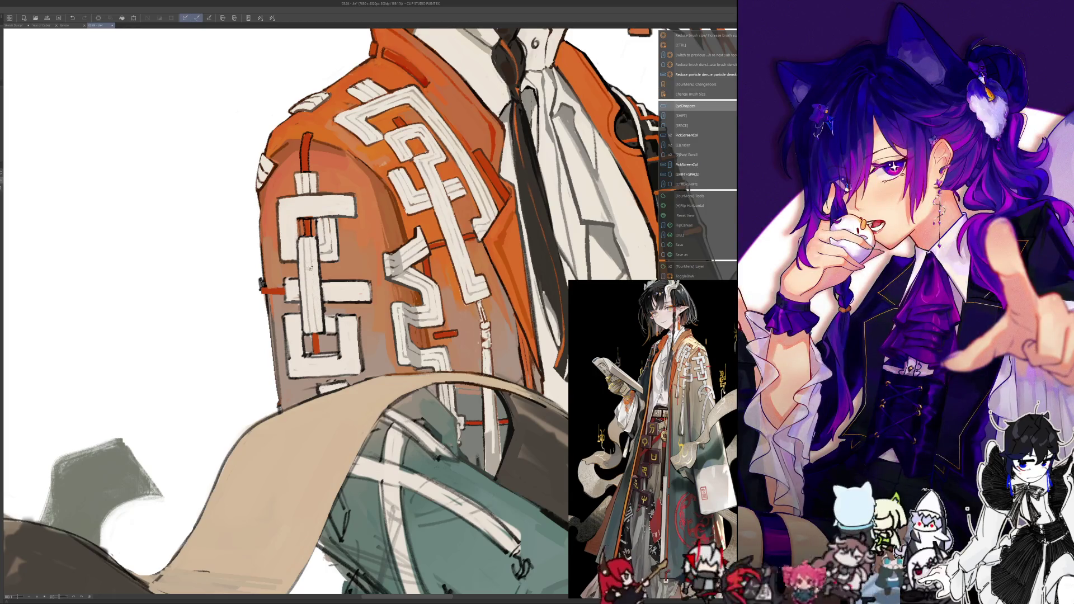
left_click_drag(316, 262, 317, 313)
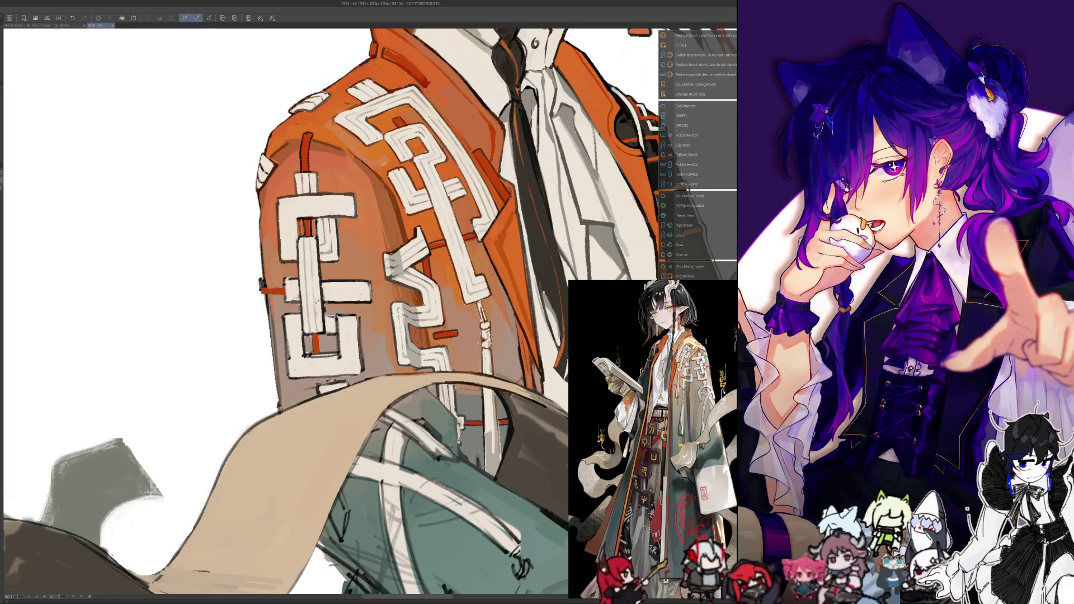
key("h")
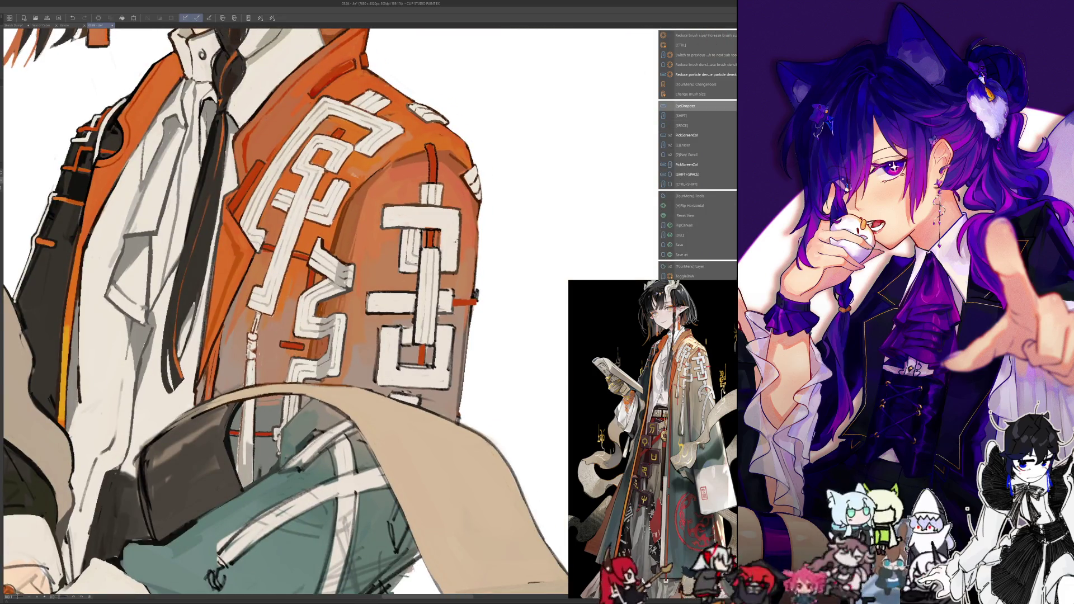
left_click_drag(450, 217, 453, 259)
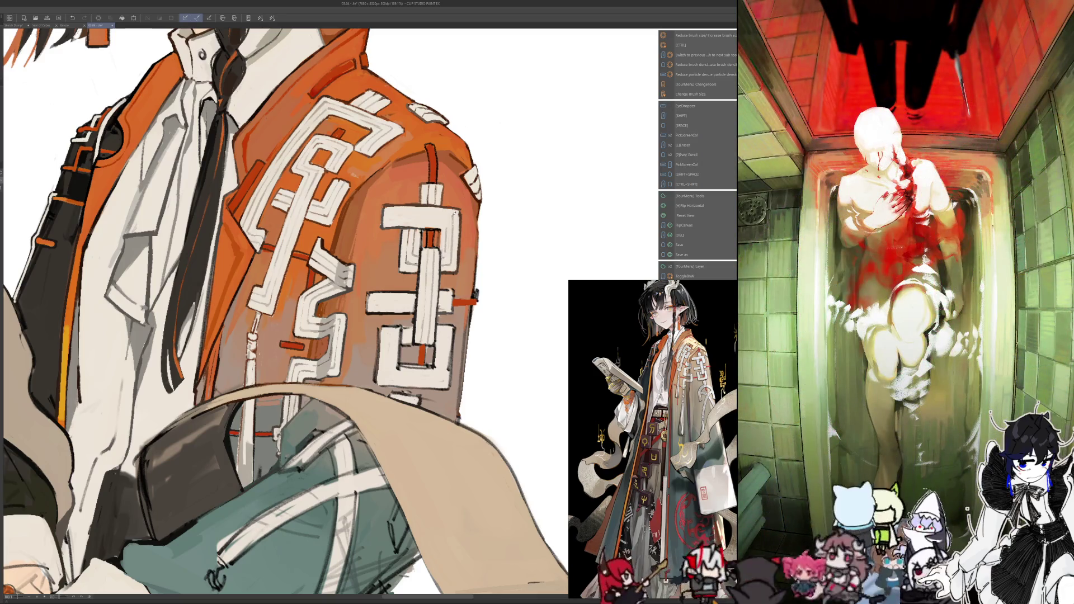
key("h")
left_click_drag(296, 214, 346, 210)
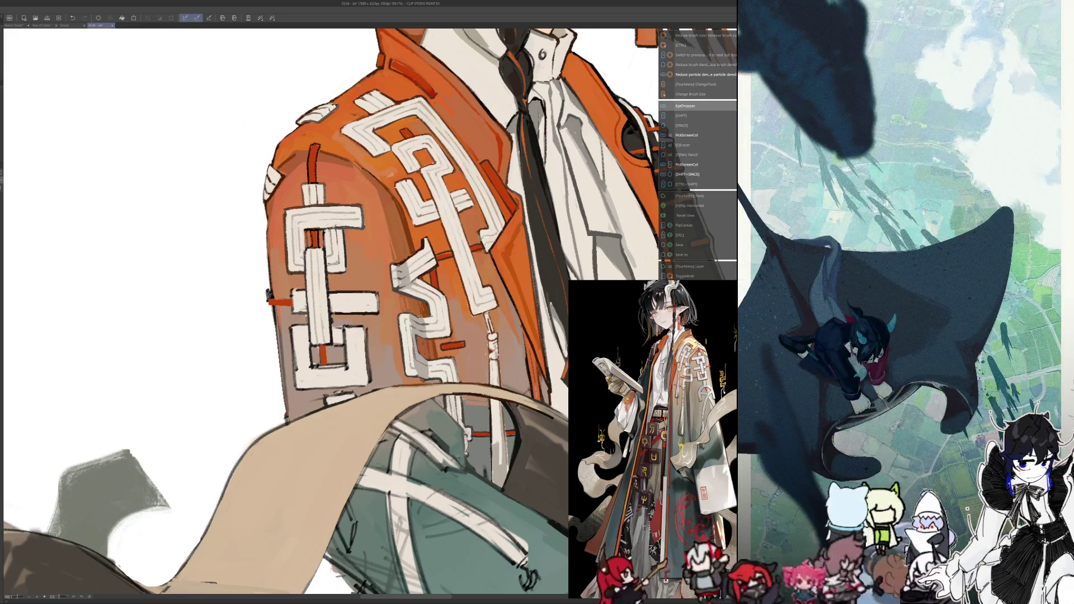
Sample a sleeve colour and resize the brush, toggling the flip to check the sleeve
key("alt")
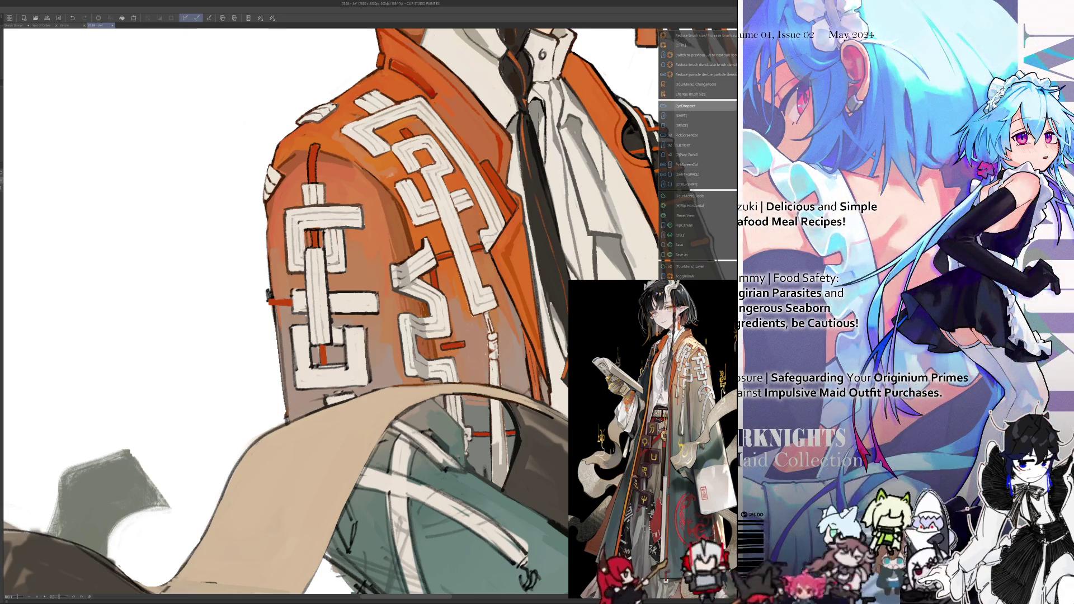
key("h")
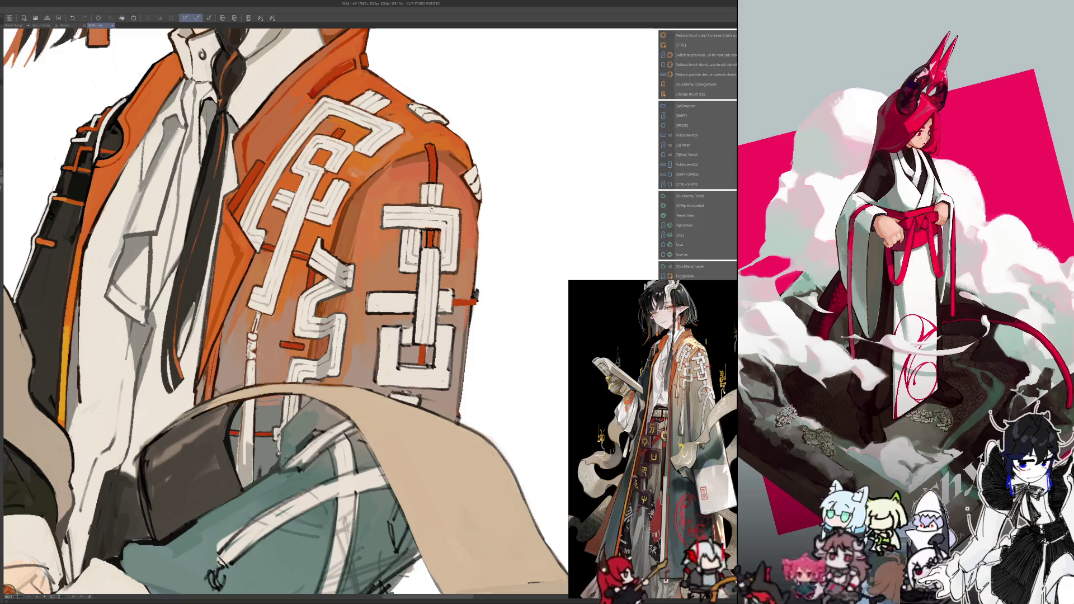
key("ctrl+alt")
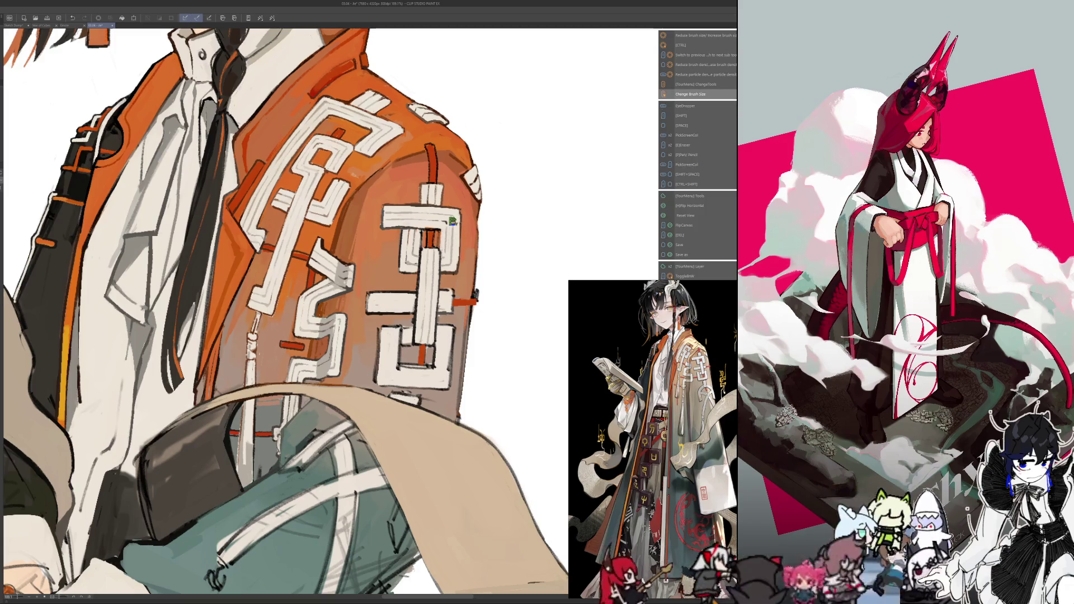
key("alt")
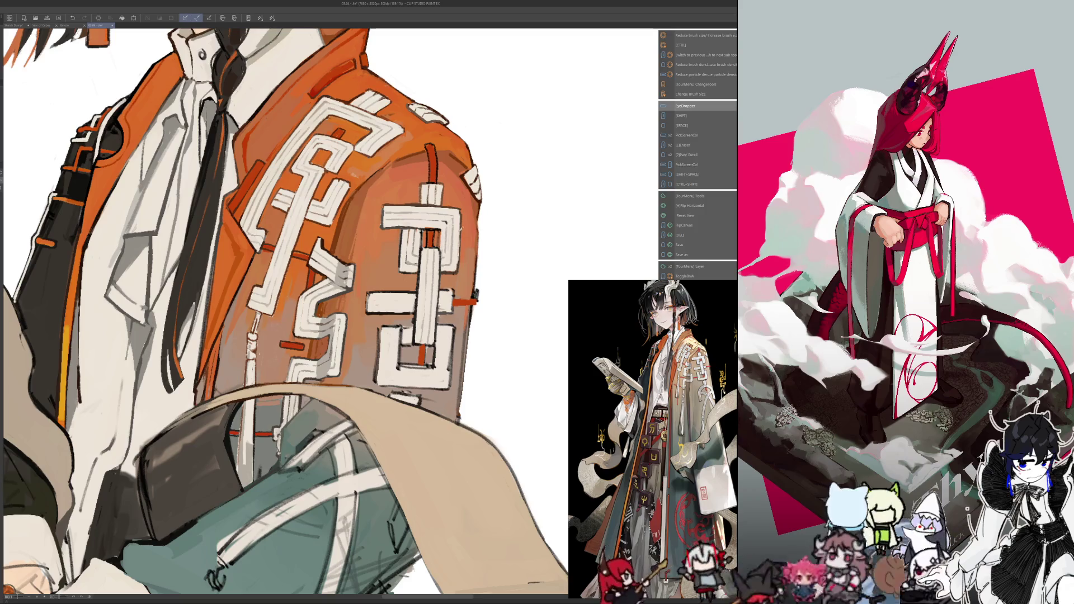
key("ctrl+alt")
key("alt")
key("ctrl+alt")
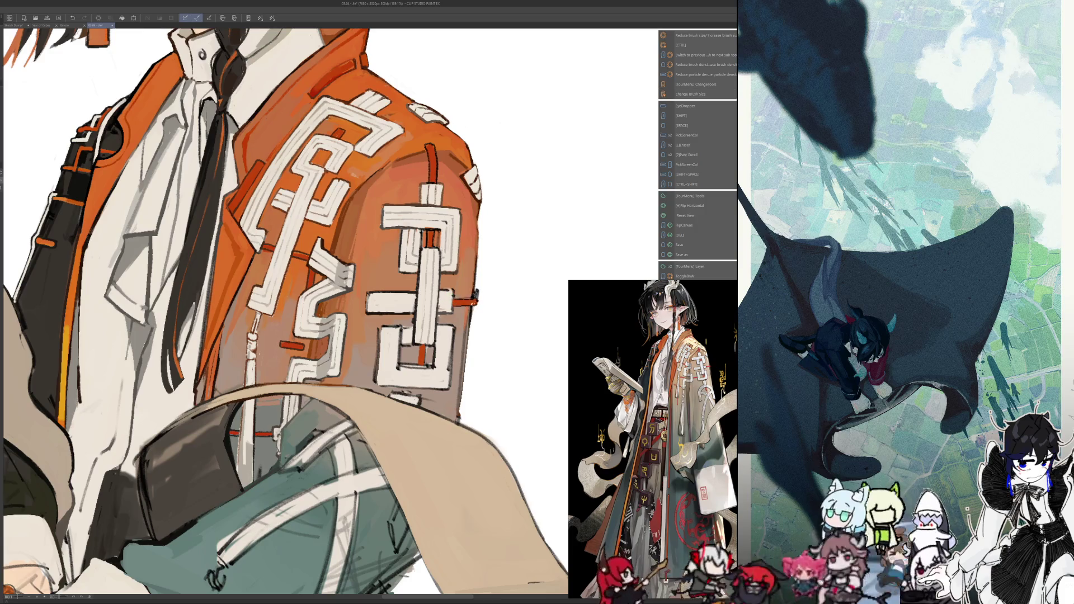
key("h")
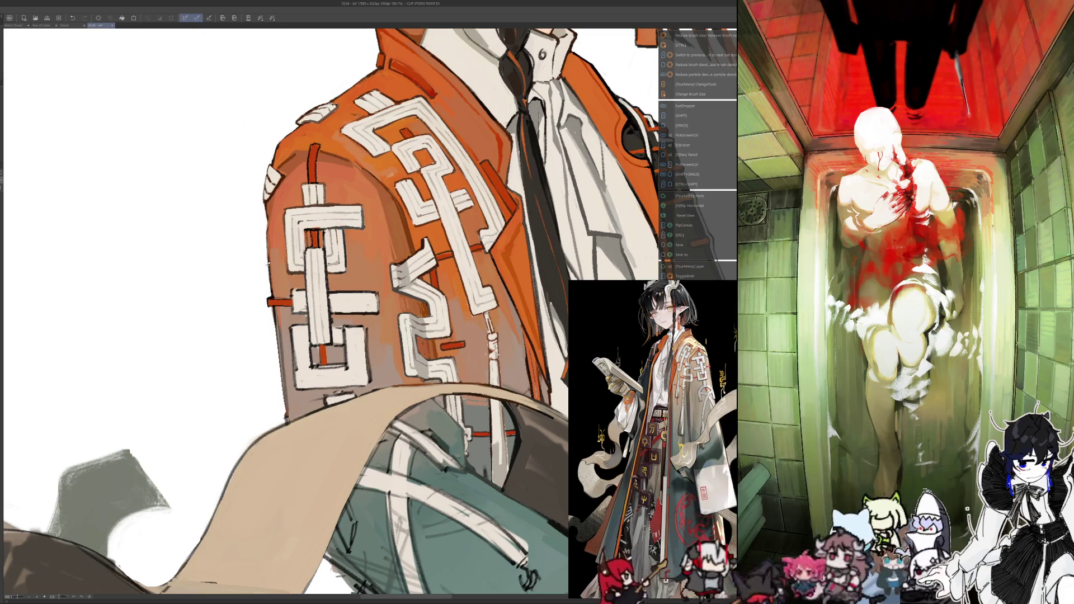
key("h")
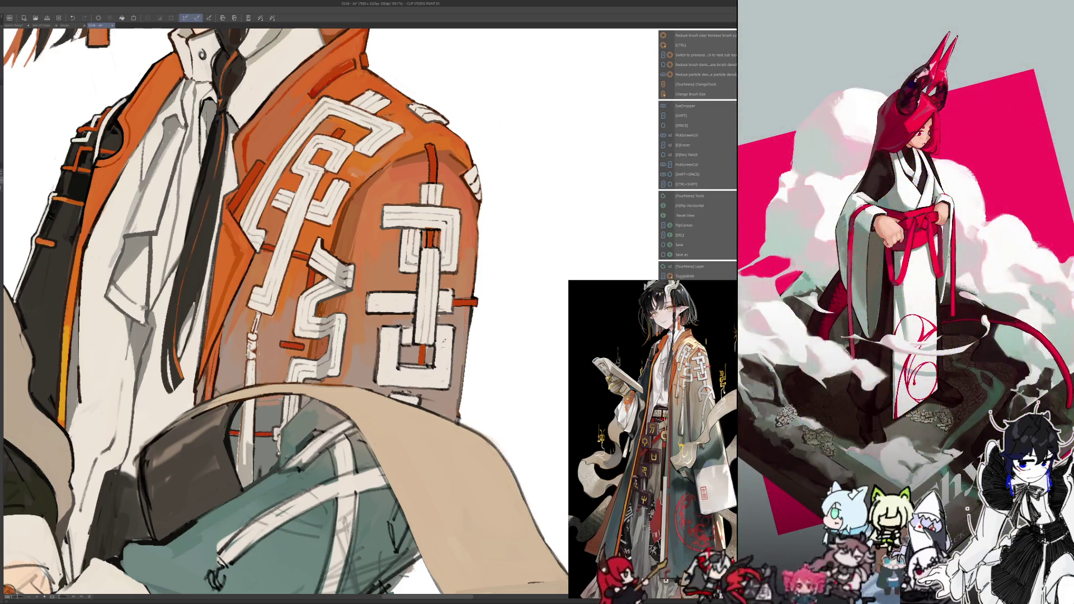
Sample more colours from the painting, then step back to view the whole figure
key("alt")
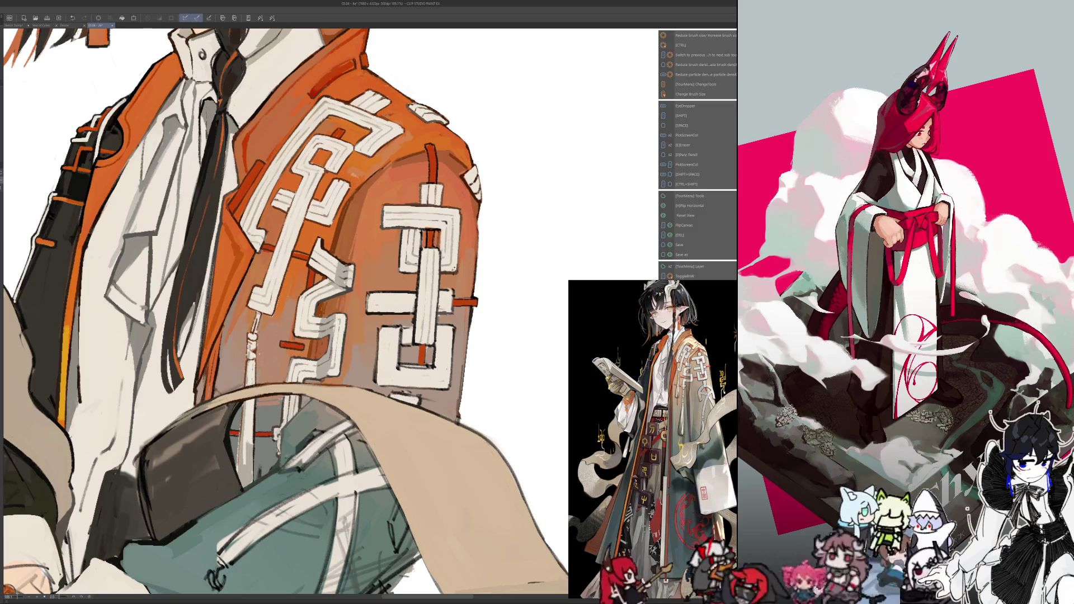
key("alt")
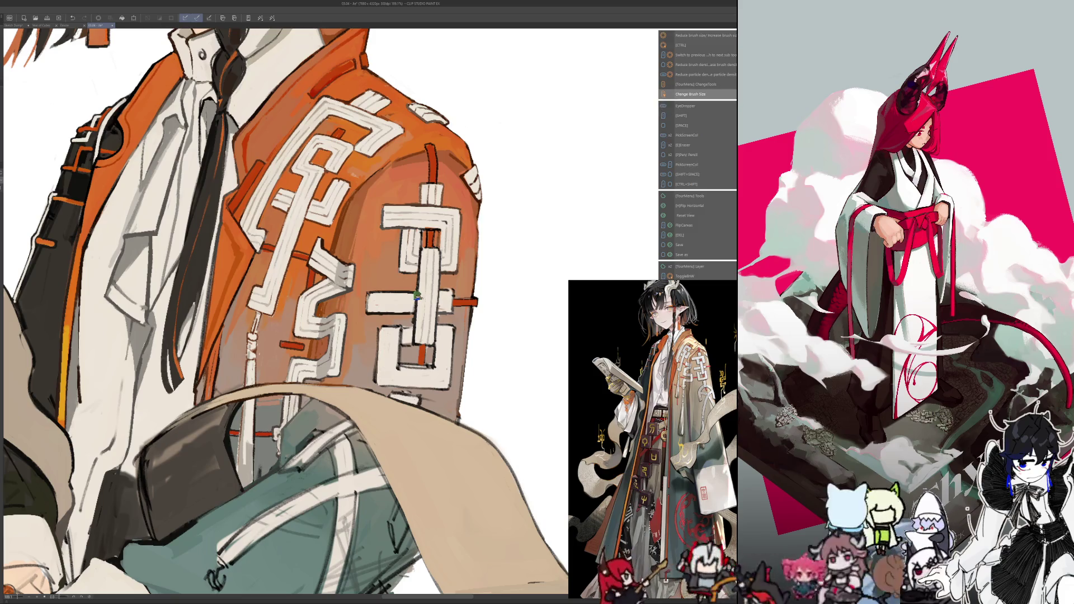
key("alt")
key("alt")
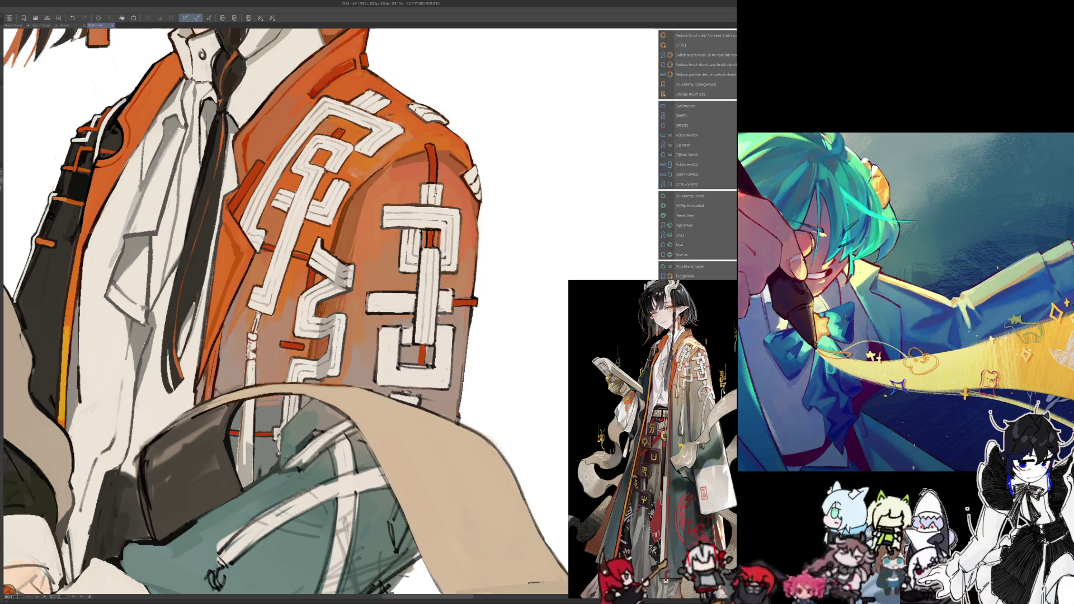
key("ctrl+0")
scroll(286, 313, "up", 3)
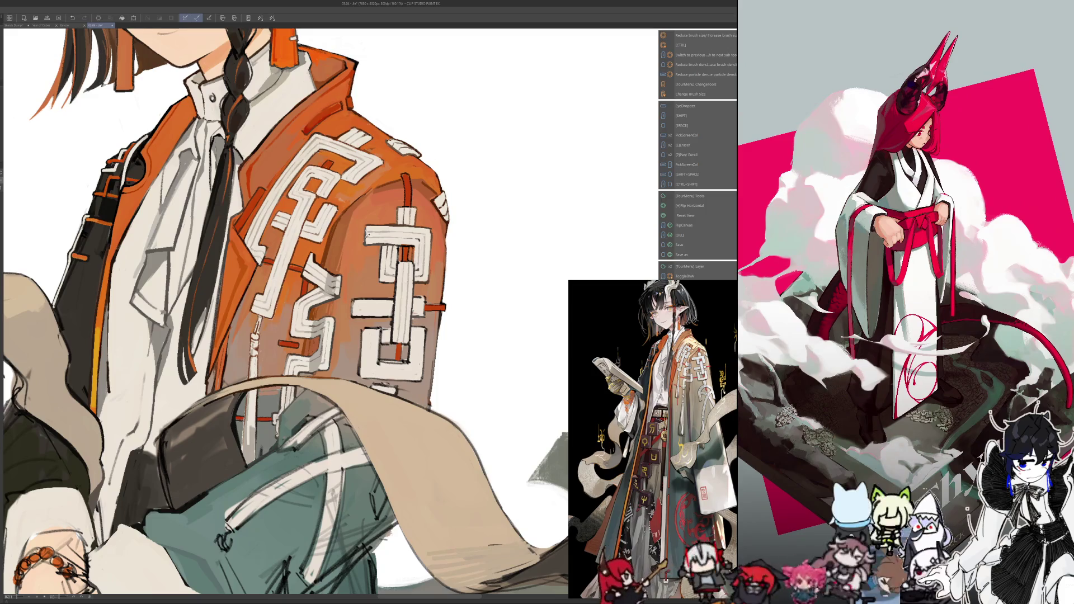
key("alt")
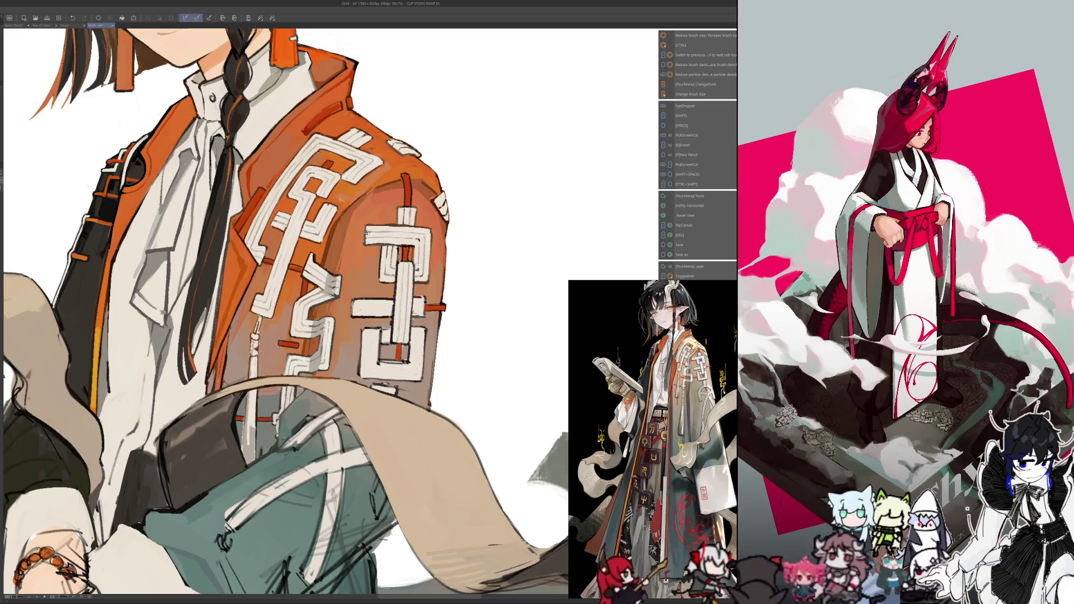
key("alt")
key("alt")
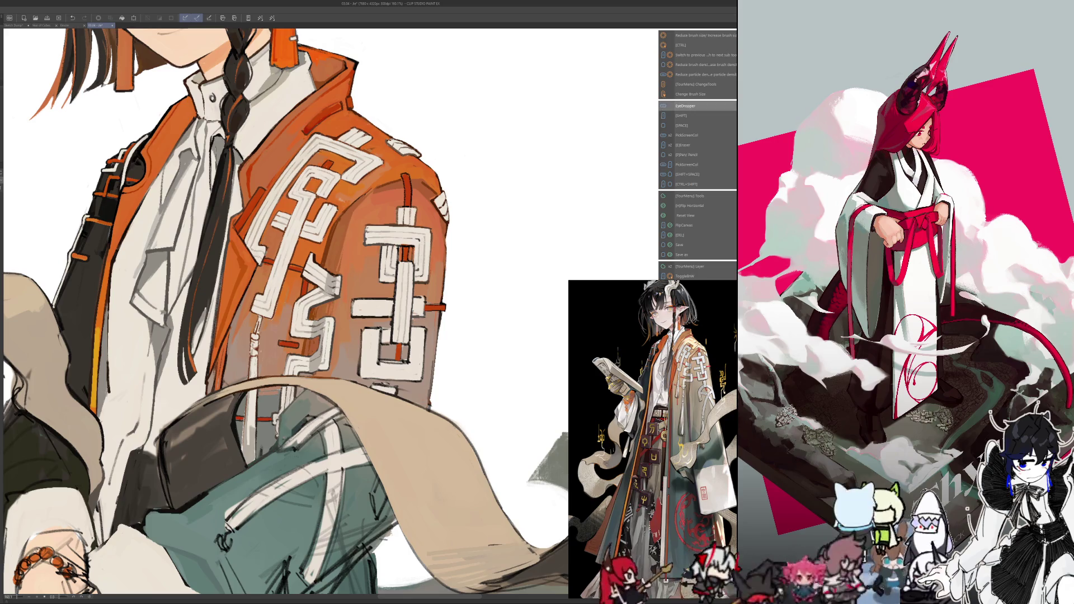
key("alt")
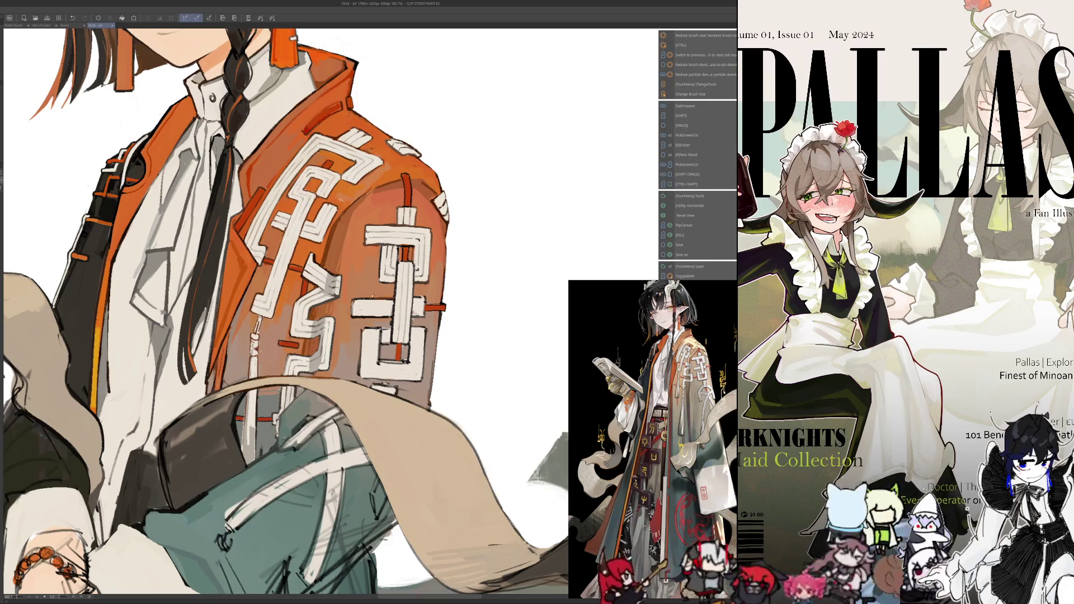
key("i")
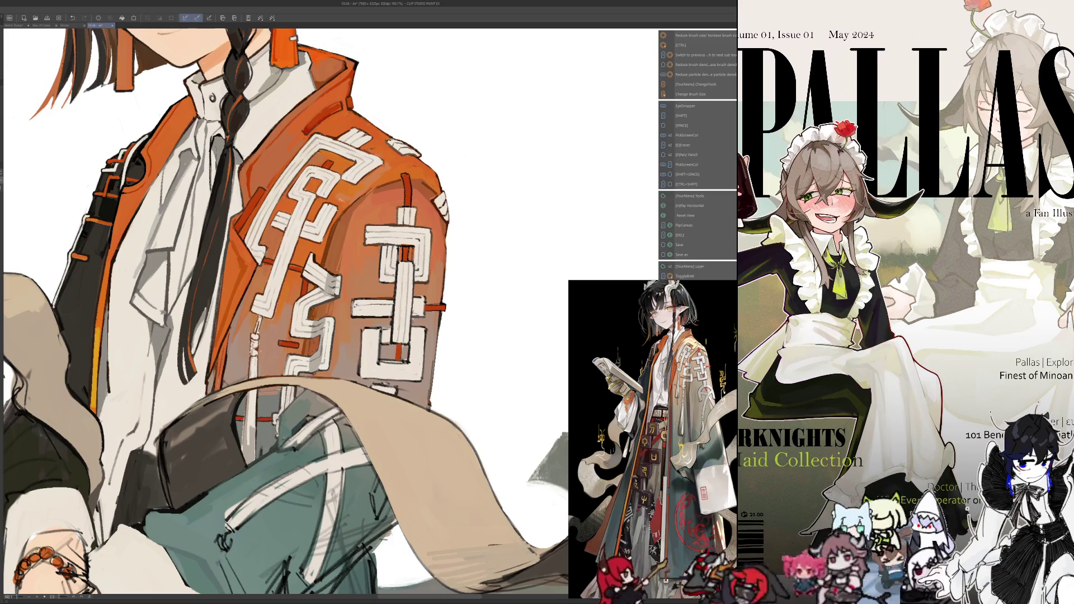
key("i")
key("i")
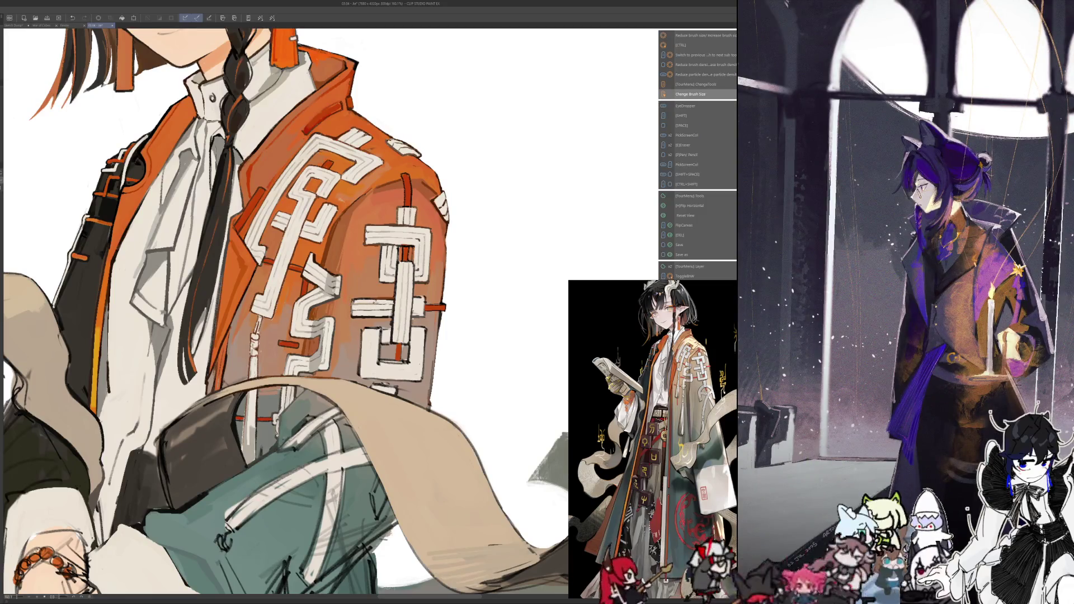
key("i")
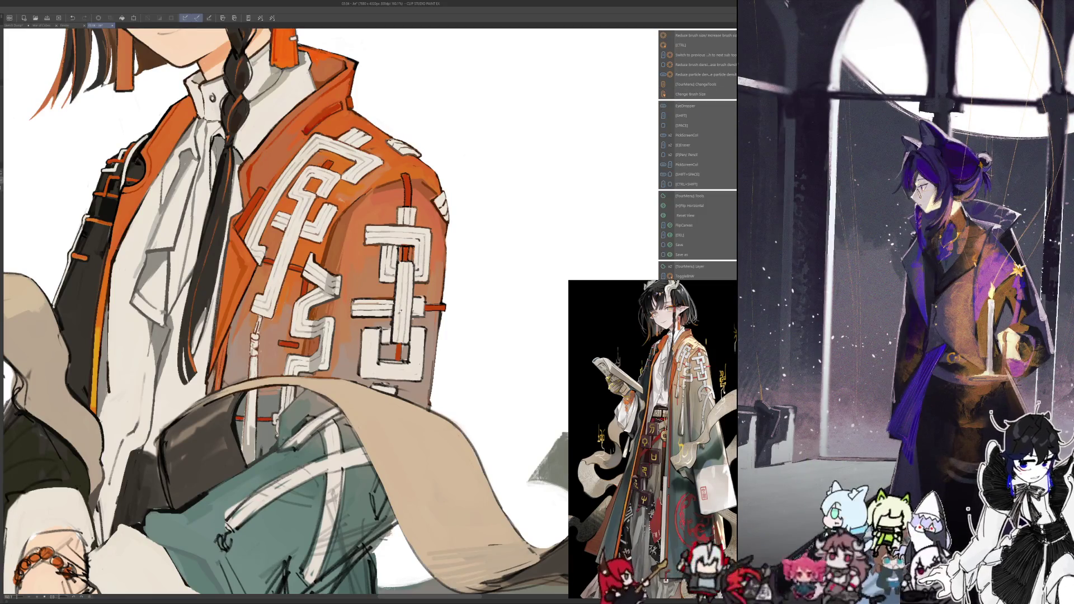
scroll(285, 310, "up", 3)
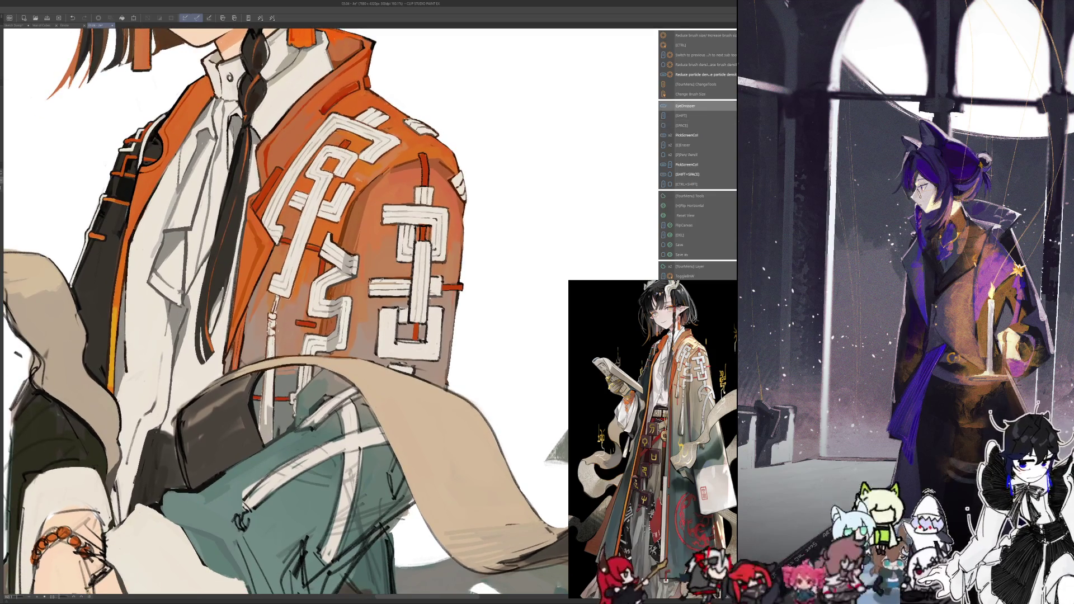
Sample sleeve tones repeatedly, mirror the canvas to check, and pick up a painted sleeve colour
key("i")
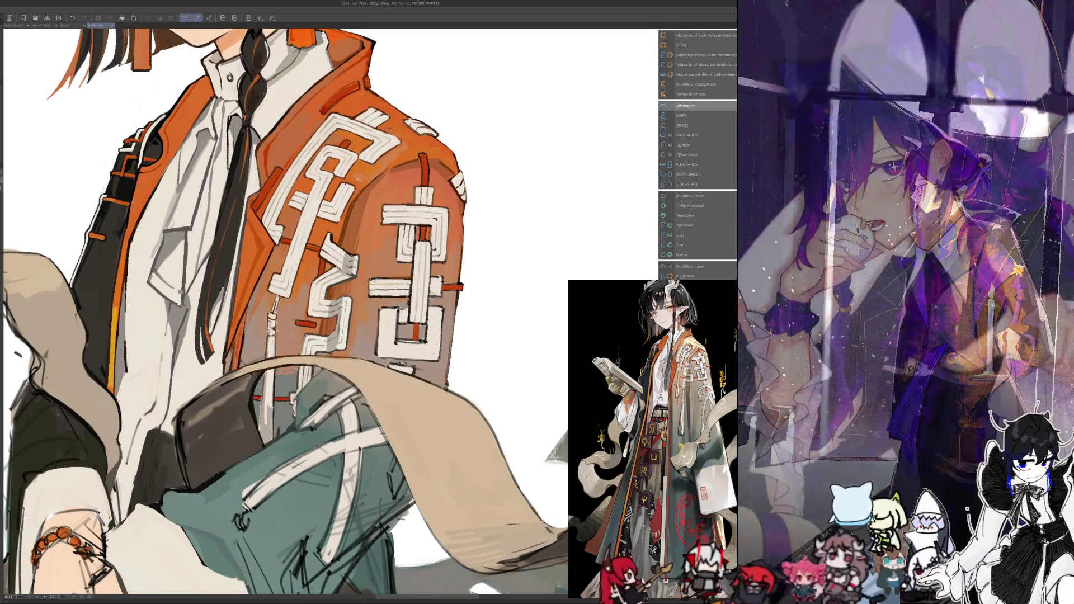
key("i")
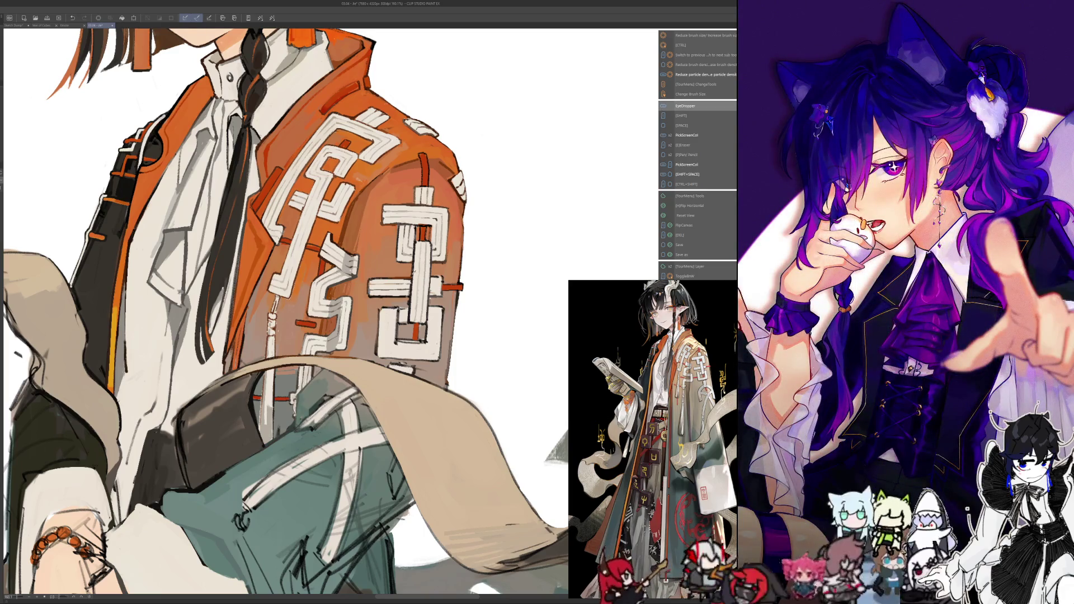
key("i")
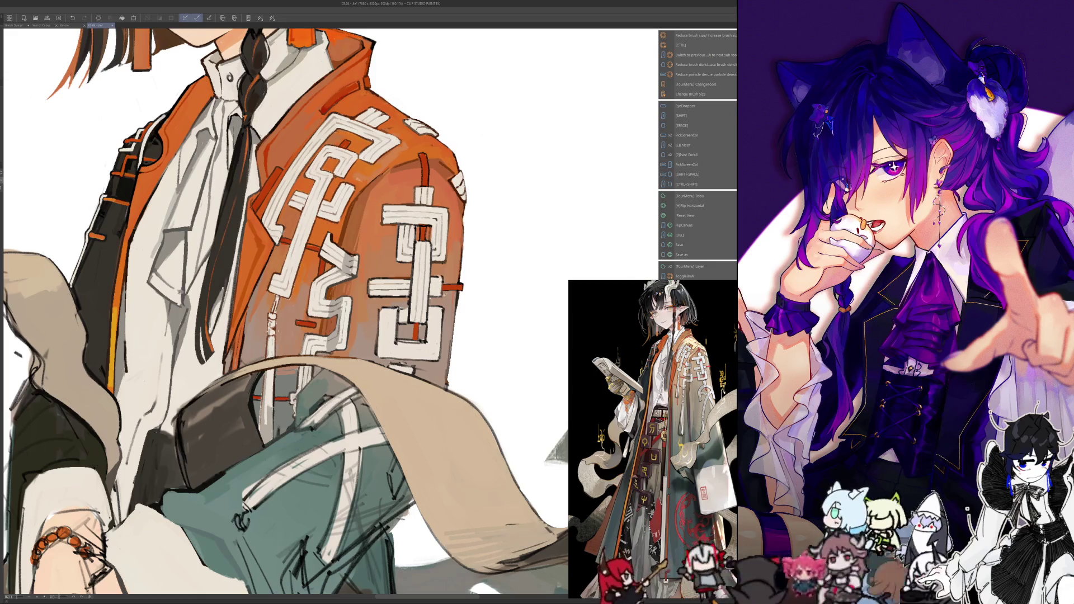
key("i")
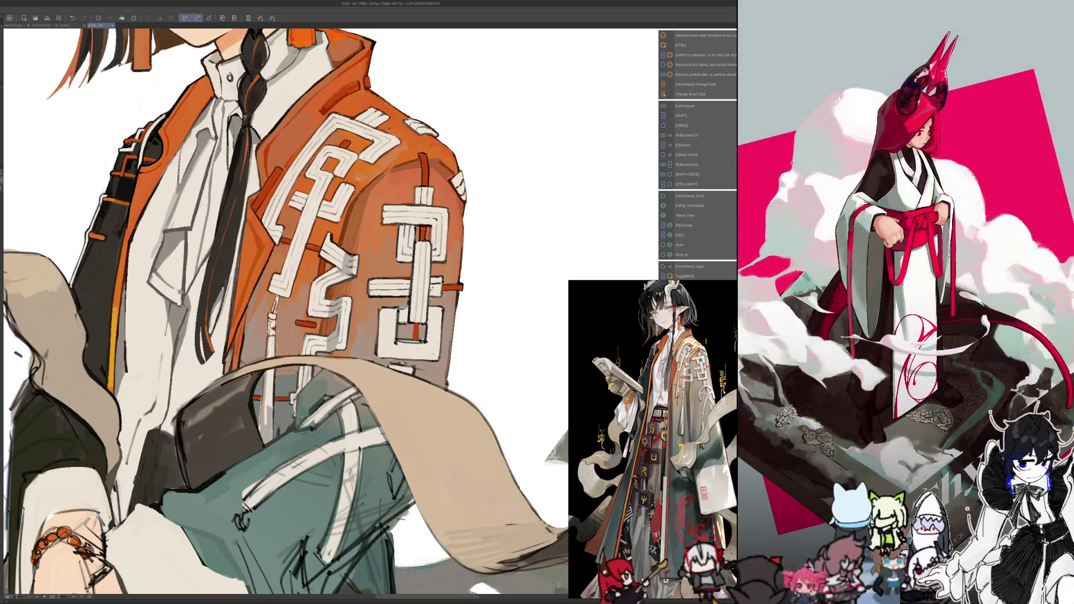
key("i")
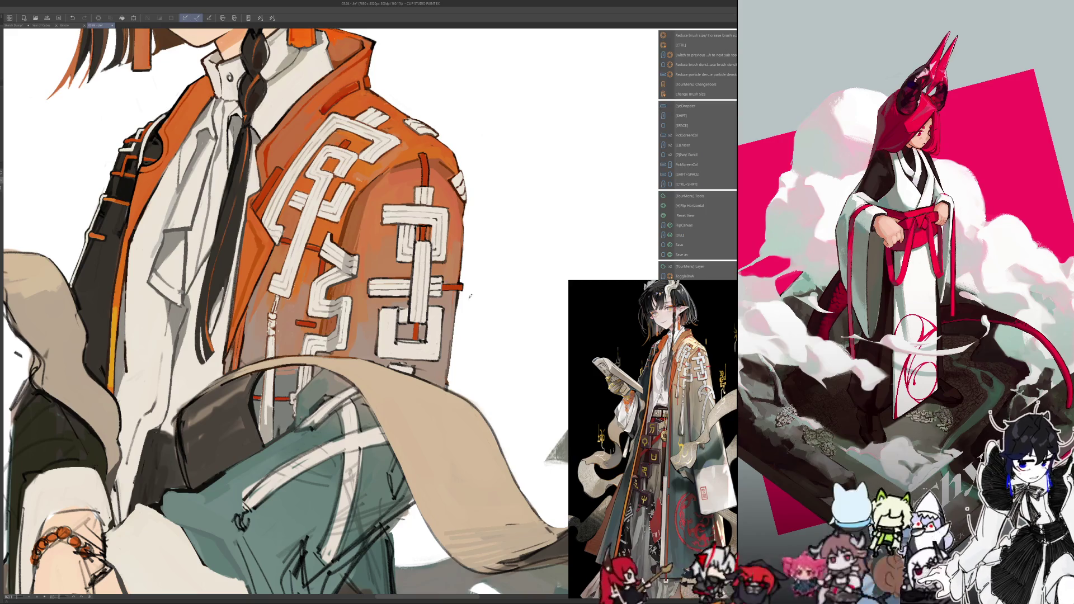
key("i")
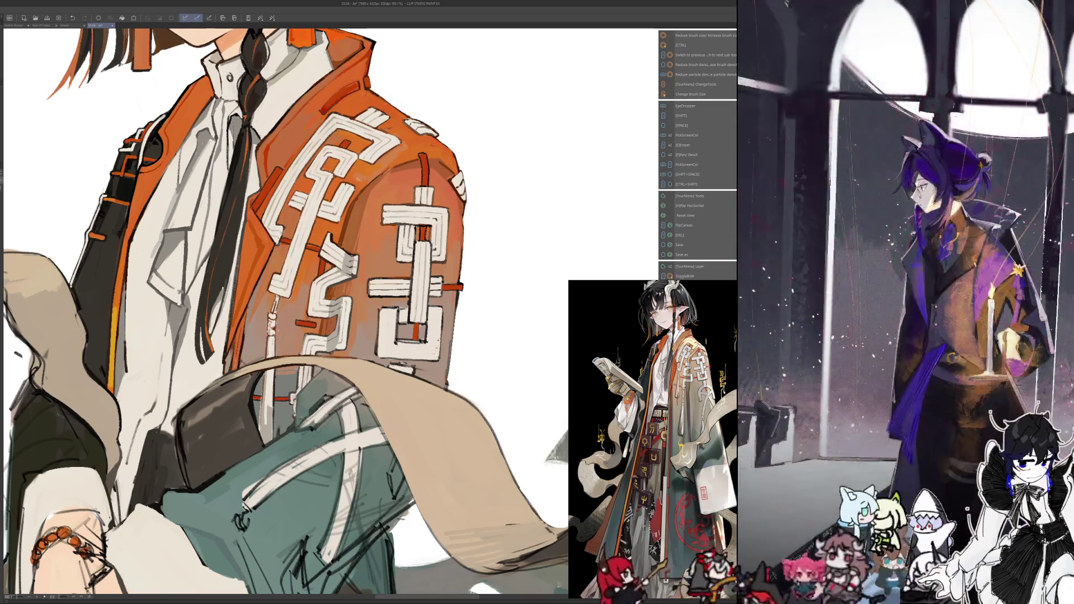
key("i")
key("i")
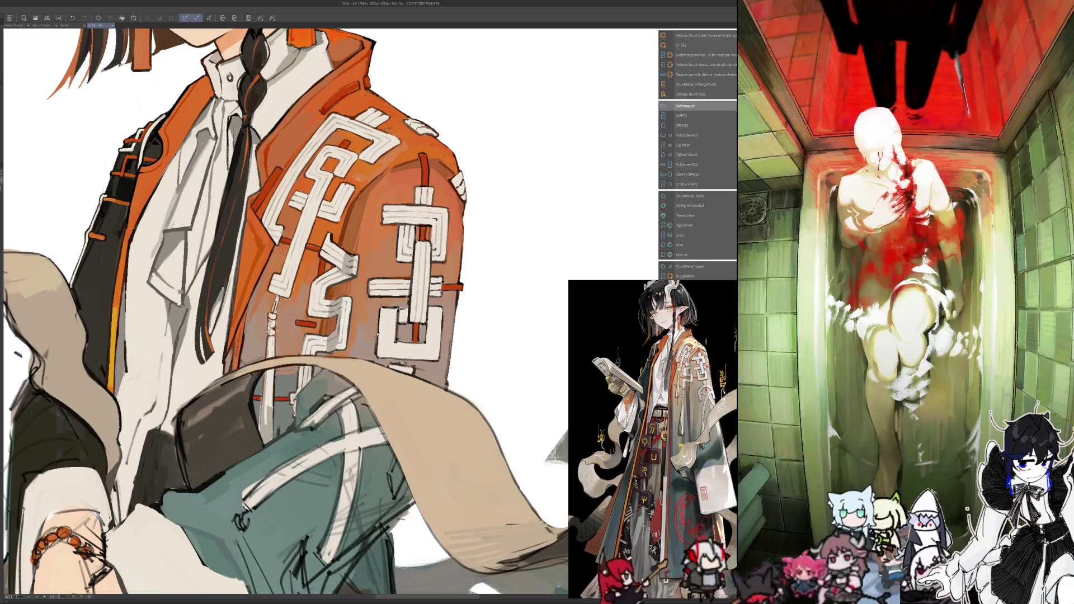
key("h")
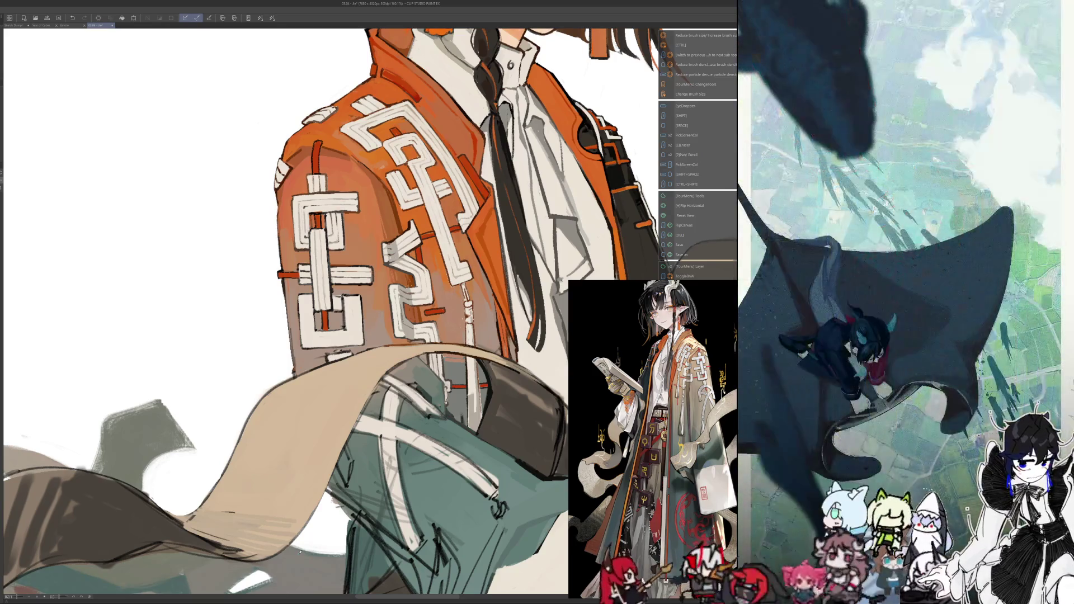
key("alt")
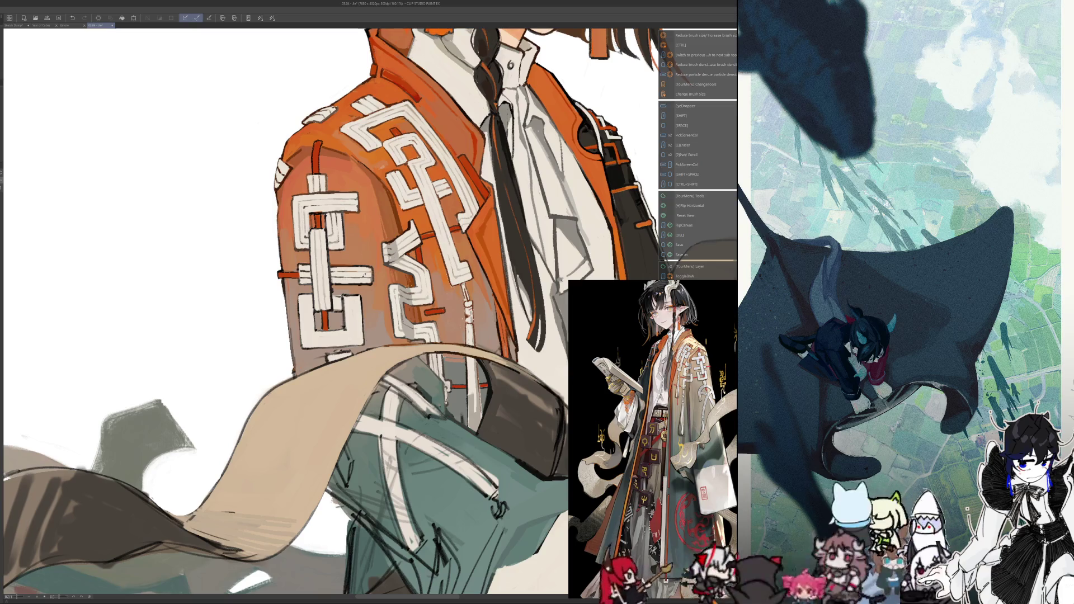
scroll(302, 269, "up", 2)
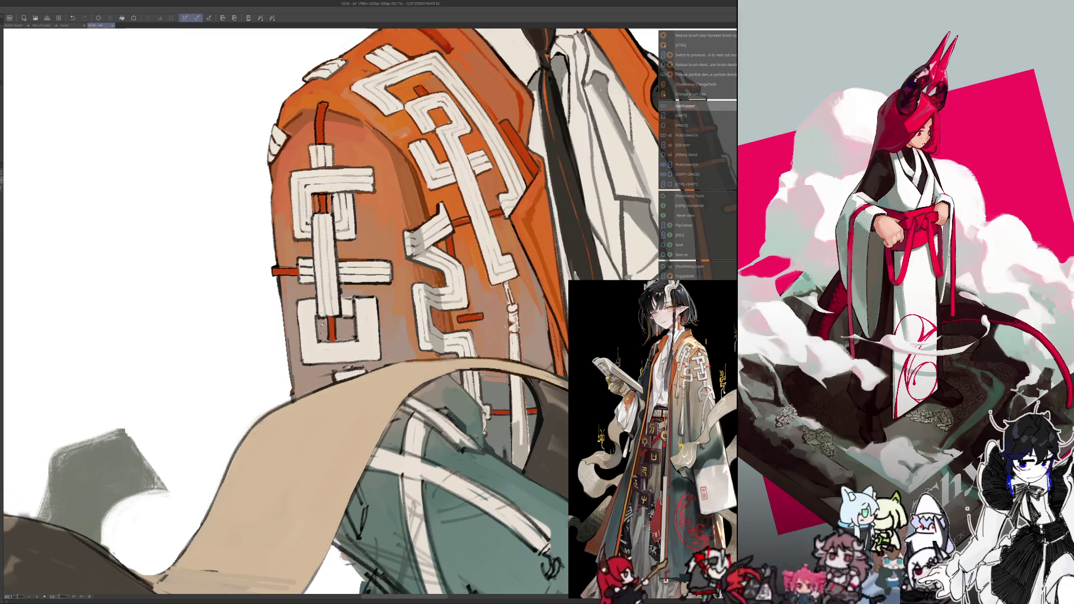
Mirror the canvas, pick orange and brown sleeve colours, and resize the brush
key("h")
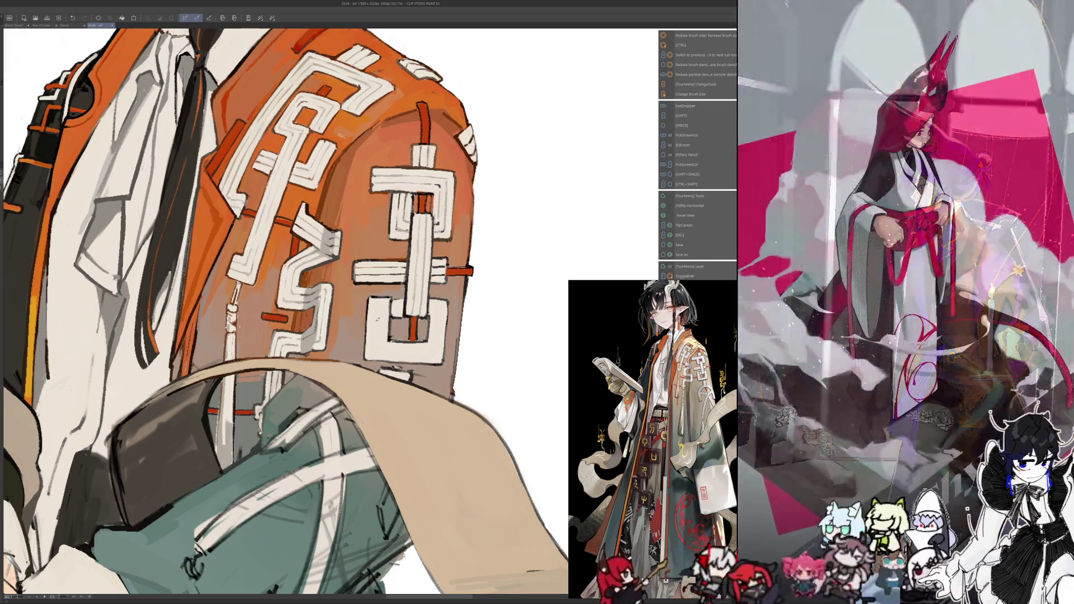
key("alt")
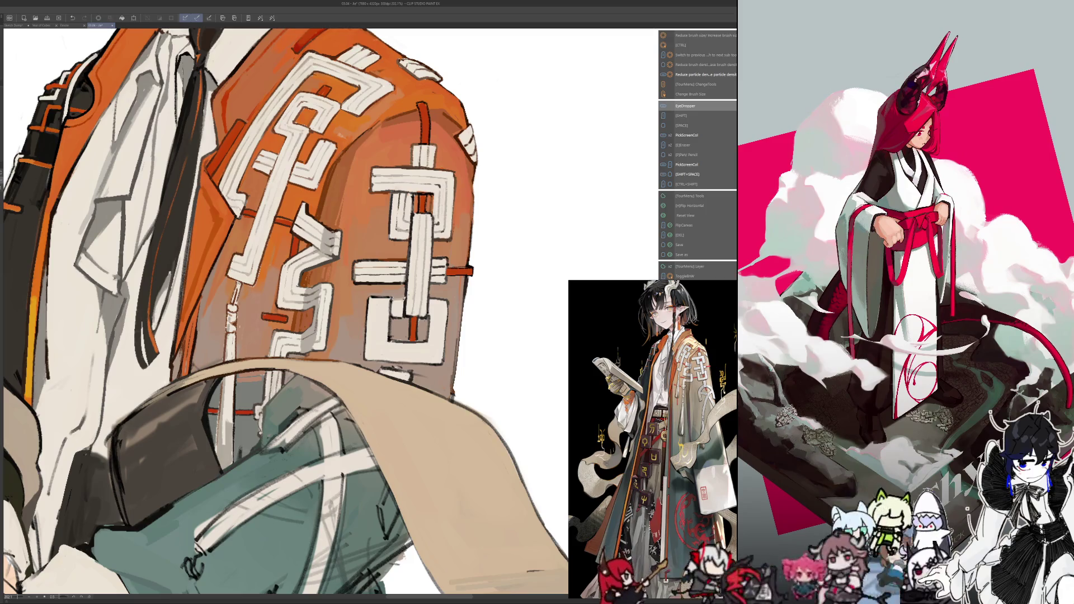
key("shift+space")
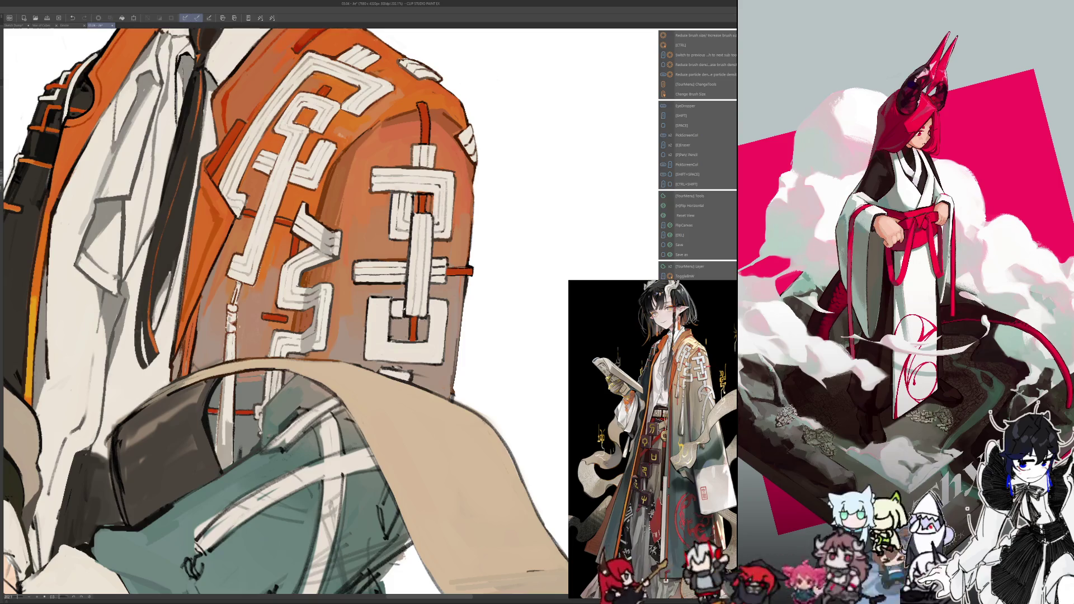
key("alt")
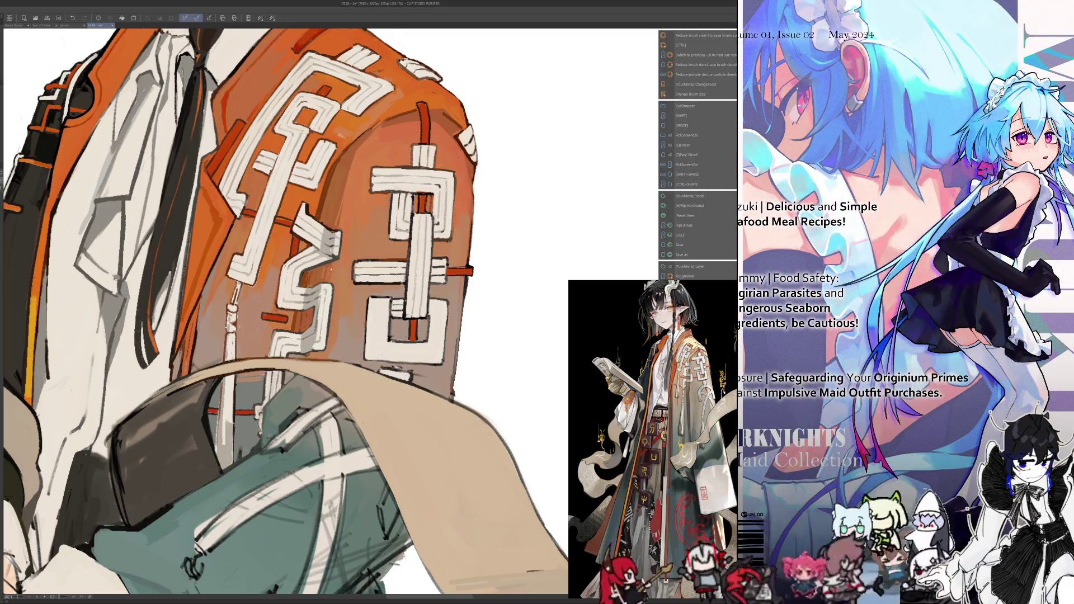
key("alt")
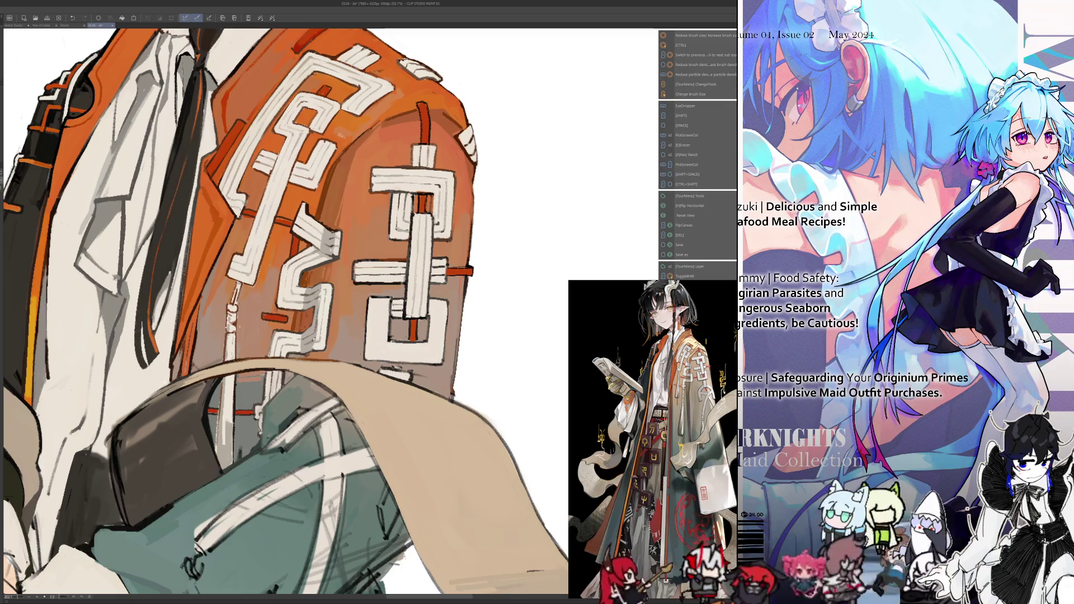
key("alt")
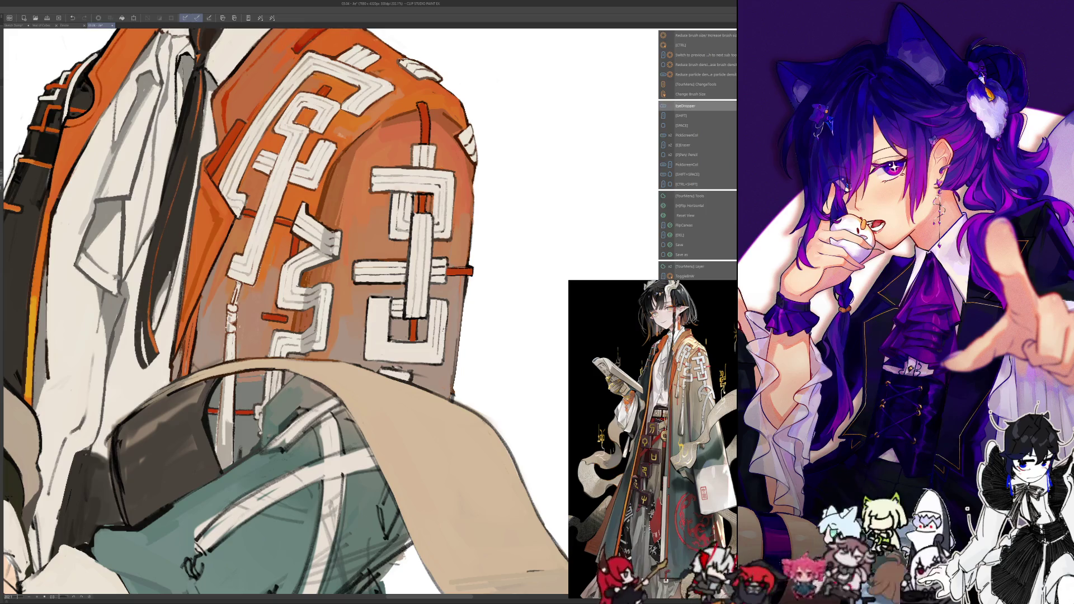
left_click_drag(448, 297, 442, 300)
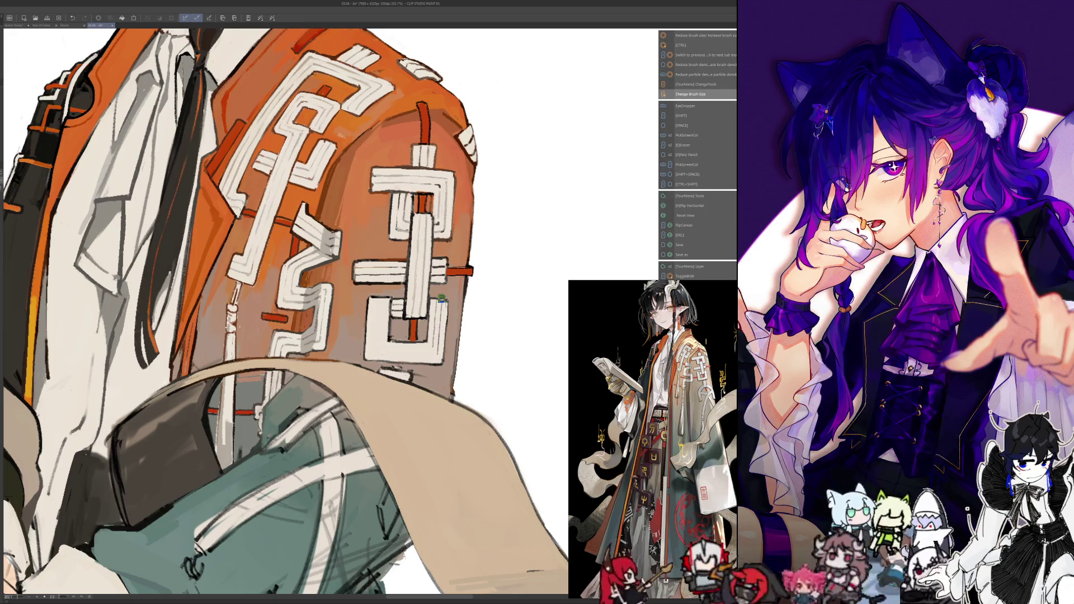
Sample a sleeve colour, check the sleeve mirrored, and adjust the brush size
left_click(446, 325, "alt")
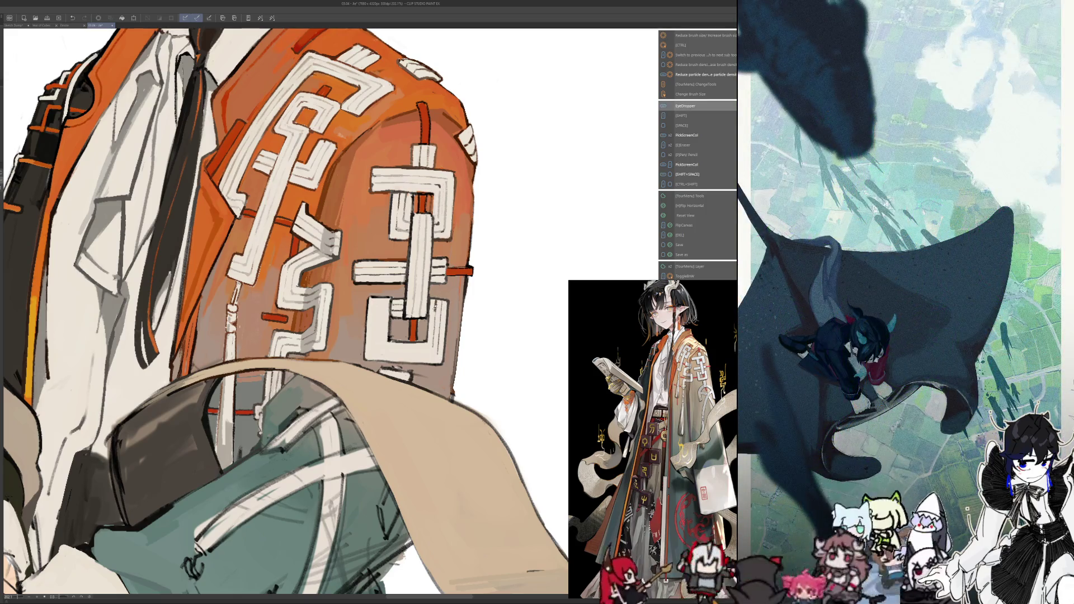
key("h")
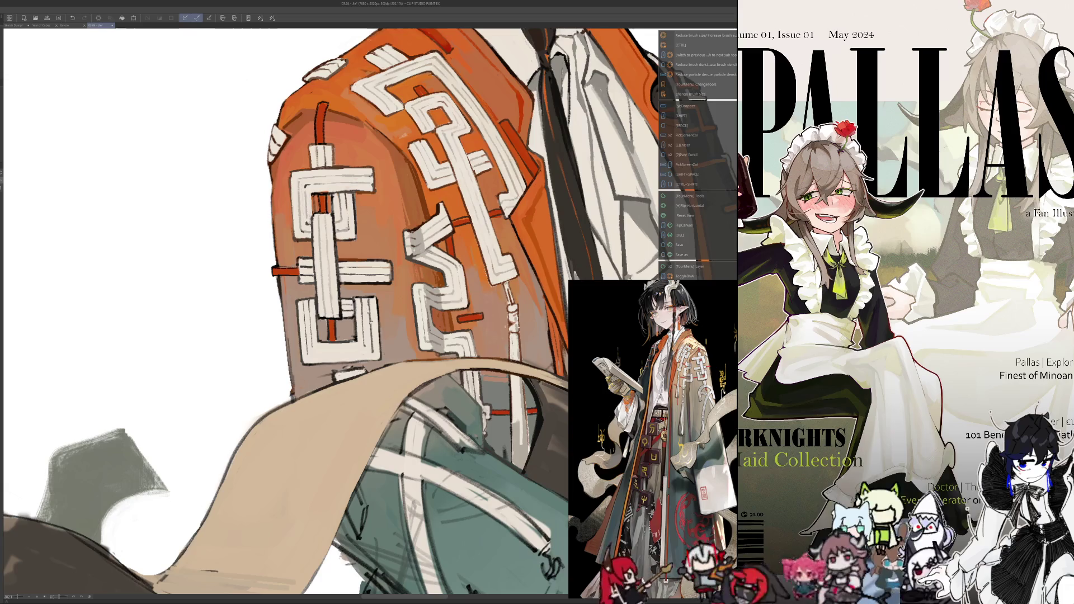
key("h")
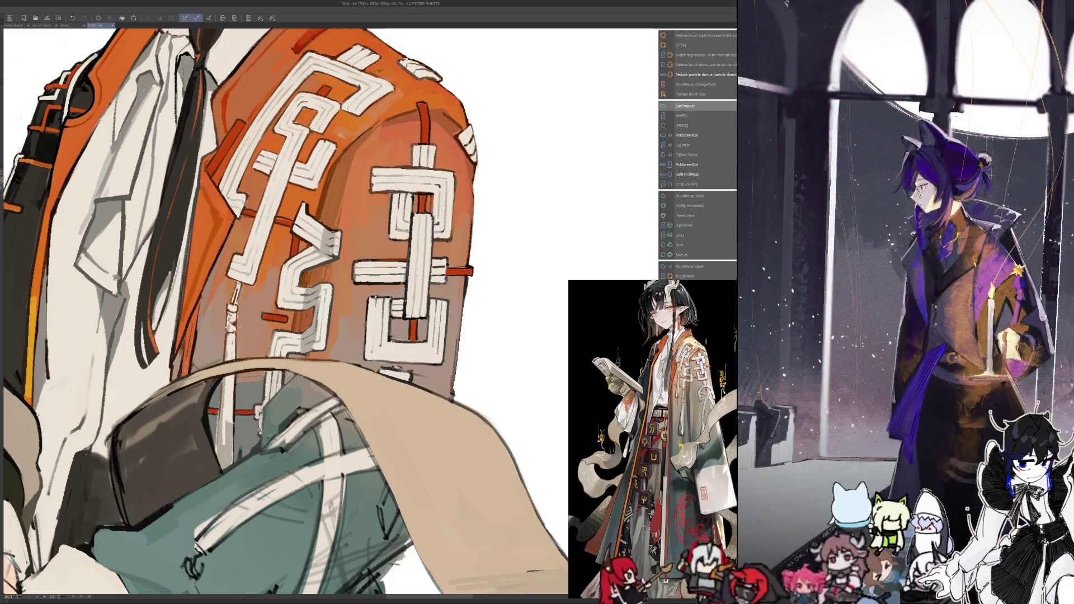
key("ctrl+alt")
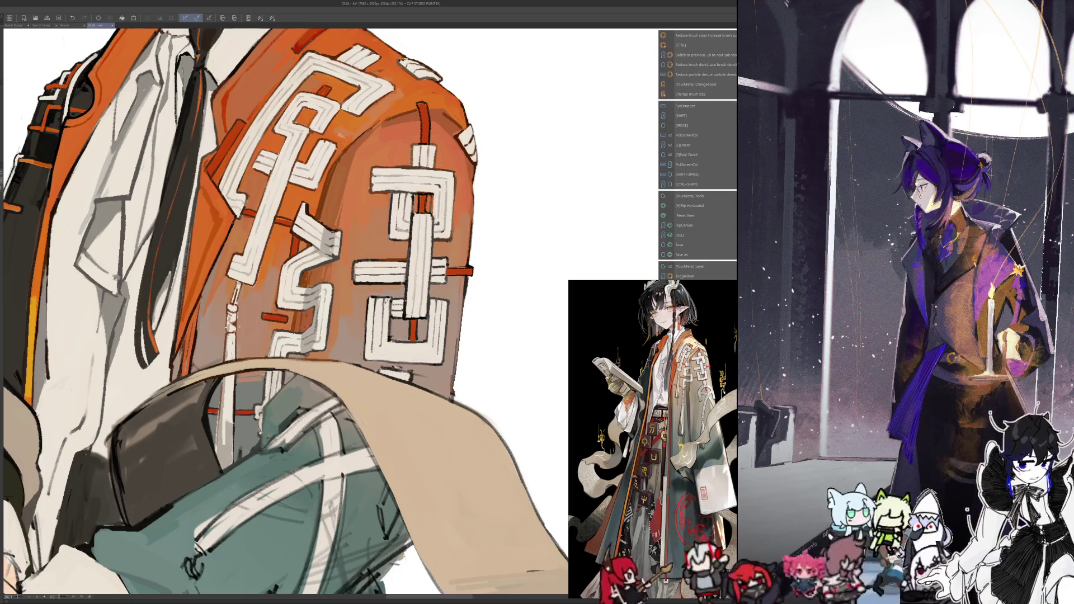
Pick more sleeve colours, check proportions in mirrored view, and resize the brush
key("alt")
key("alt")
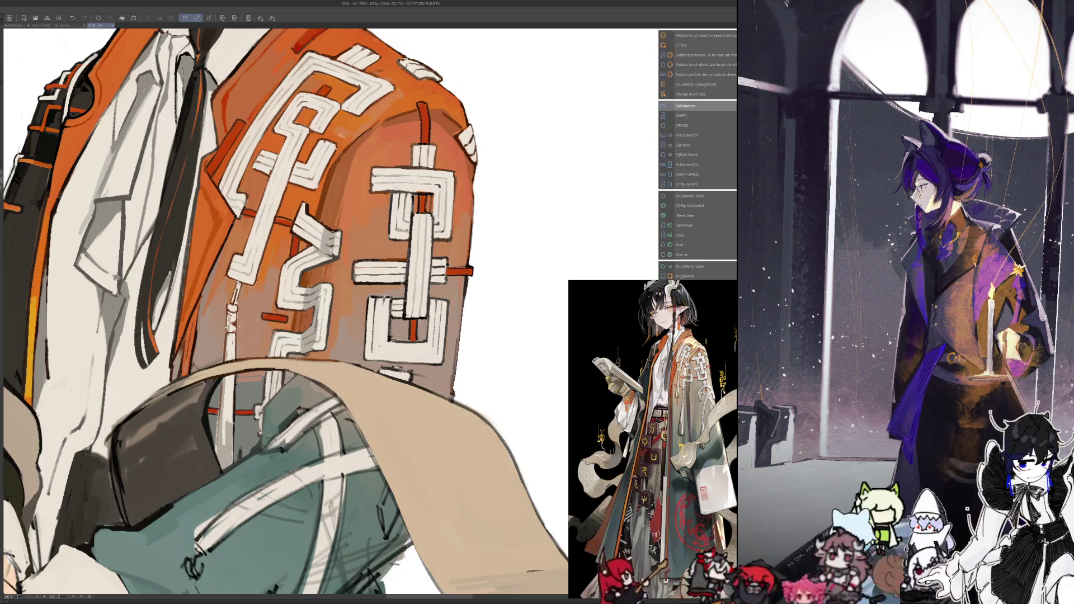
key("alt")
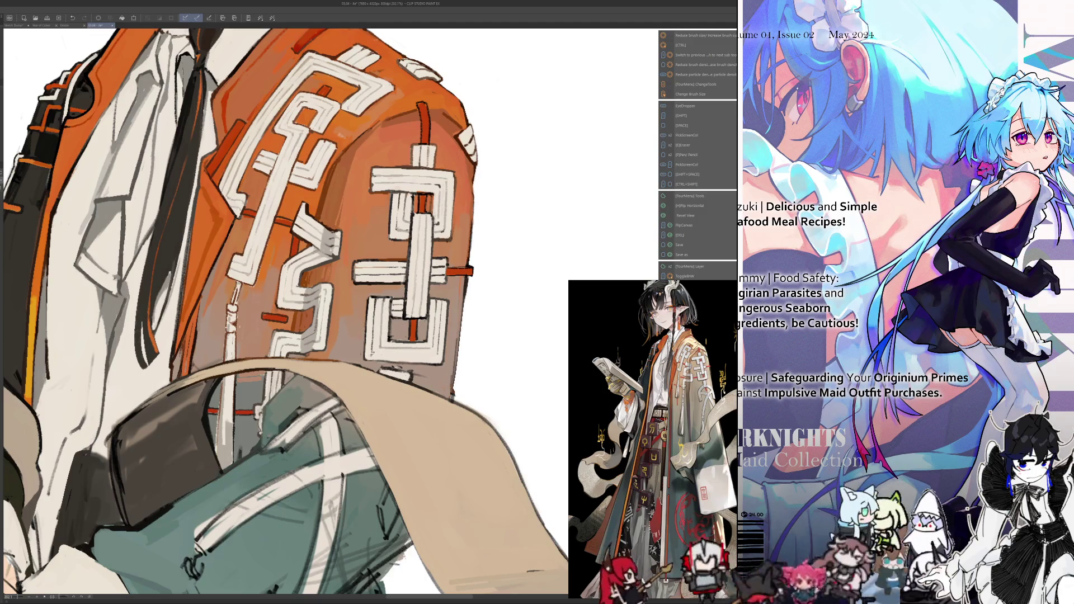
key("alt")
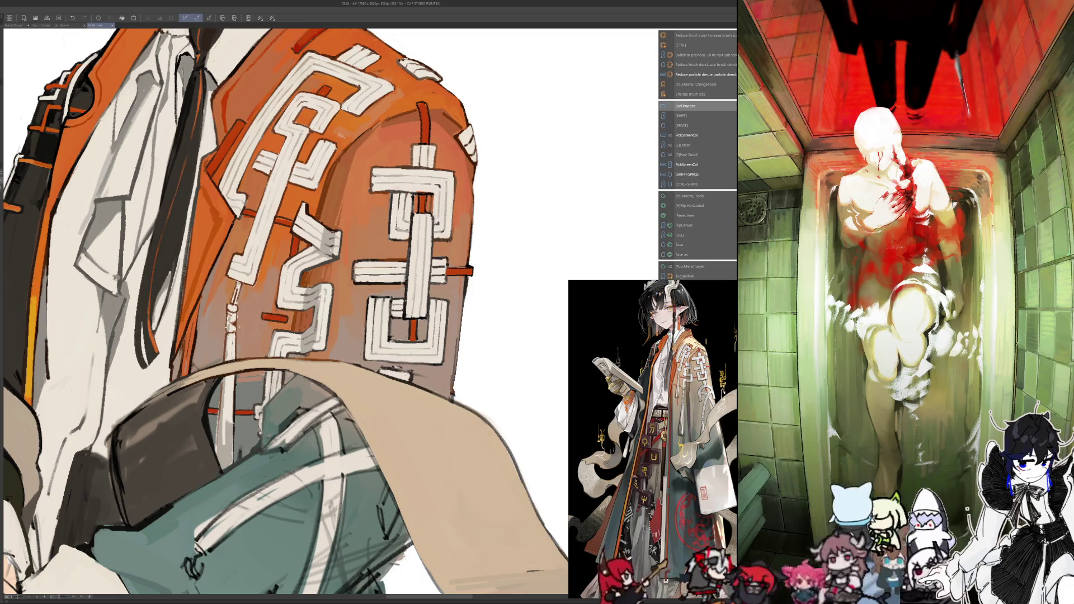
key("alt")
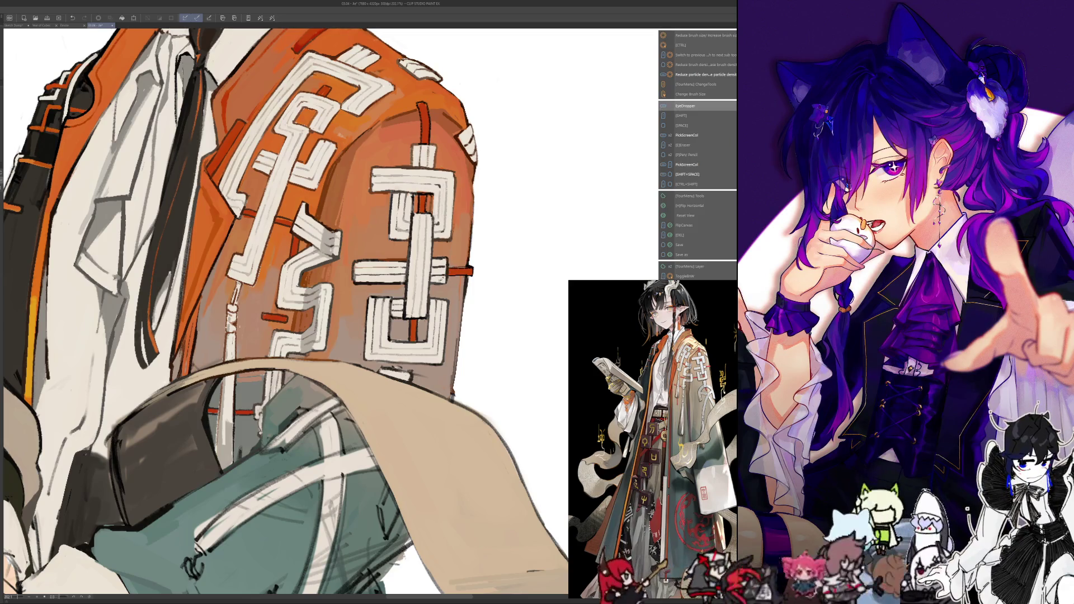
key("h")
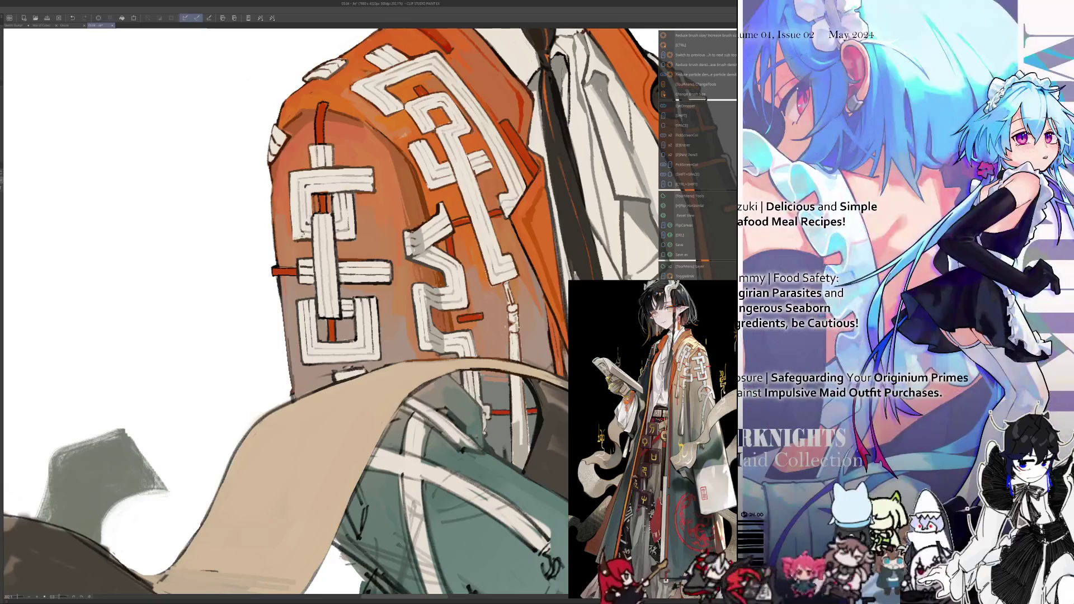
key("h")
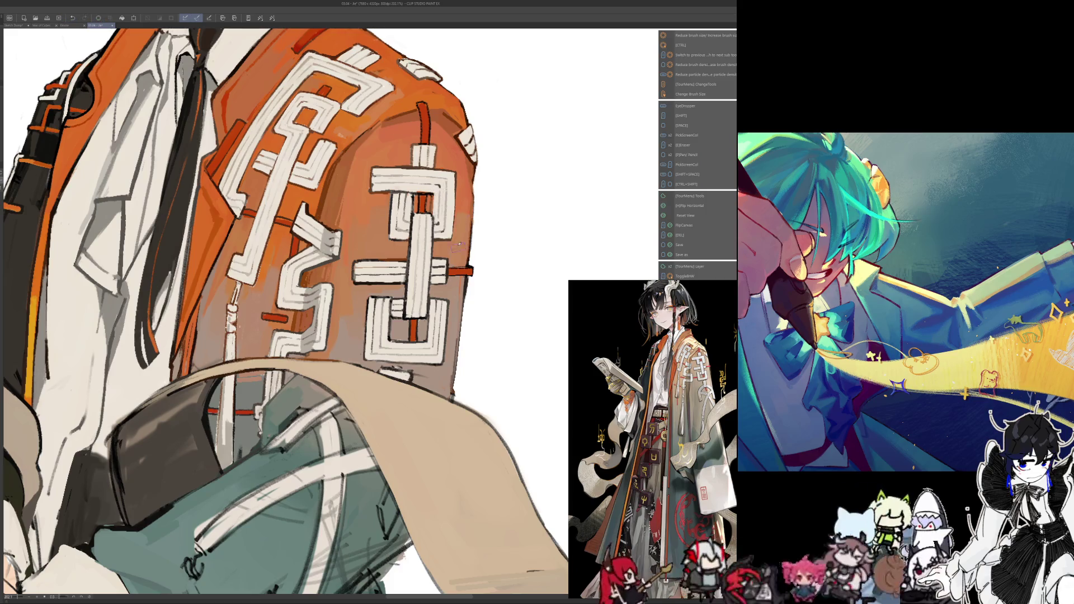
key("i")
left_click_drag(456, 194, 450, 206)
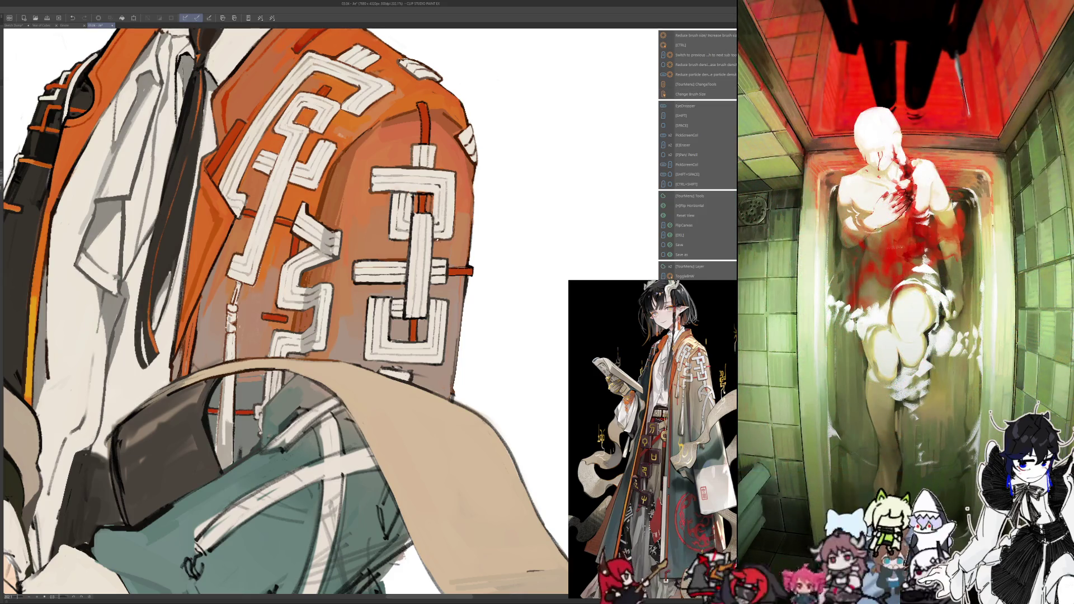
Sample sleeve colours, shift the view to the lower sleeve, resize the brush, and unflip the canvas
key("alt")
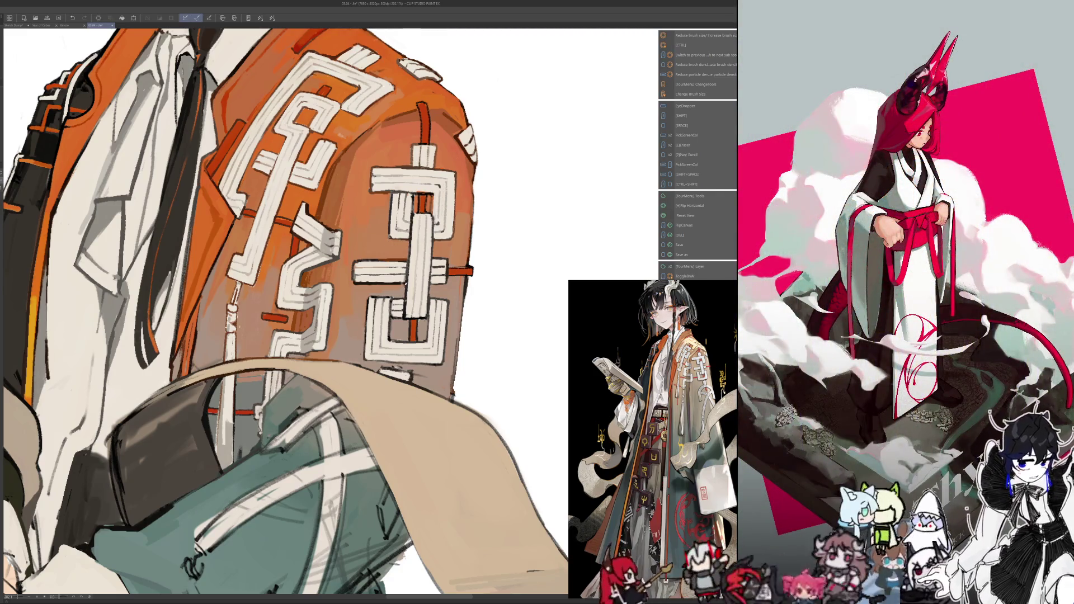
key("alt")
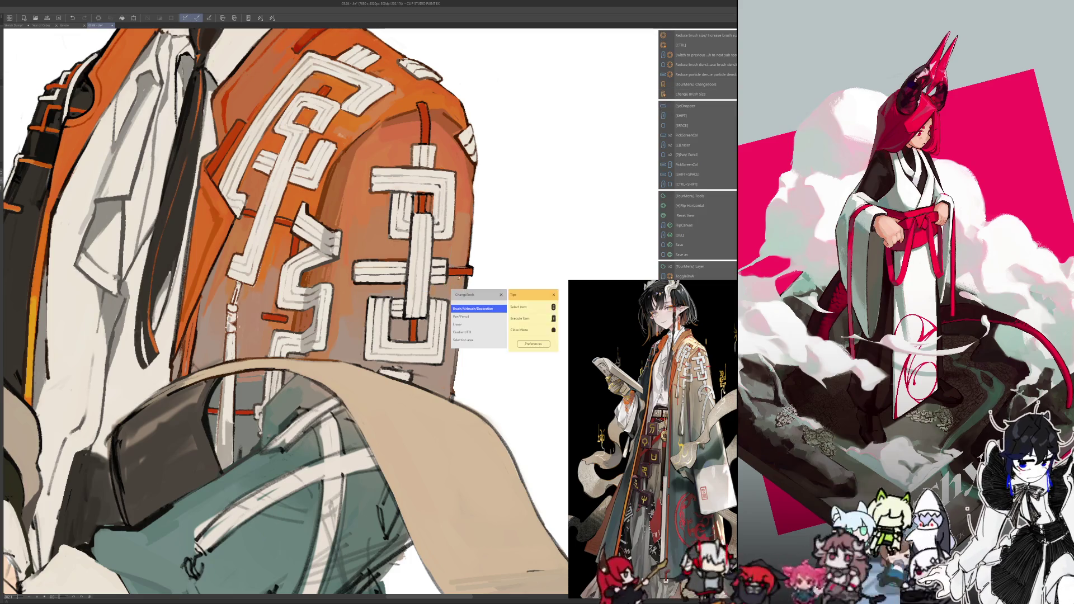
key("alt")
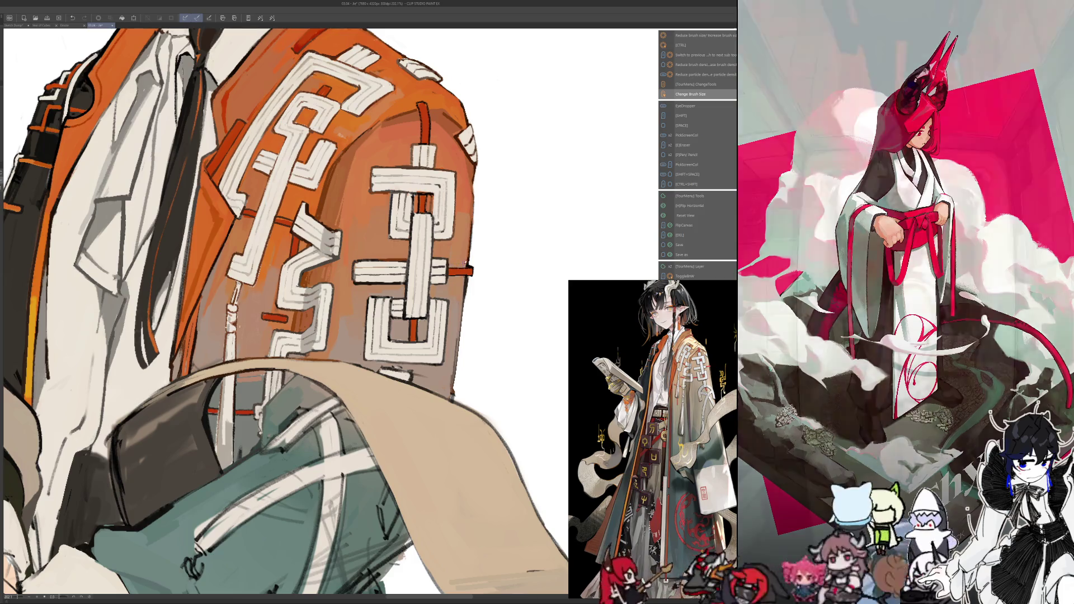
left_click_drag(454, 260, 453, 273)
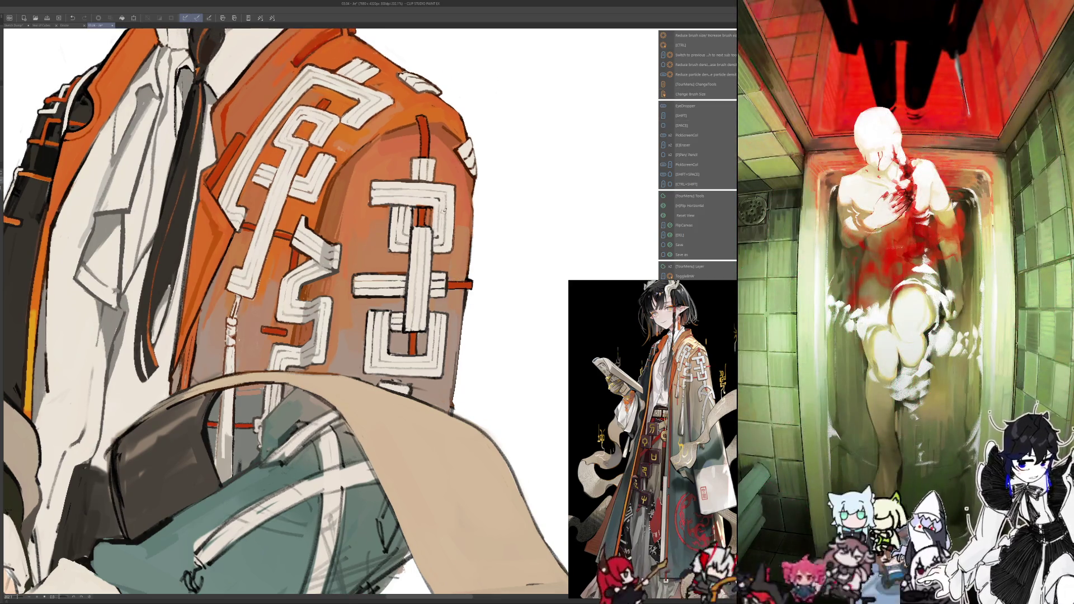
left_click_drag(443, 193, 438, 202)
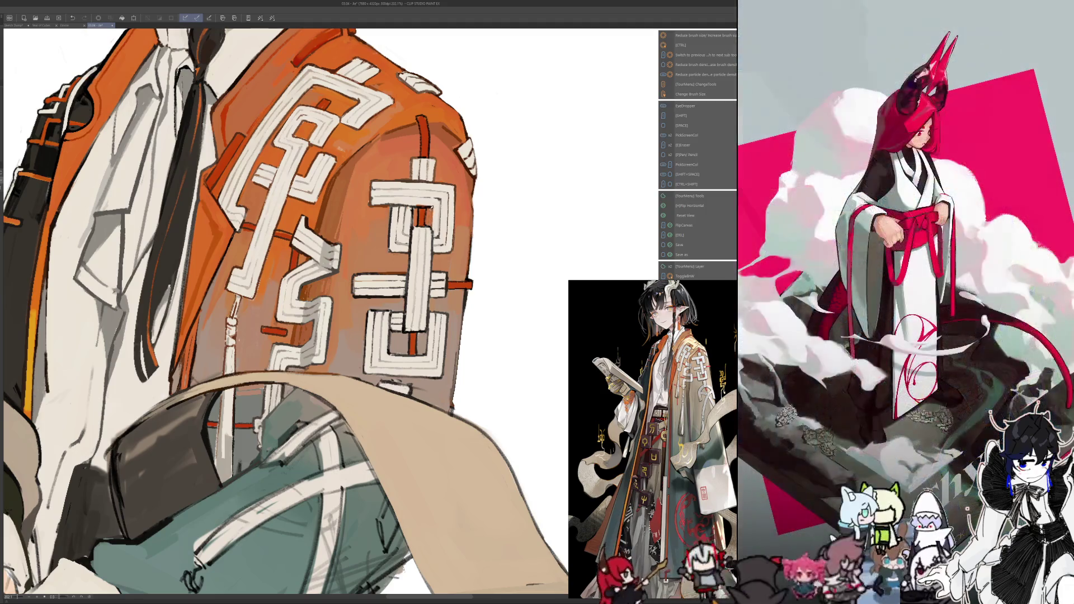
key("ctrl+alt")
key("ctrl+alt")
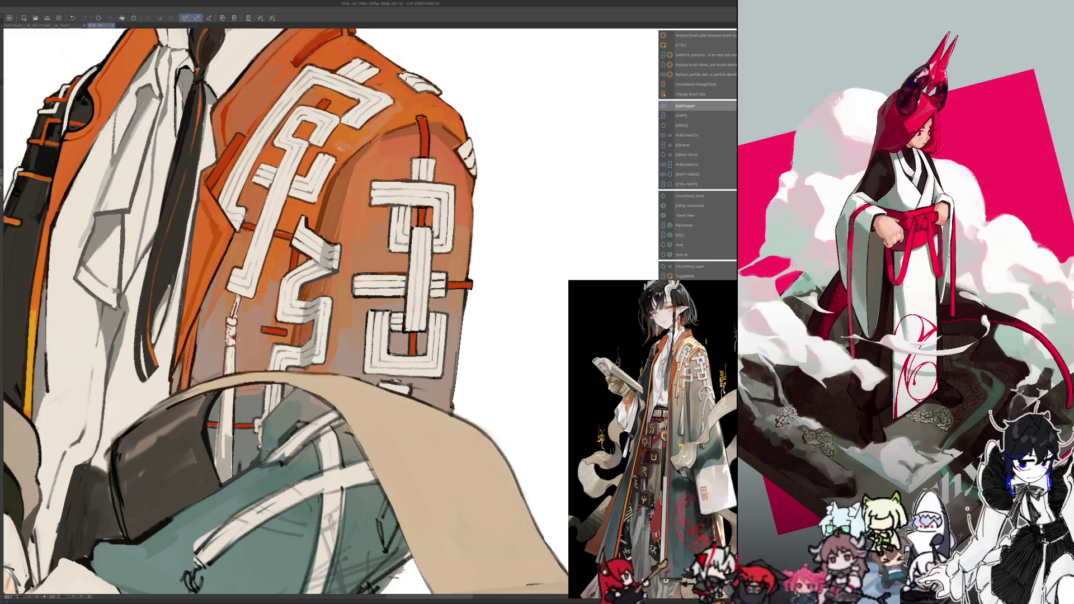
key("h")
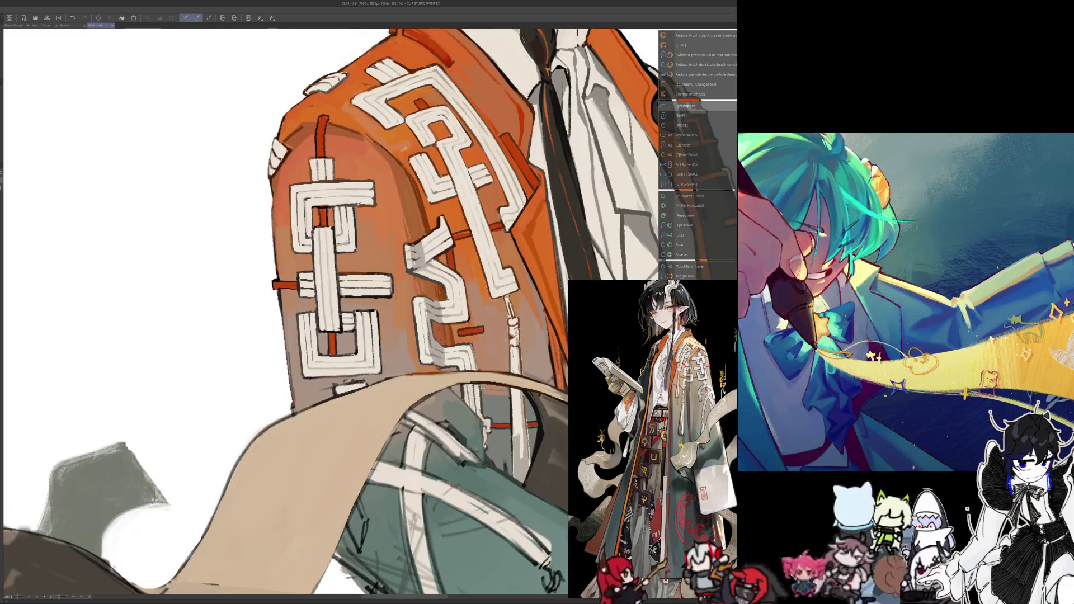